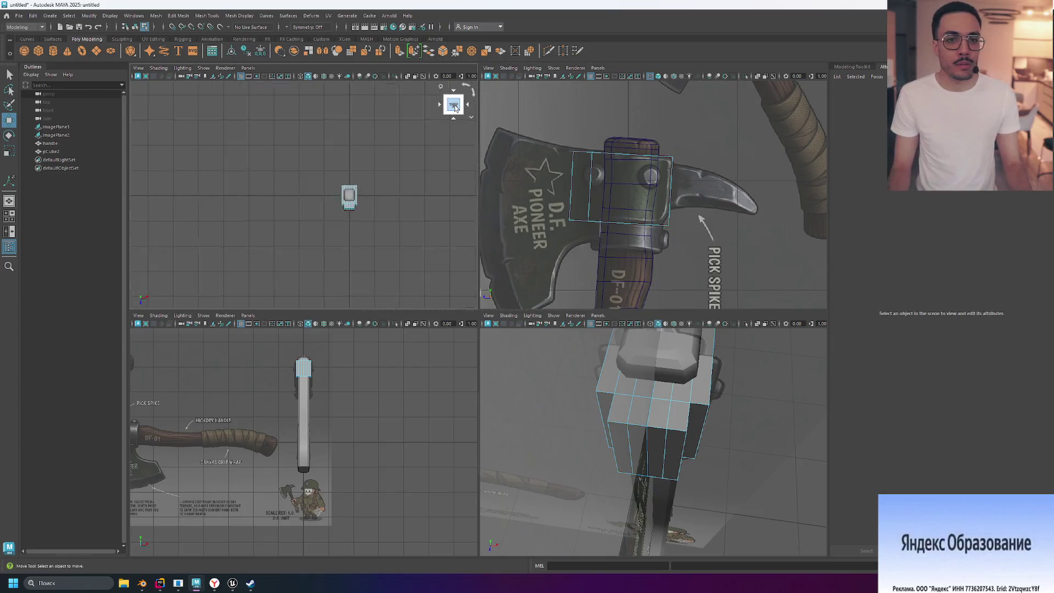
- Switch the upper-left view to Bottom and frame the axe-head box centred in it
click(454, 118)
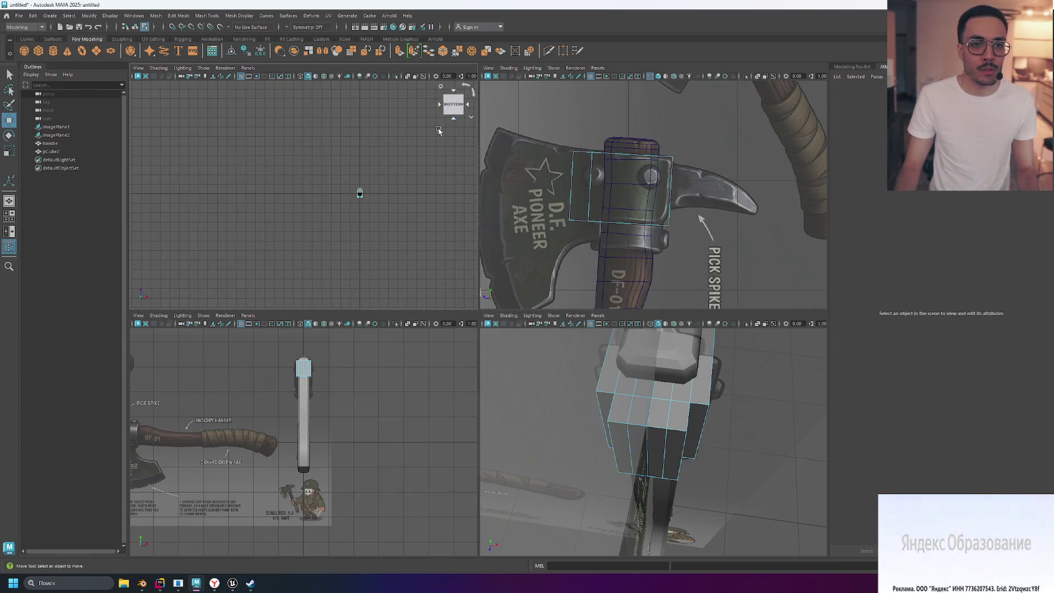
key(f)
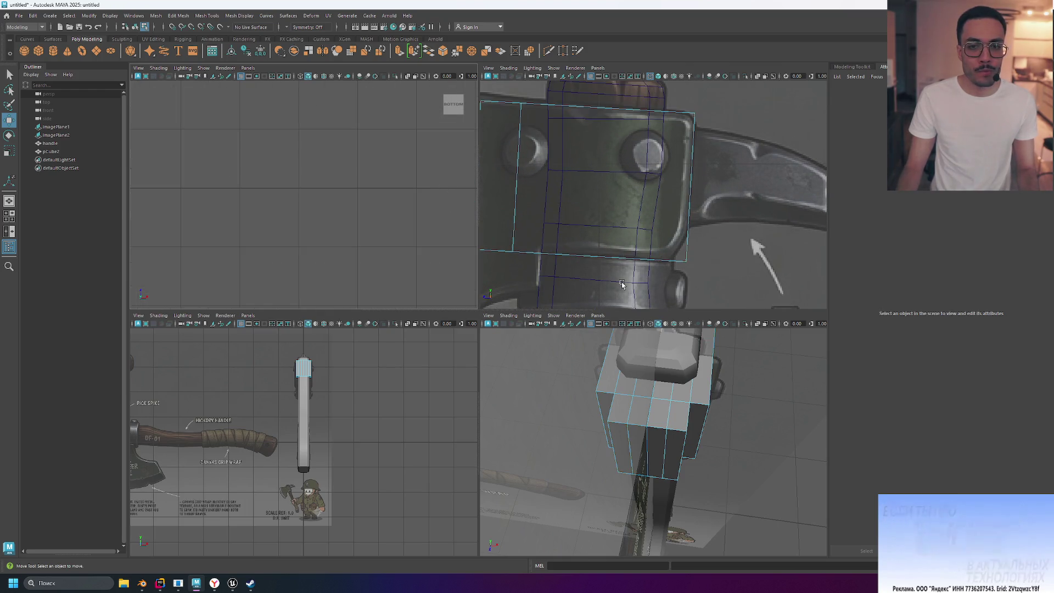
click(645, 447)
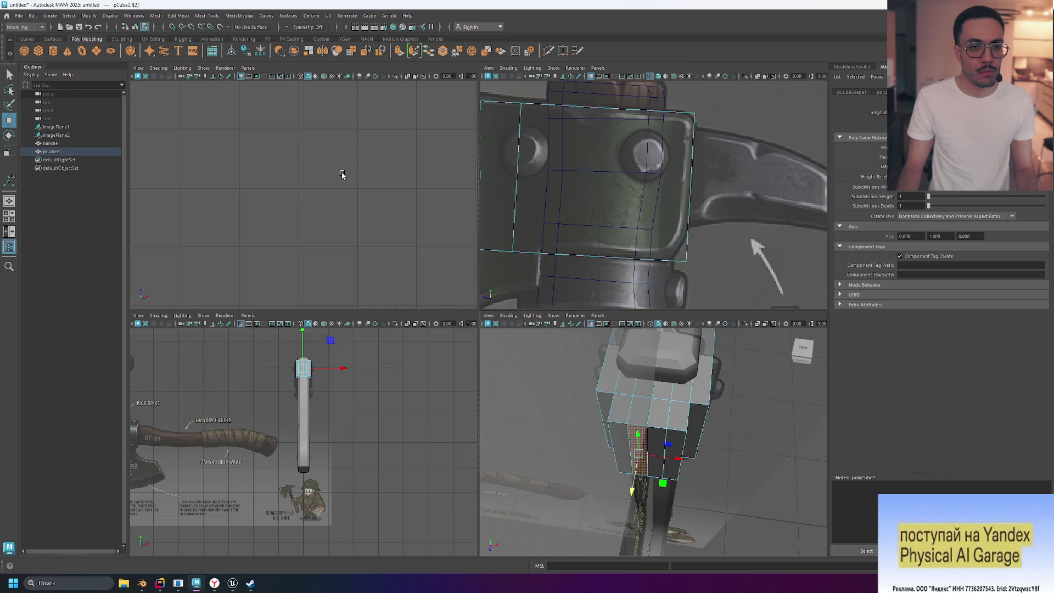
key(f)
scroll(342, 175, down, 5)
scroll(310, 235, up, 3)
scroll(311, 235, up, 2)
scroll(311, 235, down, 4)
scroll(386, 285, up, 3)
alt+drag(386, 284, 402, 265)
alt+middle_drag(401, 269, 403, 195)
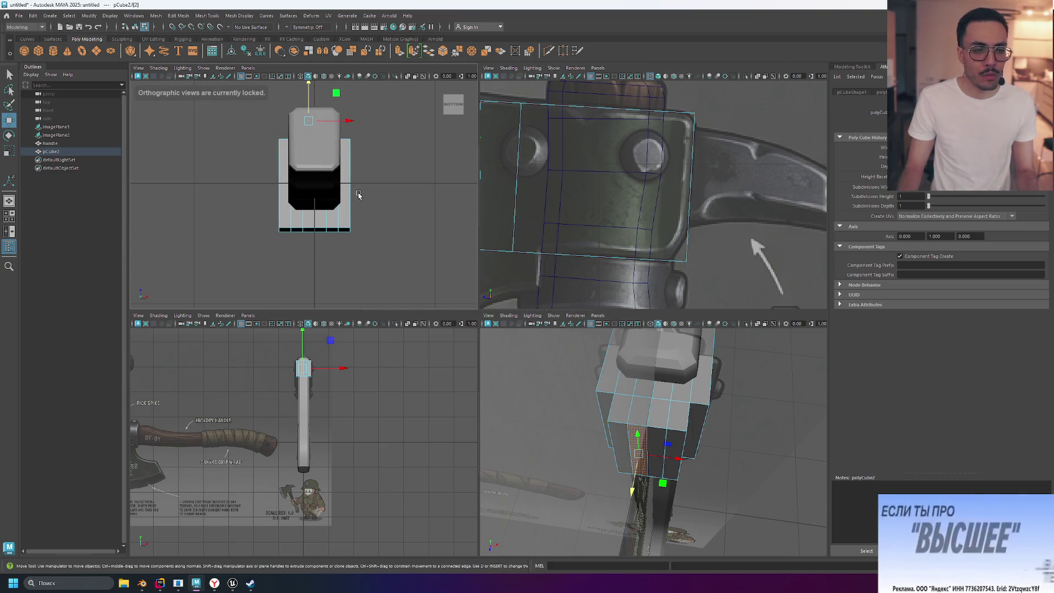
- Select faces along the box's bottom edge, orbiting the perspective view to reach them
click(310, 225)
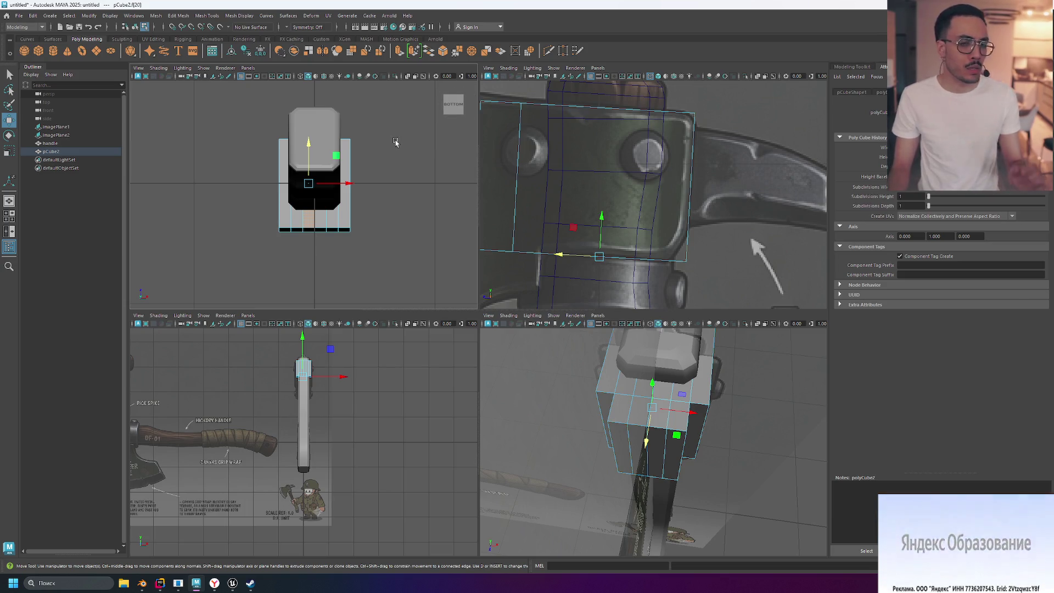
click(297, 231)
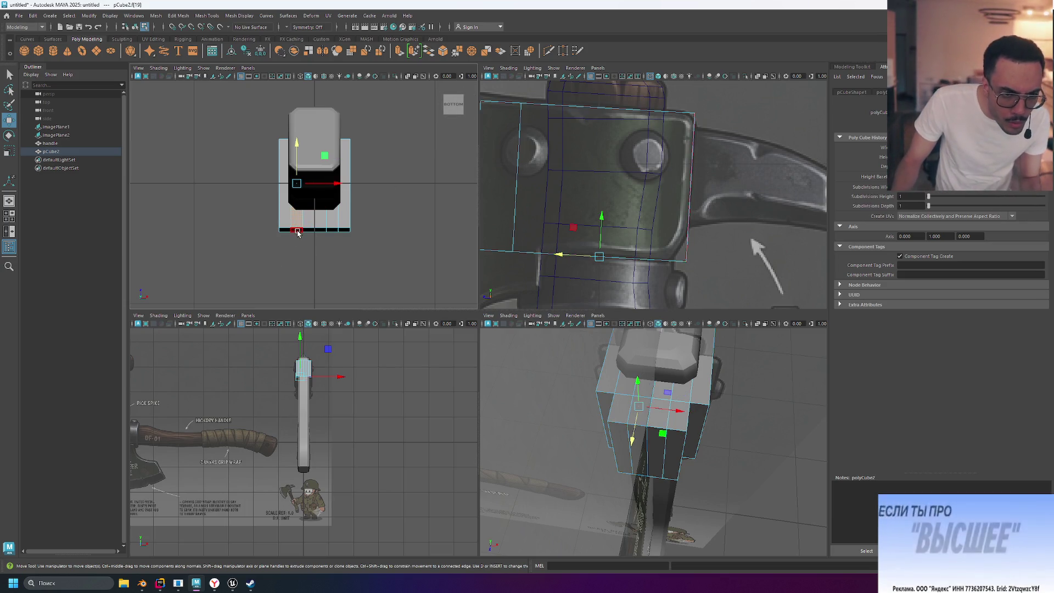
alt+drag(692, 329, 669, 357)
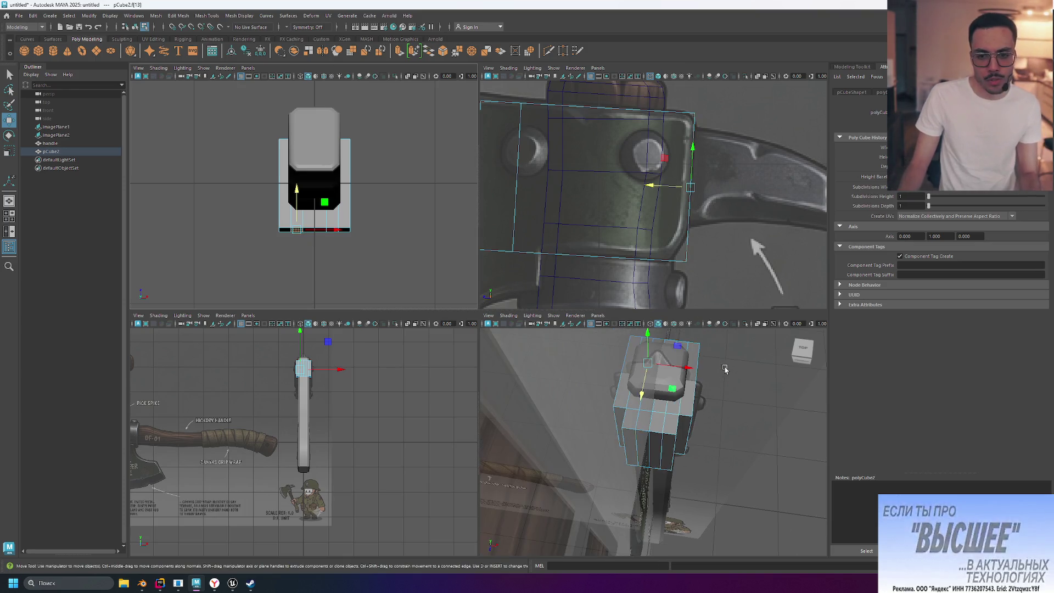
click(660, 406)
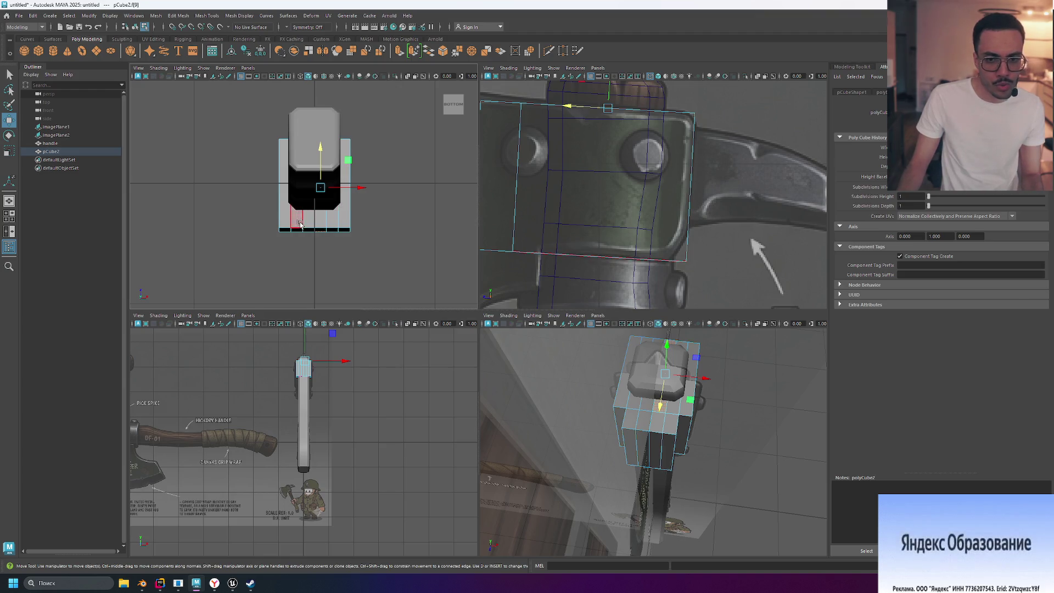
scroll(608, 258, down, 6)
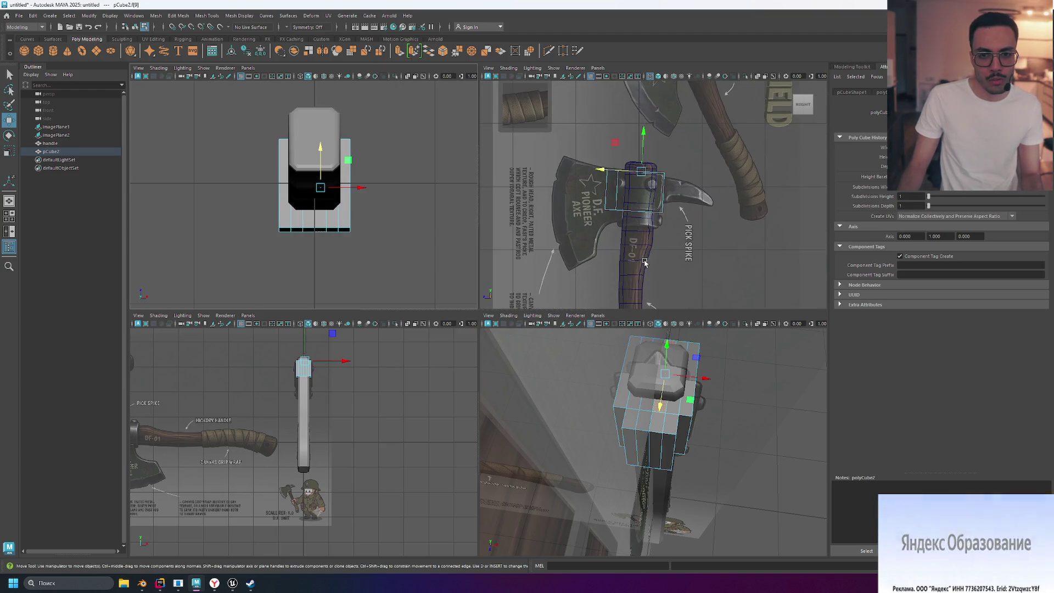
- Select faces along the bottom edge and a row of faces across the box's top
click(297, 230)
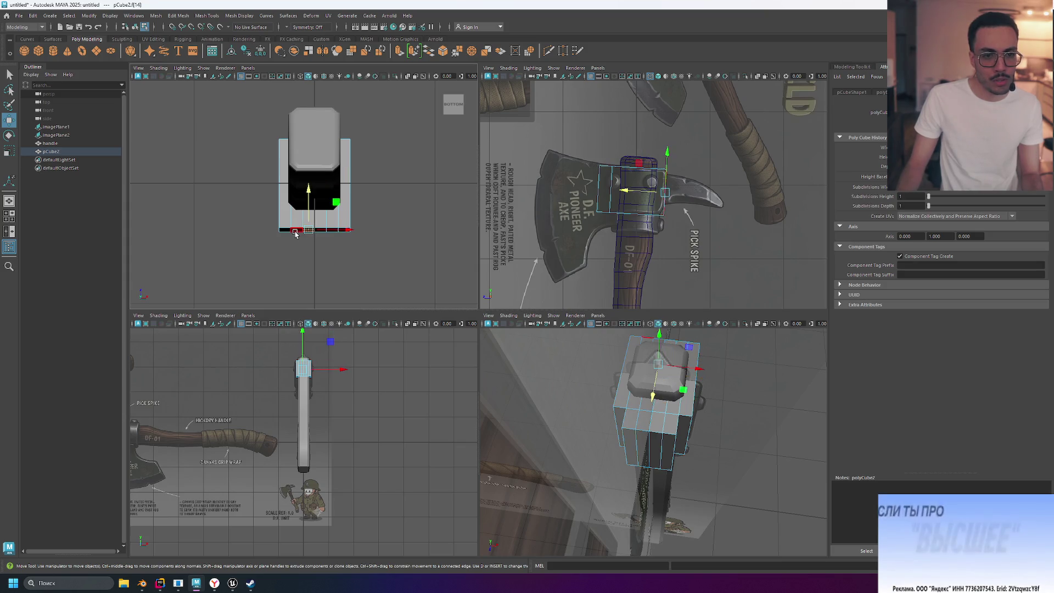
click(312, 236)
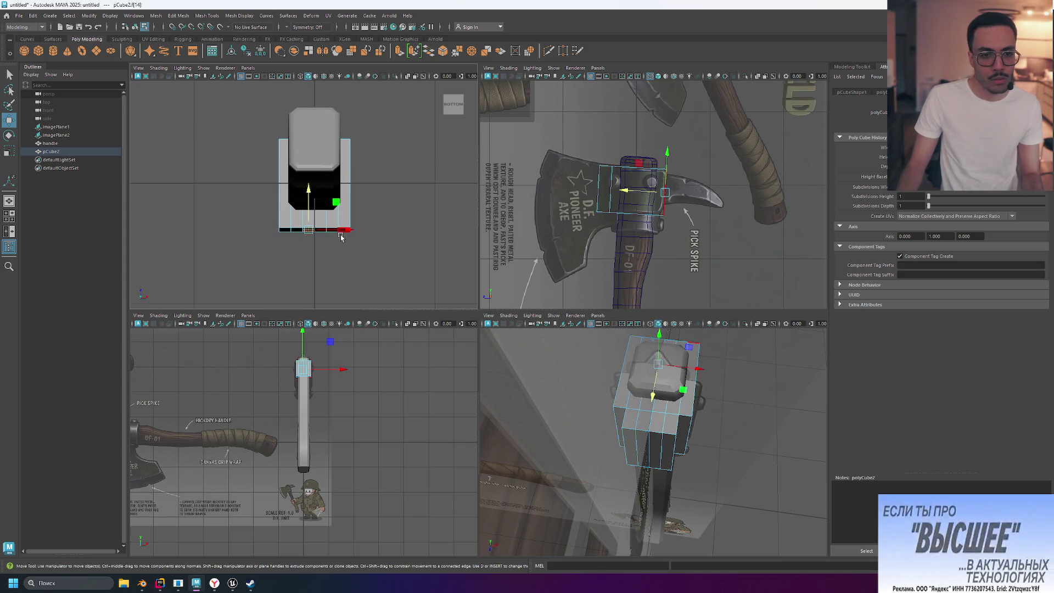
click(305, 122)
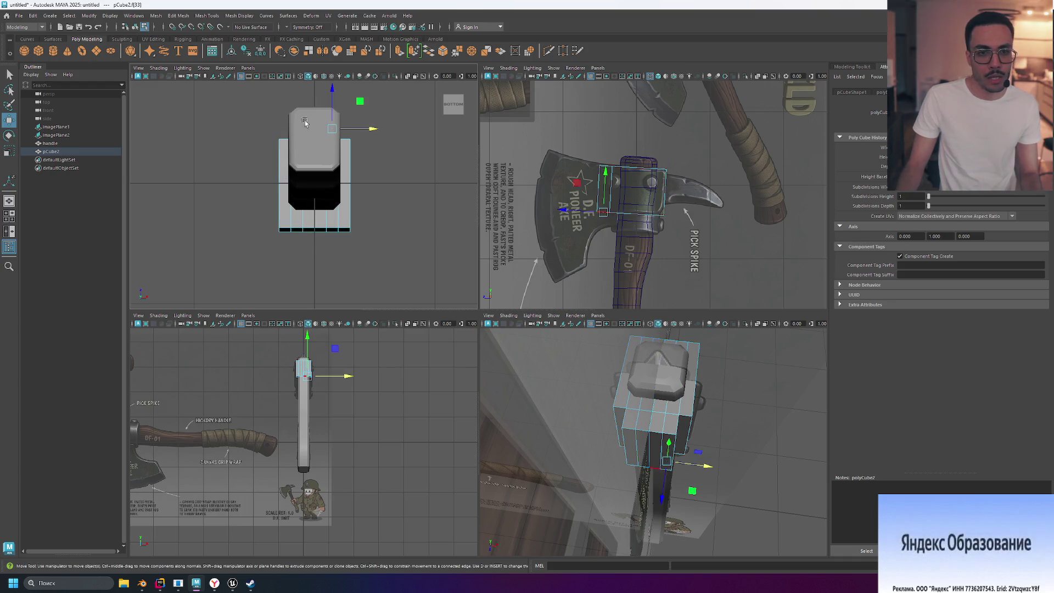
drag(367, 138, 367, 138)
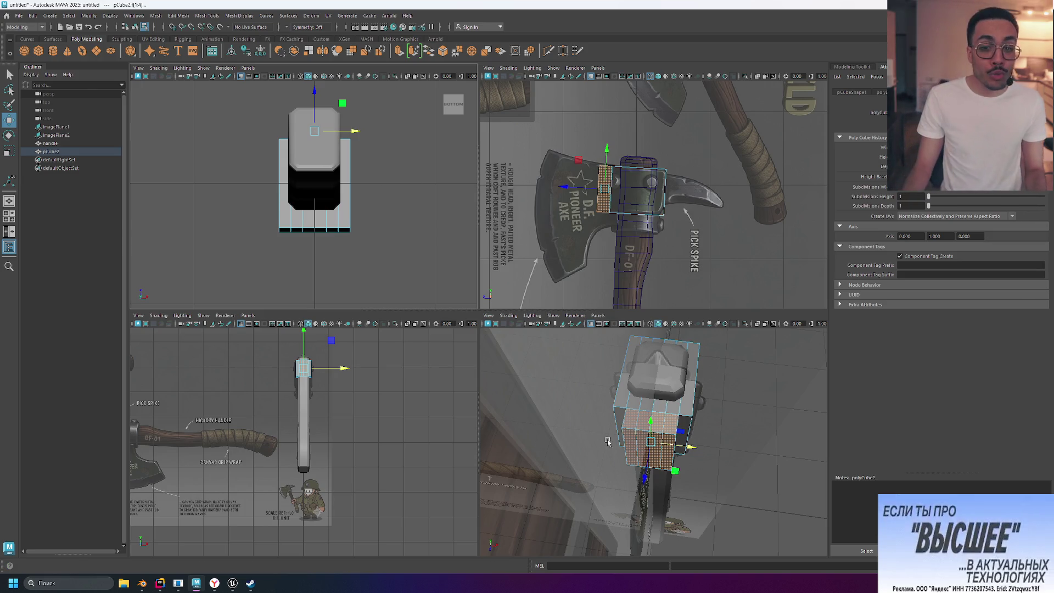
- Select two blade-side faces in perspective, zoom the side view onto the head, then switch to the browser
alt+drag(726, 466, 627, 423)
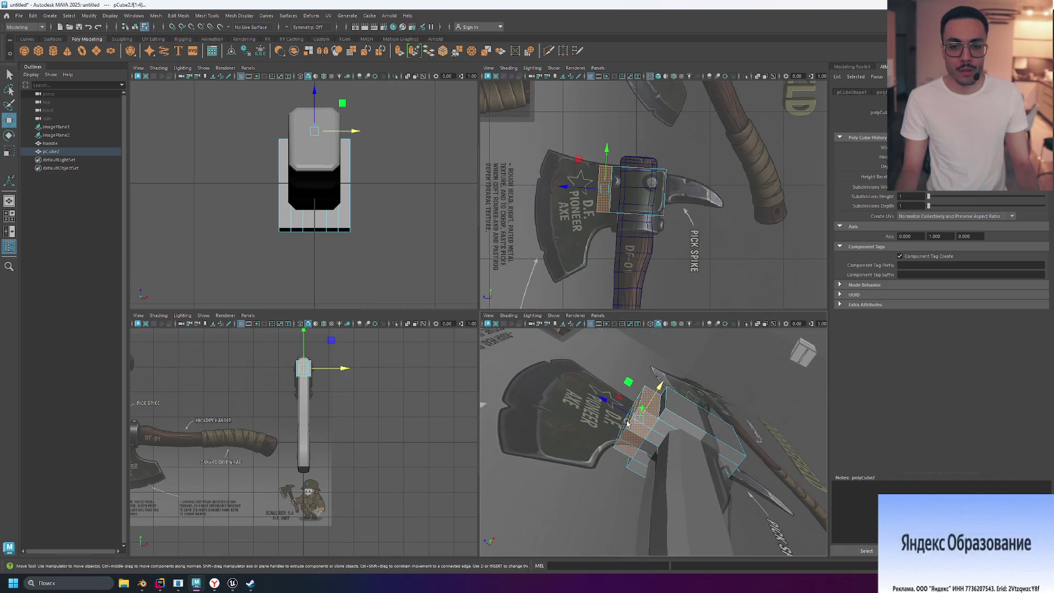
click(648, 421)
click(629, 454)
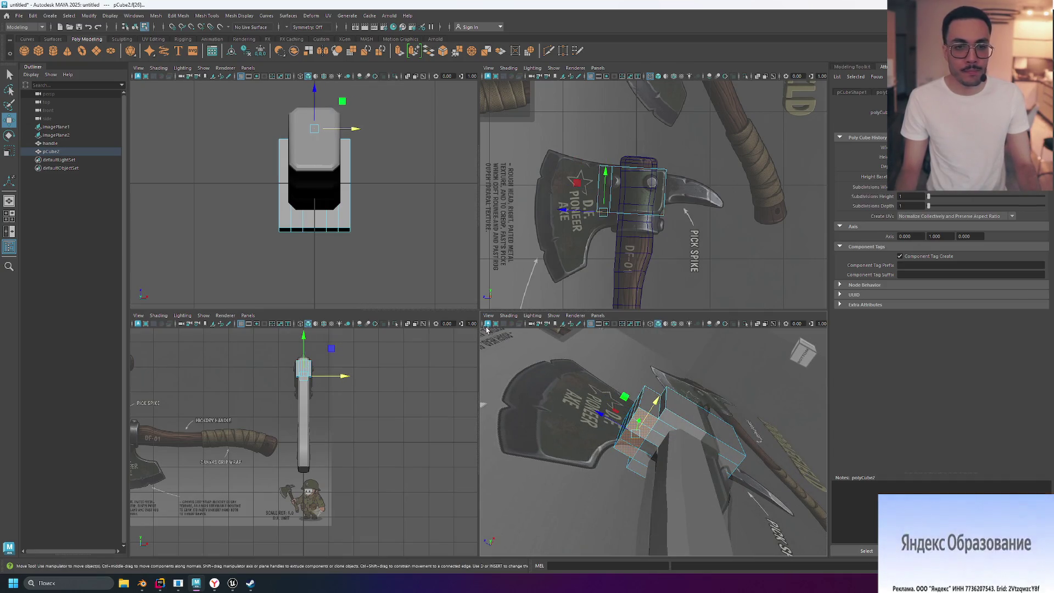
alt+drag(613, 266, 627, 269)
scroll(627, 269, up, 3)
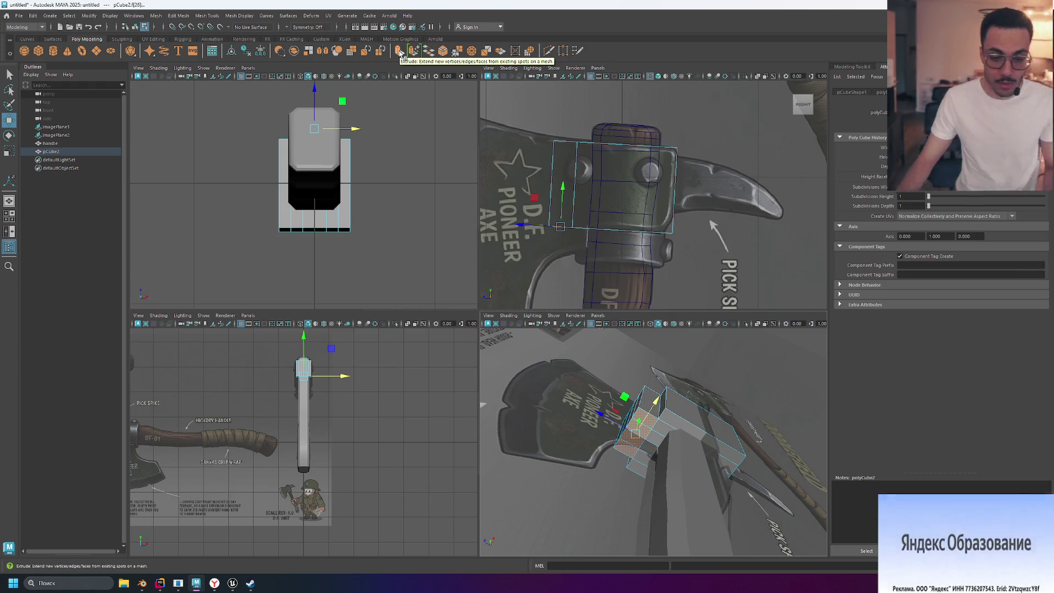
click(218, 584)
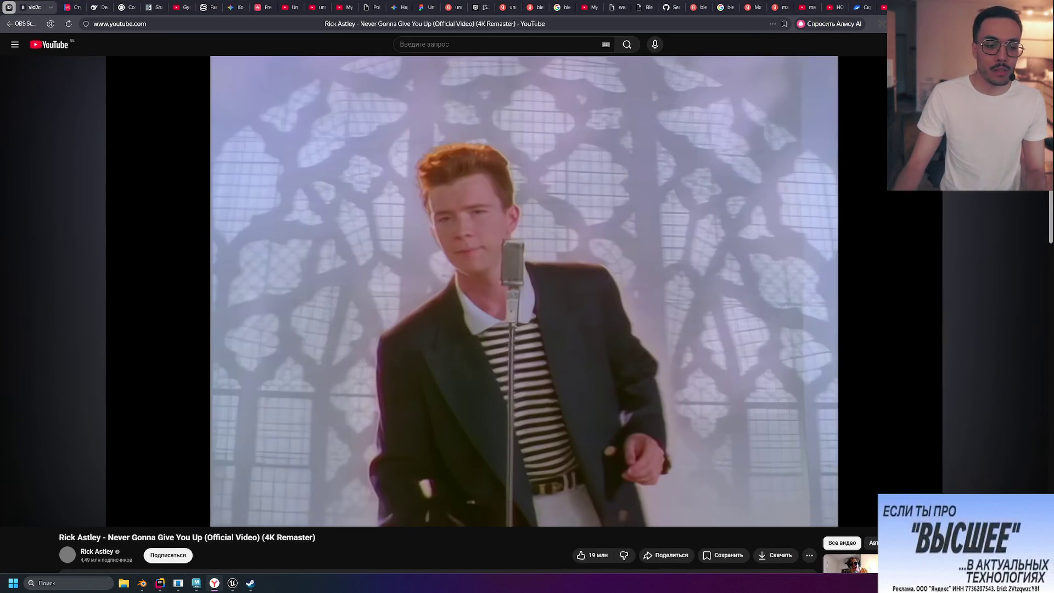
- Search the web for 'maya hotkeys' in a new browser tab
key(ctrl+t)
click(721, 29)
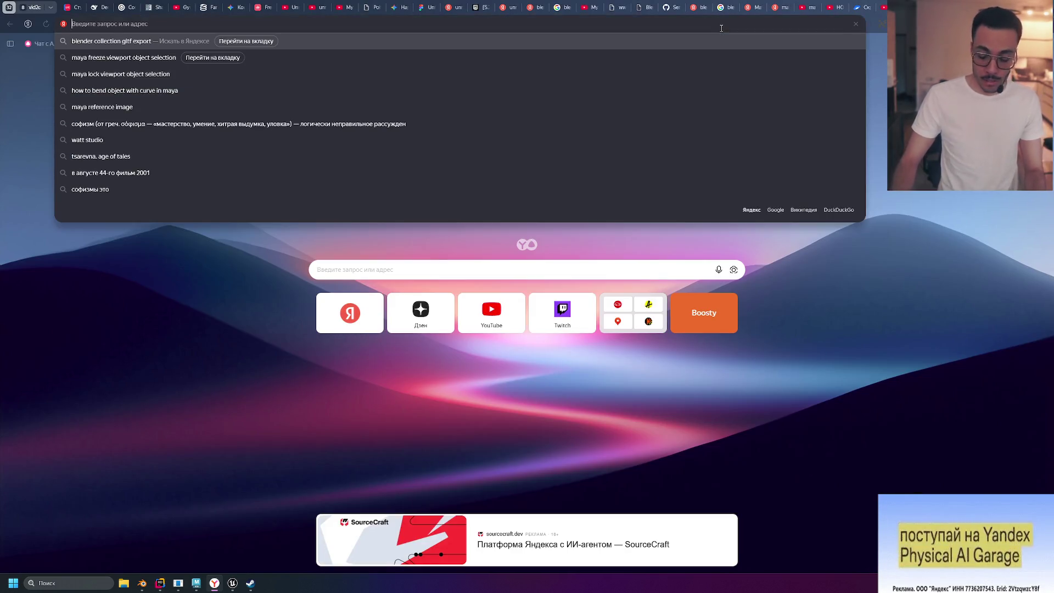
text(maya hot)
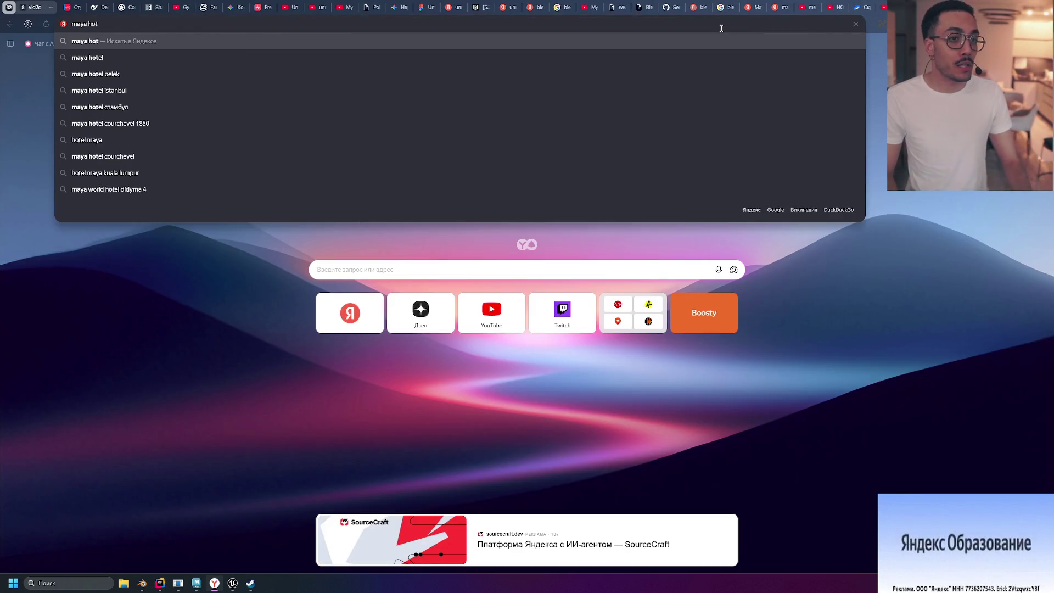
key(Down)
key(BackSpace)
text(key)
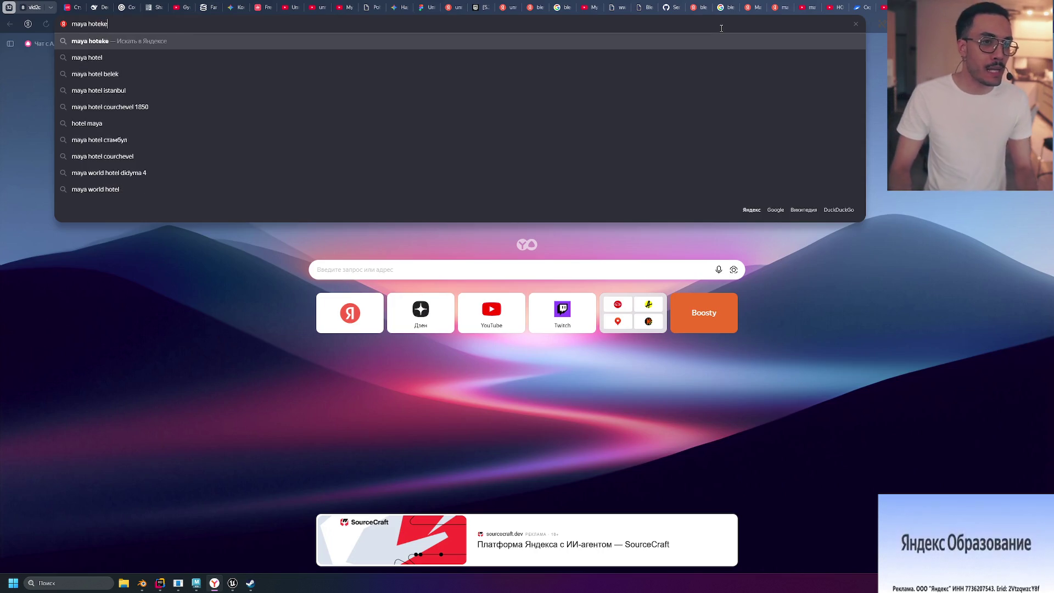
key(Return)
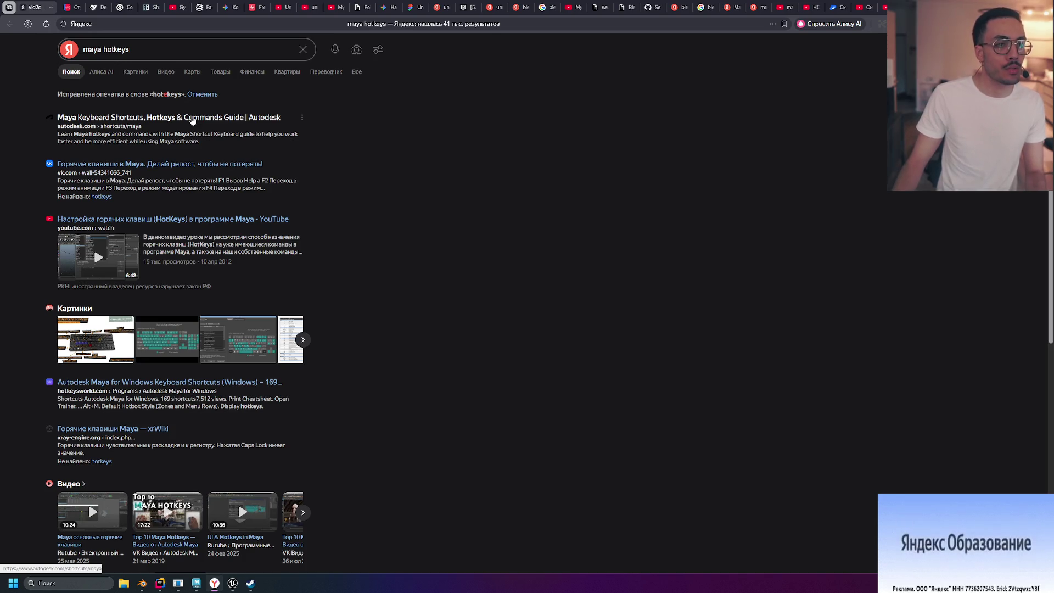
- Open the Autodesk Maya keyboard shortcuts page and scroll through its categories
click(192, 120)
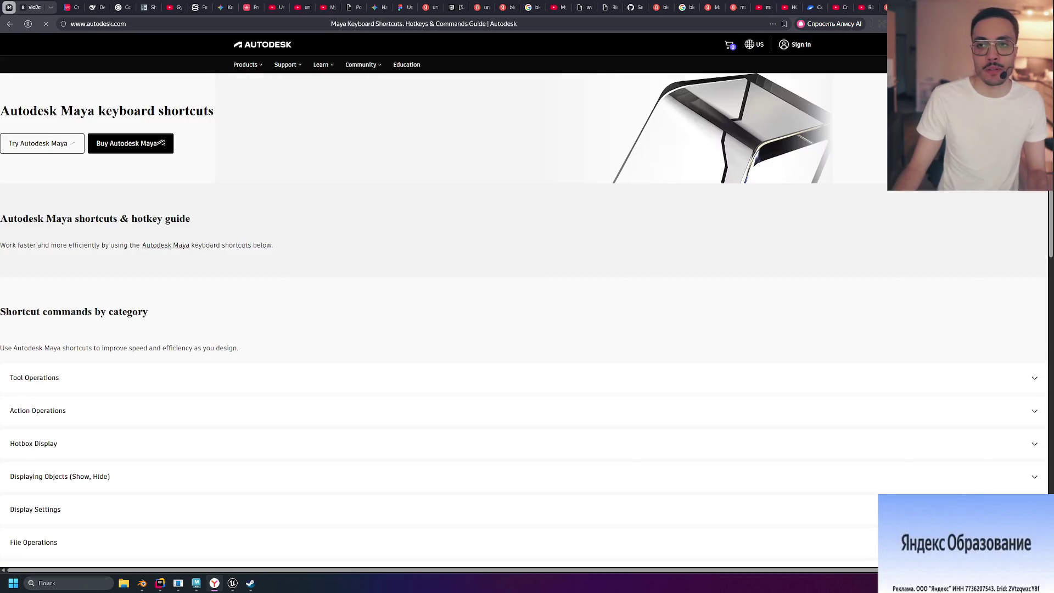
scroll(67, 283, down, 10)
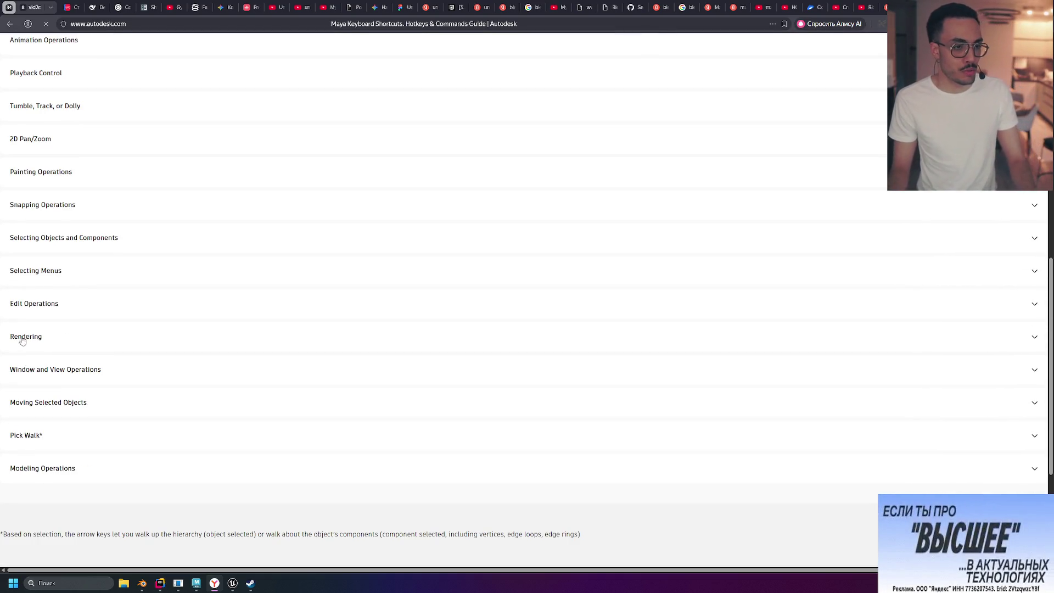
scroll(40, 348, up, 10)
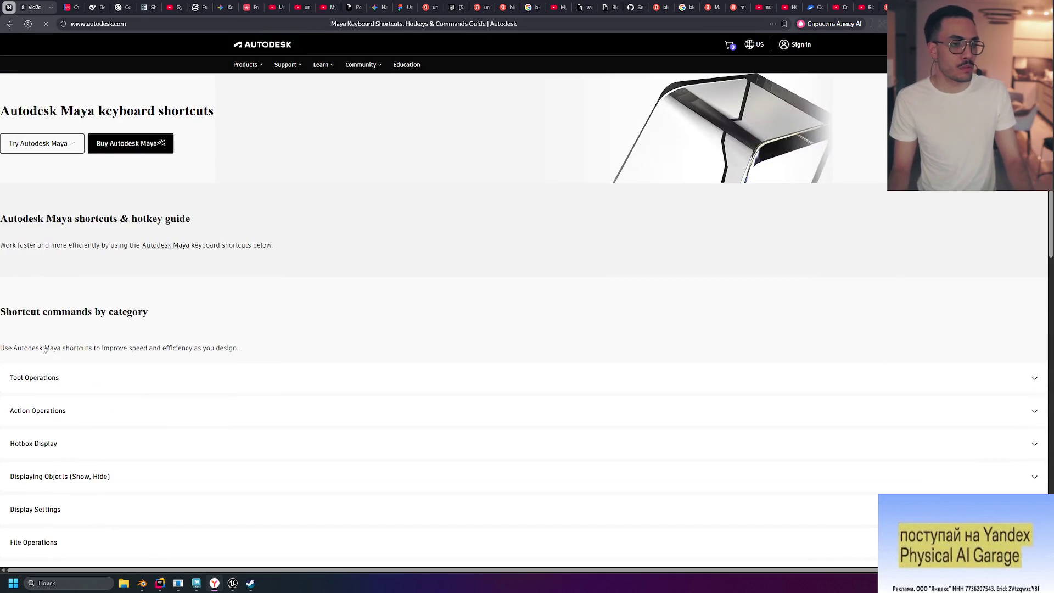
scroll(44, 350, down, 2)
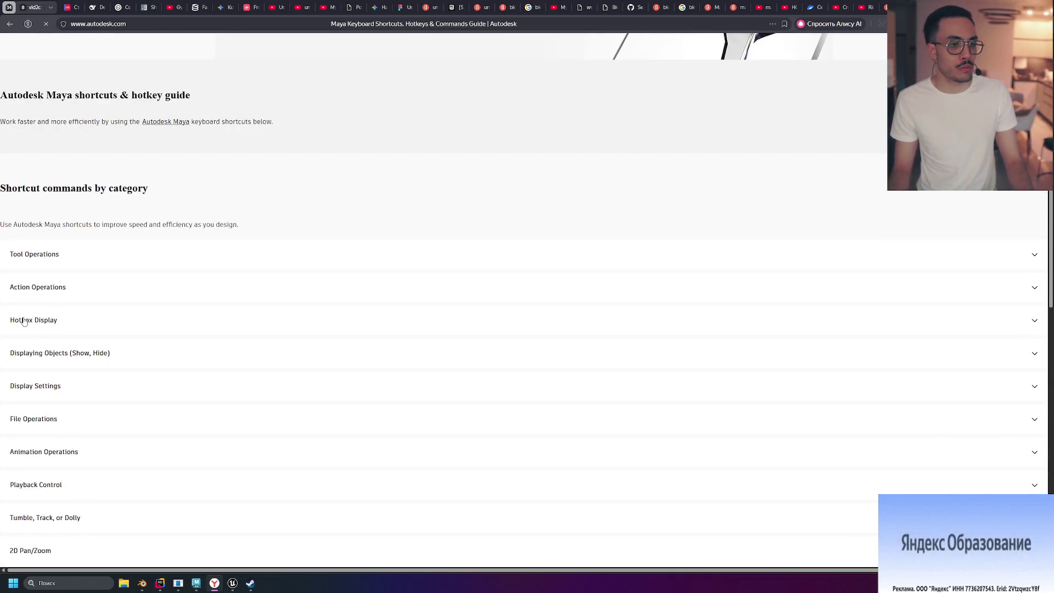
scroll(56, 287, down, 3)
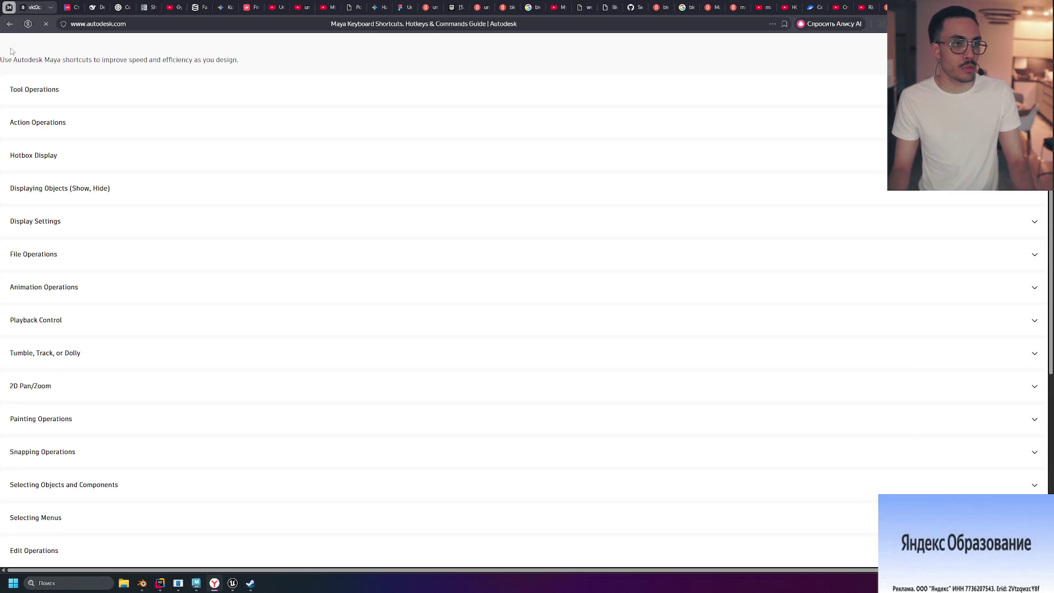
- Return to the results and extend the query to 'maya hotkeys cheatshe'
click(9, 23)
click(144, 47)
click(400, 110)
click(150, 48)
text(ch)
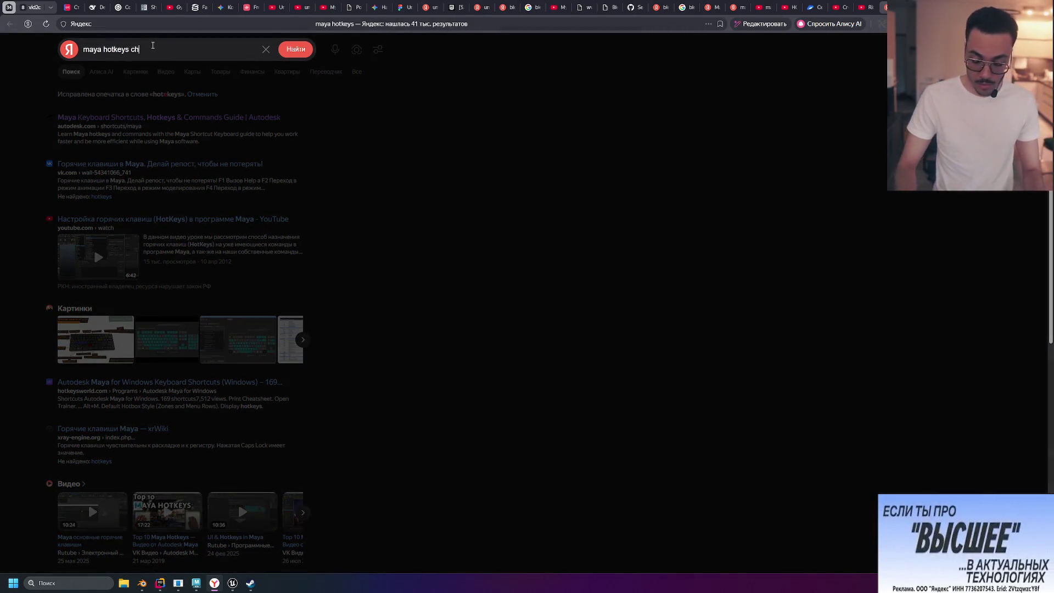
text(eatshear)
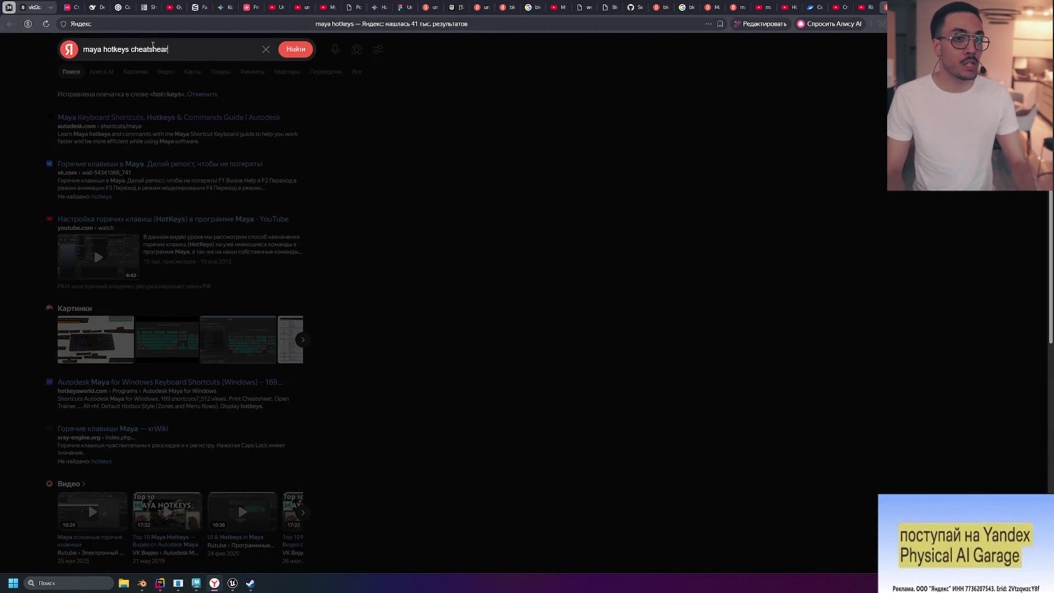
- Run the 'maya hotkeys cheatsheet' search and show its image results
key(BackSpace)
text(et)
key(Return)
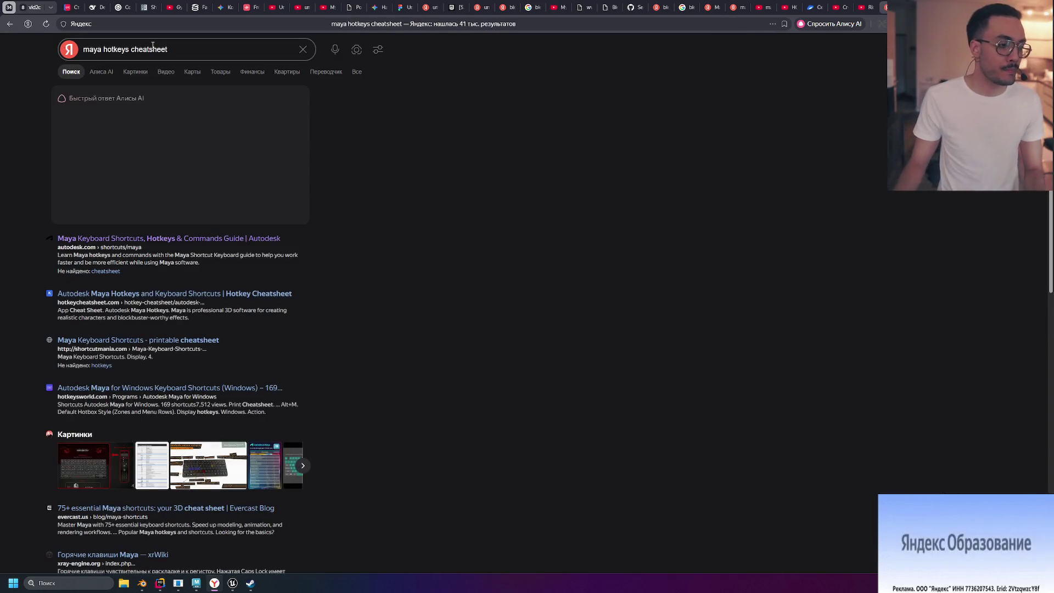
click(138, 73)
- View several Maya shortcut cheat-sheet images, including the red 3DS Max and Maya sheet, then show web results
click(177, 150)
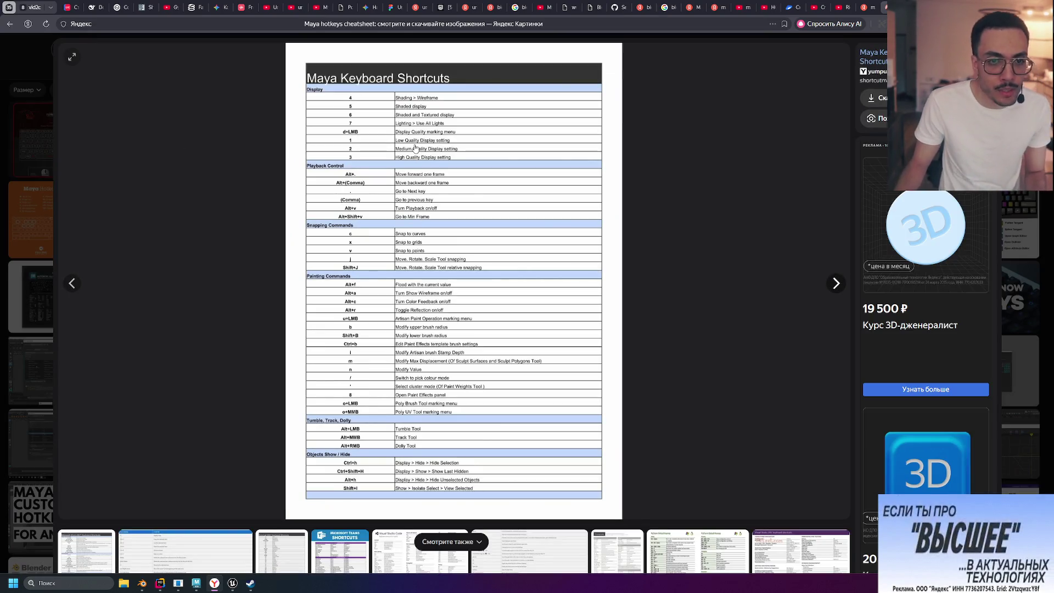
right_click(403, 179)
click(453, 310)
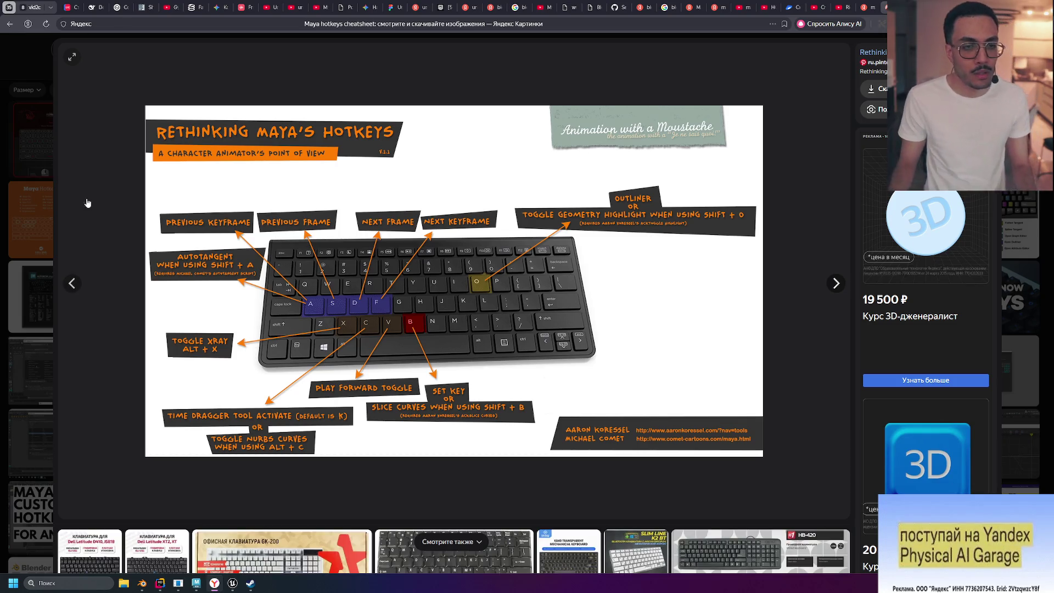
click(147, 283)
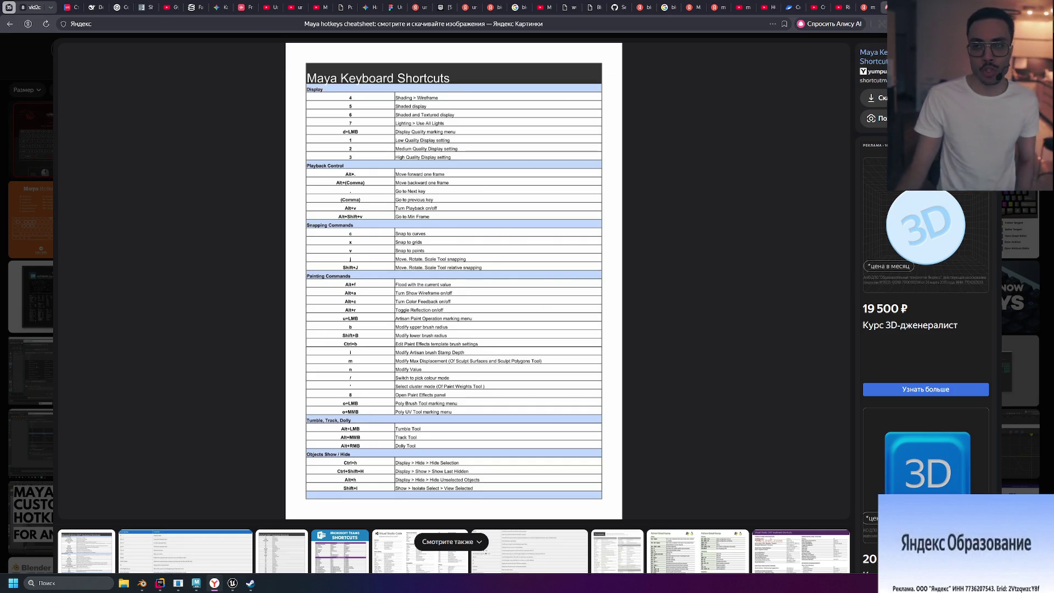
key(Escape)
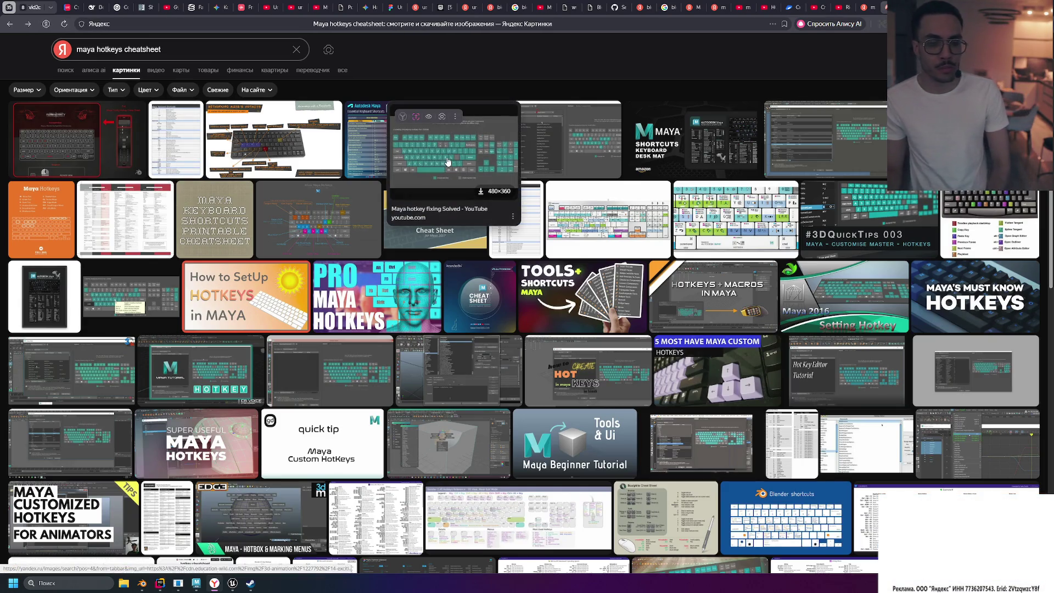
click(434, 220)
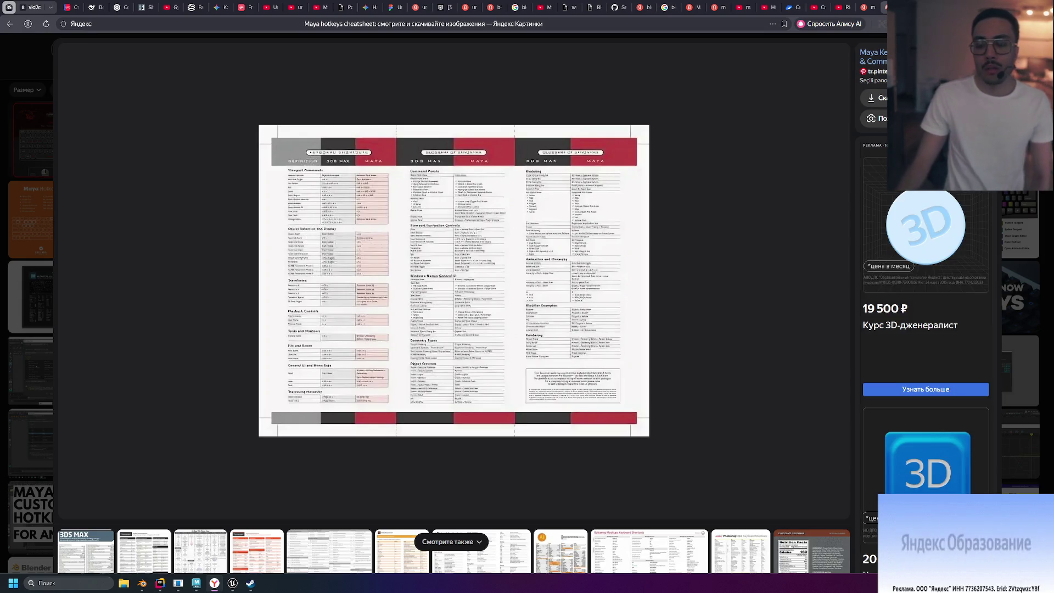
click(22, 75)
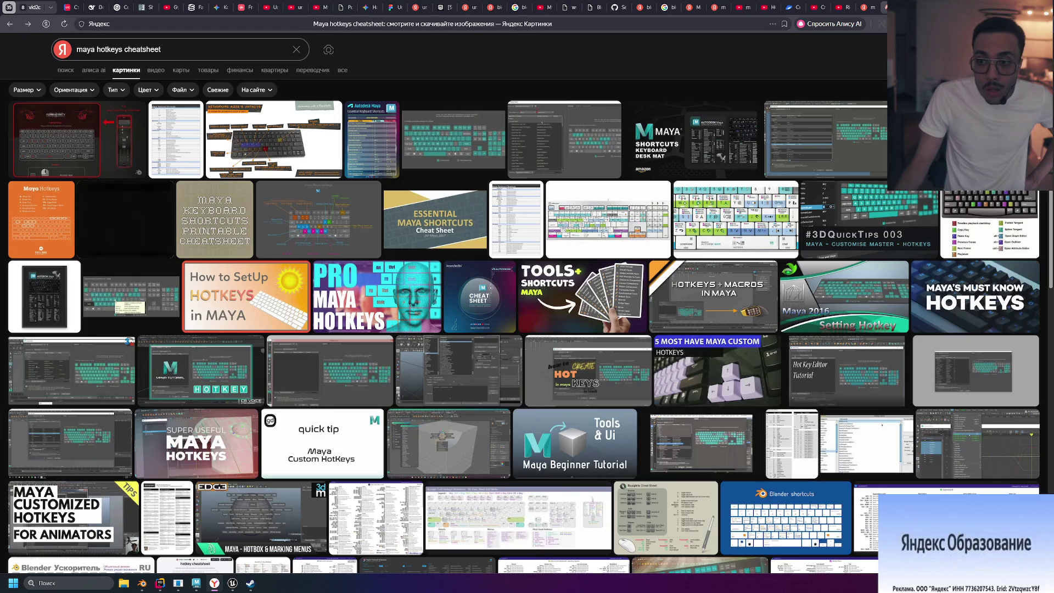
click(66, 70)
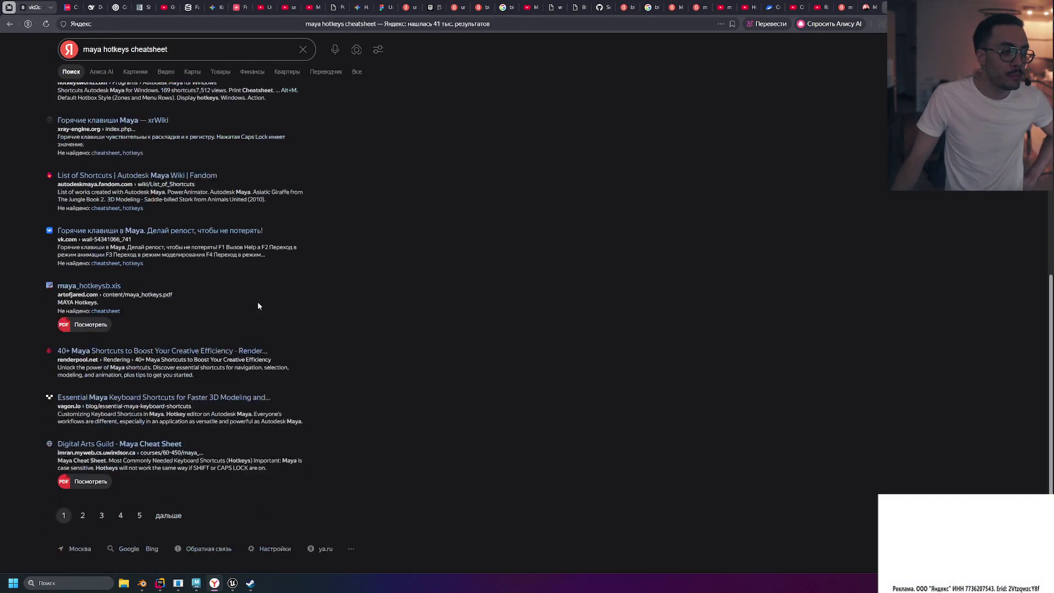
- Rerun the 'maya hotkeys cheatsheet' search on Google and view its image results
click(130, 551)
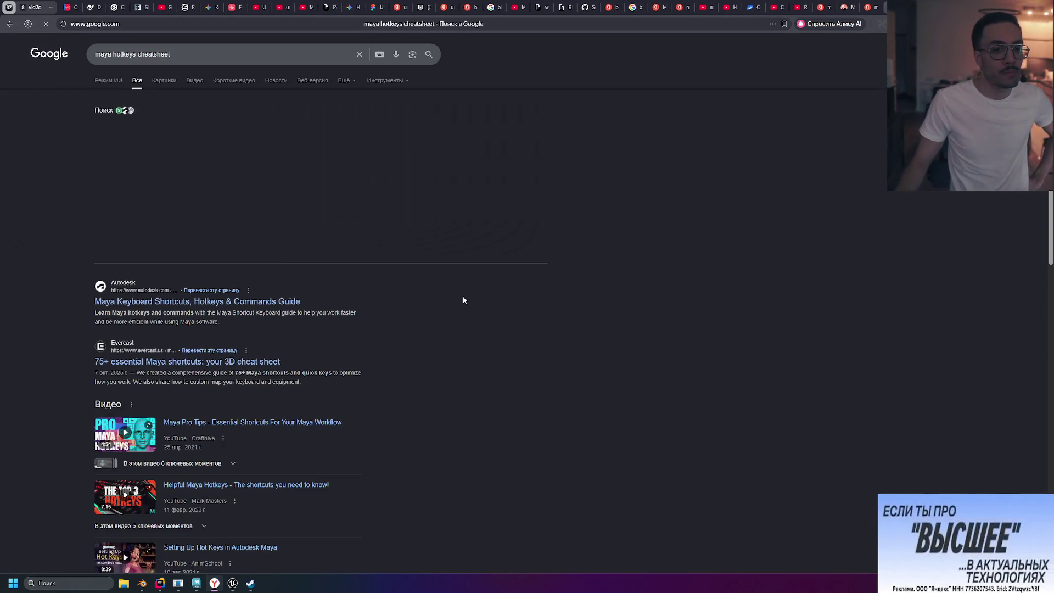
click(163, 82)
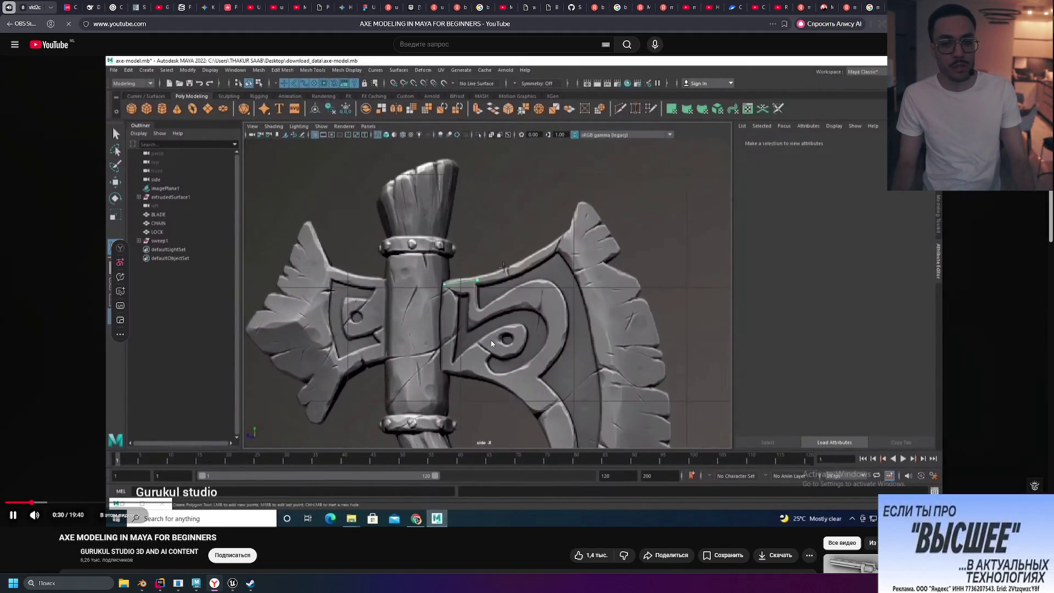
- Pause the axe tutorial and skim forward through 9:54, 15:45, 17:19 and 19:21, then resume
click(289, 455)
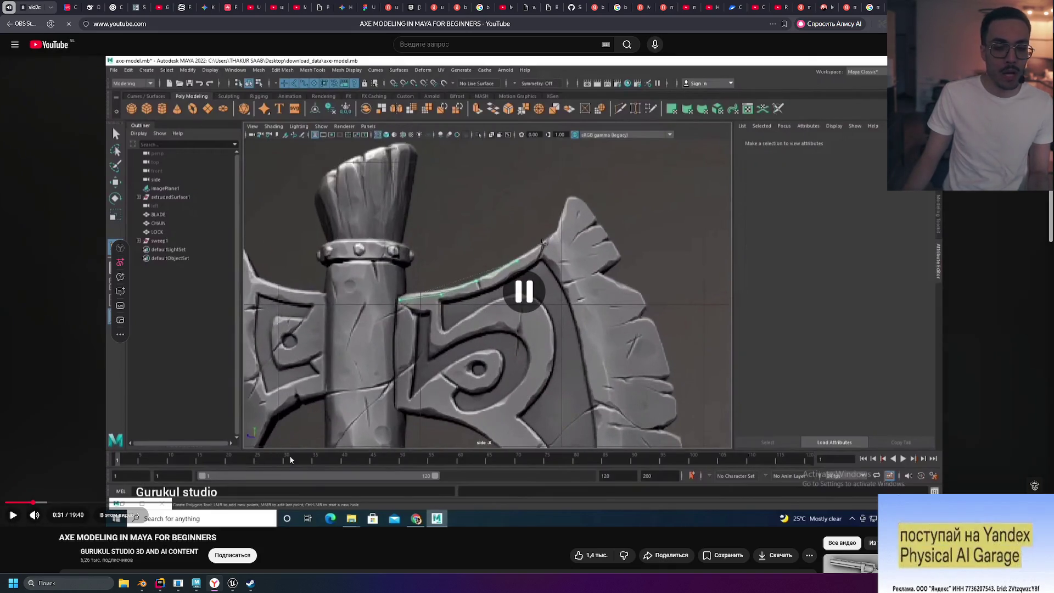
click(528, 499)
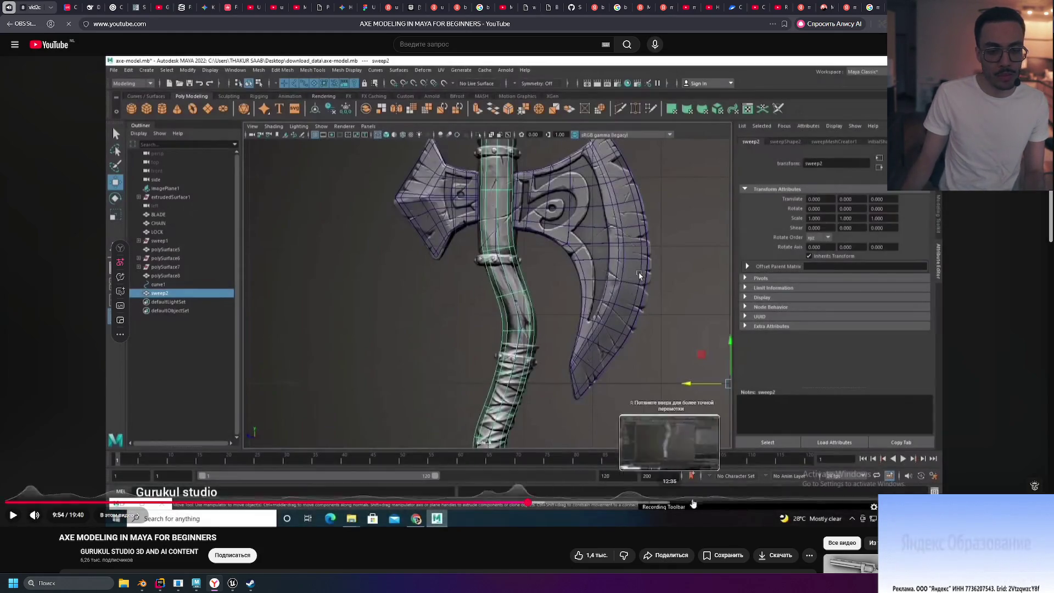
click(838, 503)
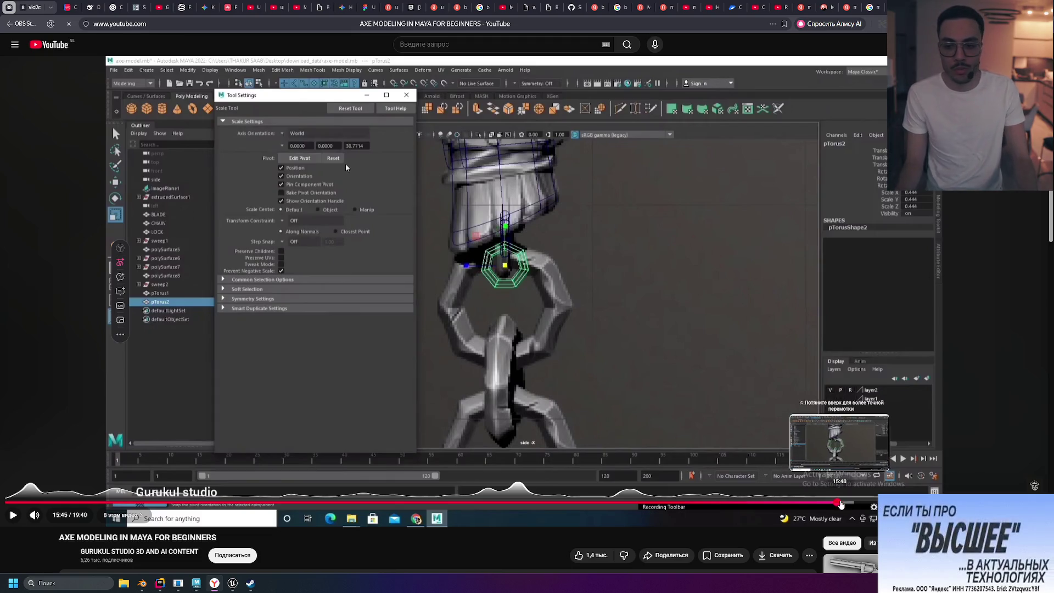
click(880, 503)
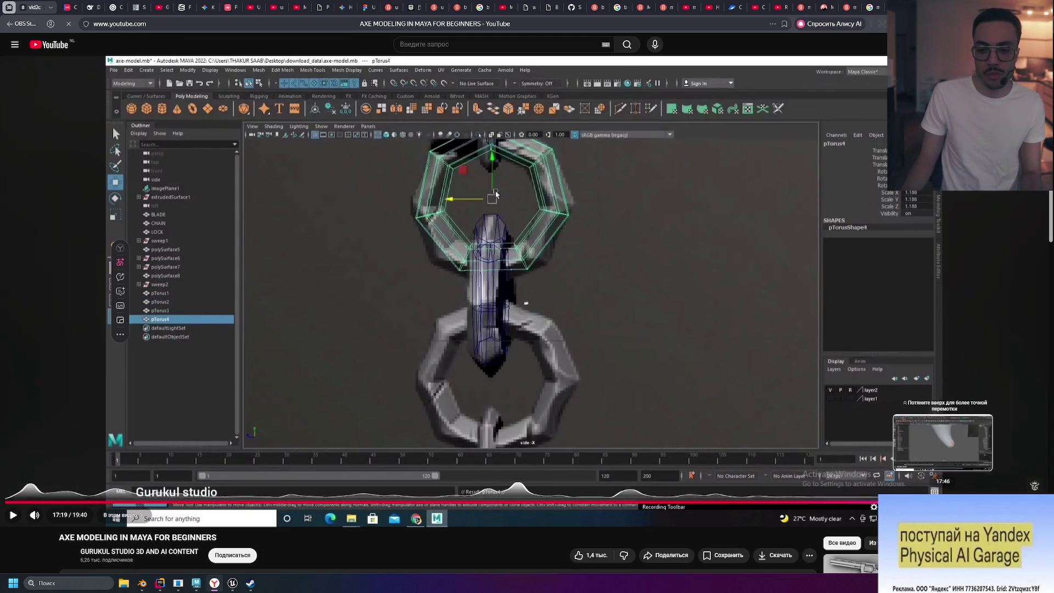
click(918, 502)
drag(964, 503, 977, 503)
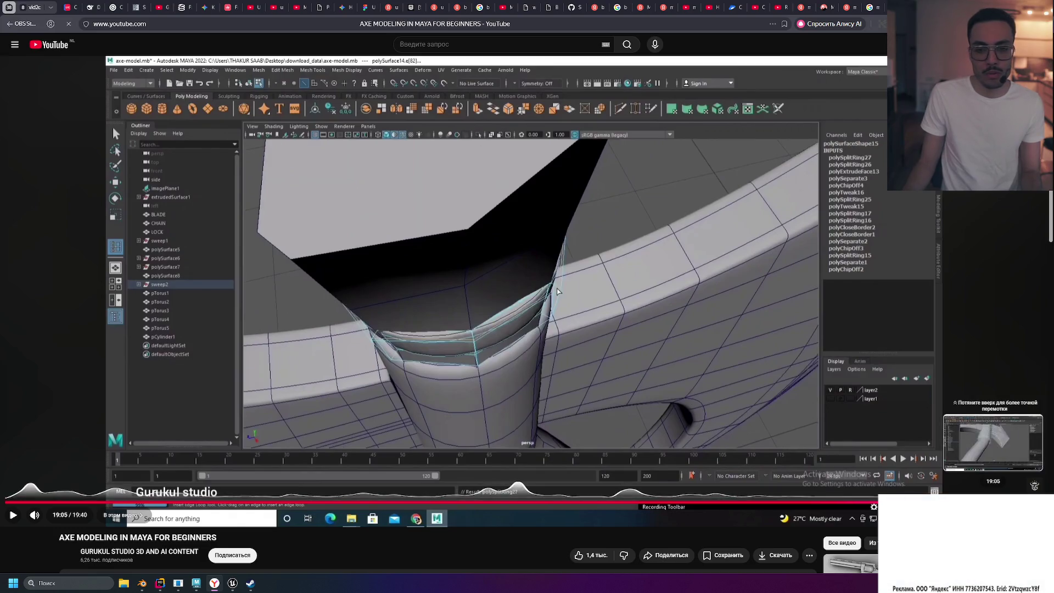
click(1025, 503)
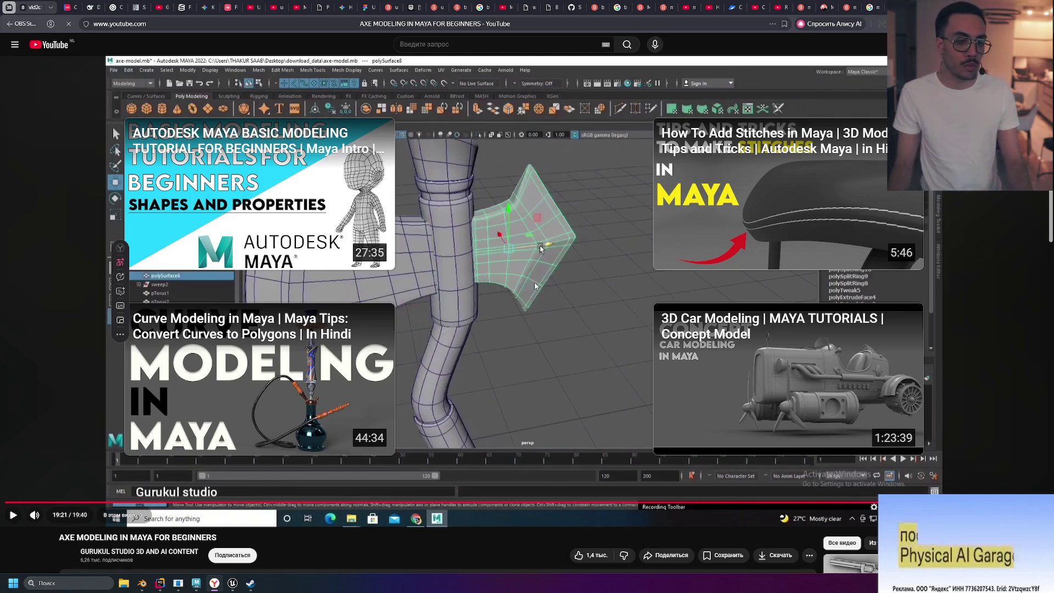
click(539, 297)
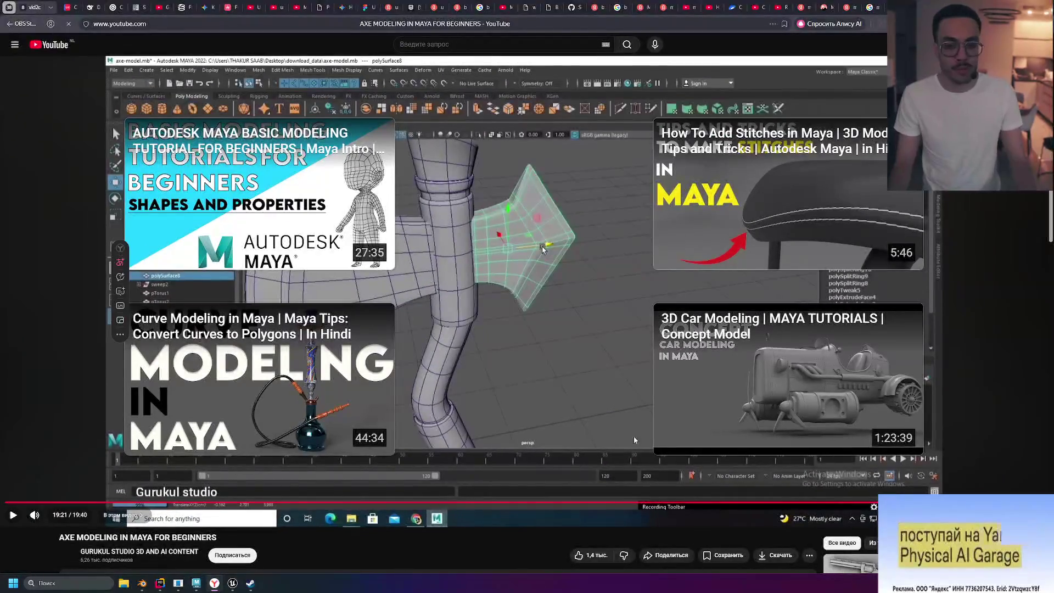
- Rewind the tutorial from about 7:10 back to 0:42, mute it, and return to Maya
mouse_move(664, 502)
mouse_down()
mouse_move(346, 502)
mouse_move(384, 503)
mouse_move(373, 503)
mouse_up()
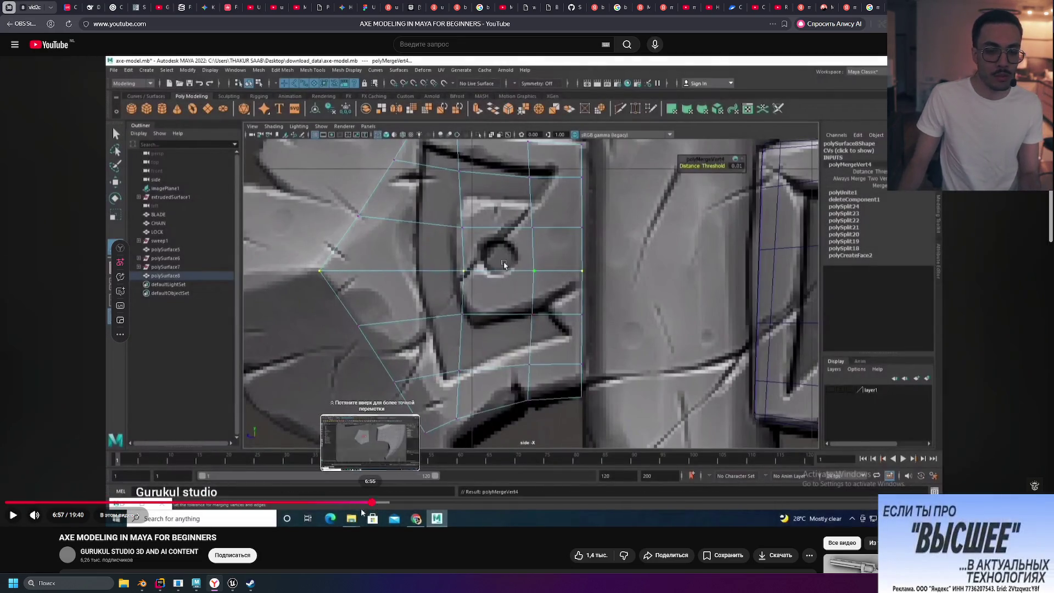
drag(377, 503, 325, 503)
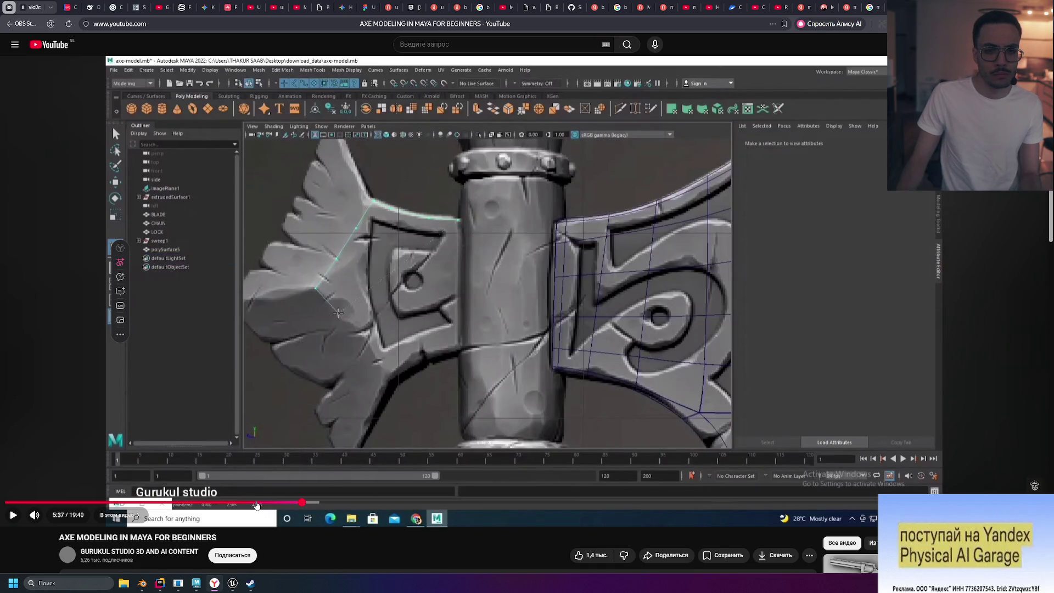
click(264, 502)
click(235, 502)
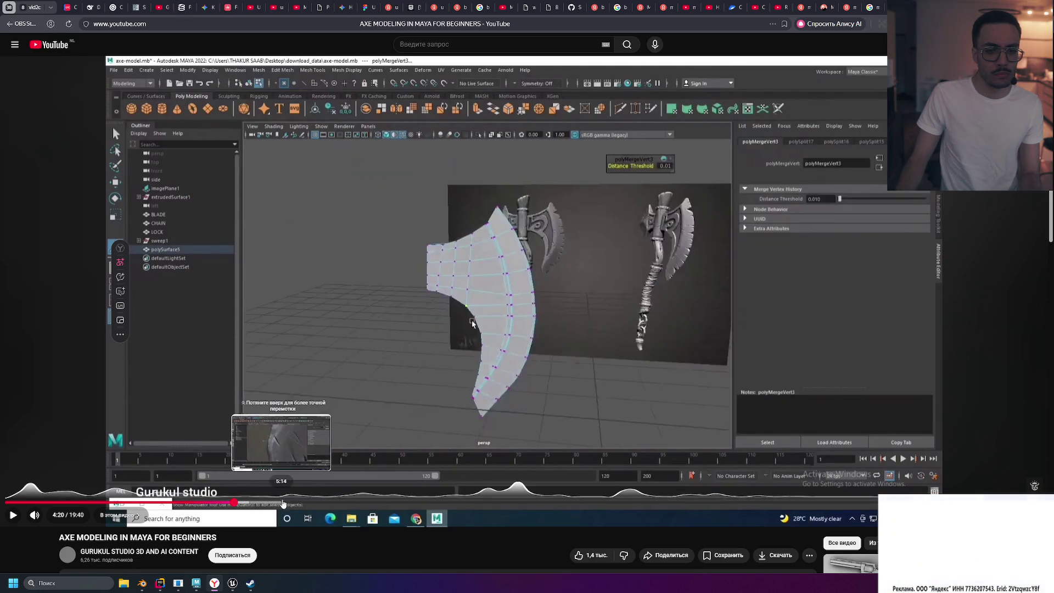
click(264, 502)
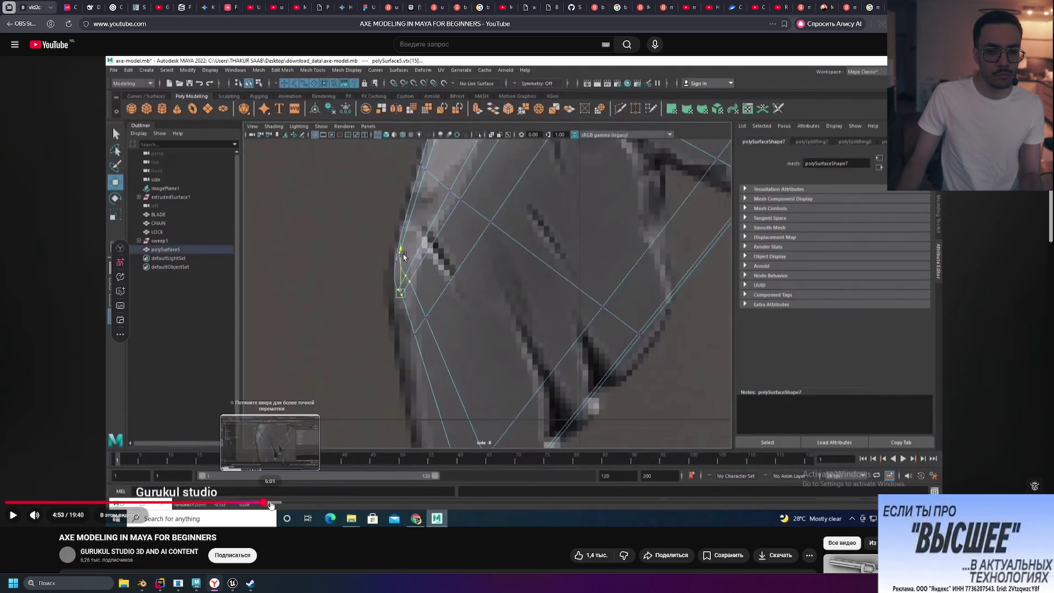
click(220, 502)
click(205, 502)
drag(189, 502, 86, 503)
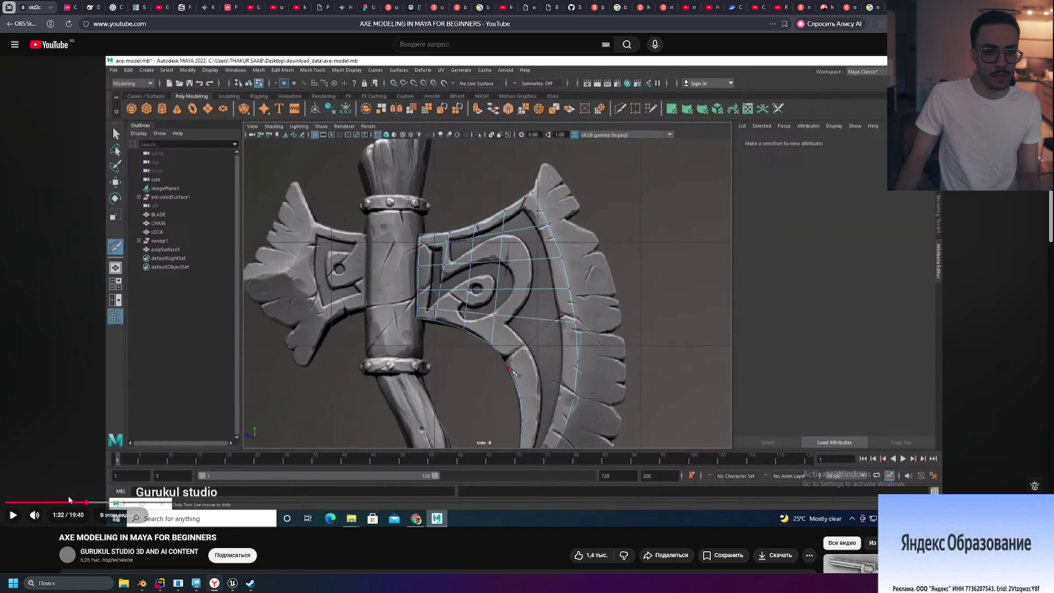
click(42, 503)
click(13, 514)
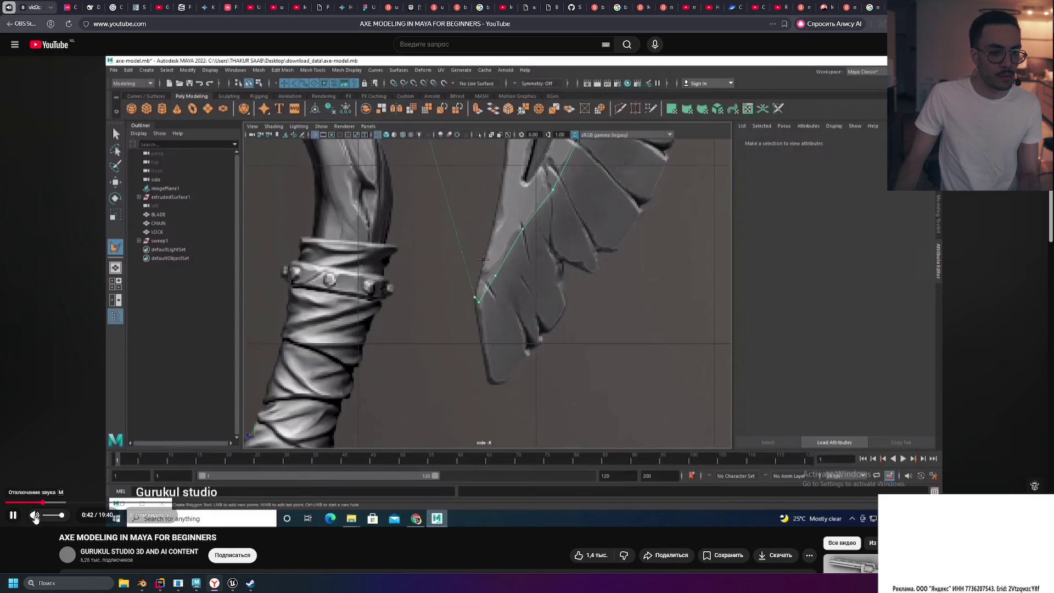
click(34, 517)
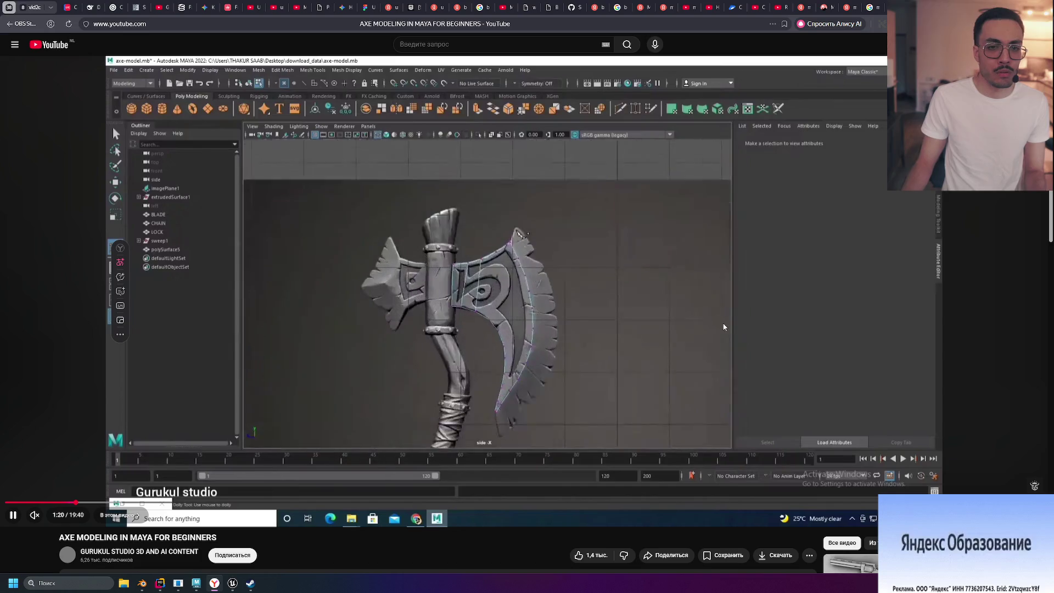
click(439, 471)
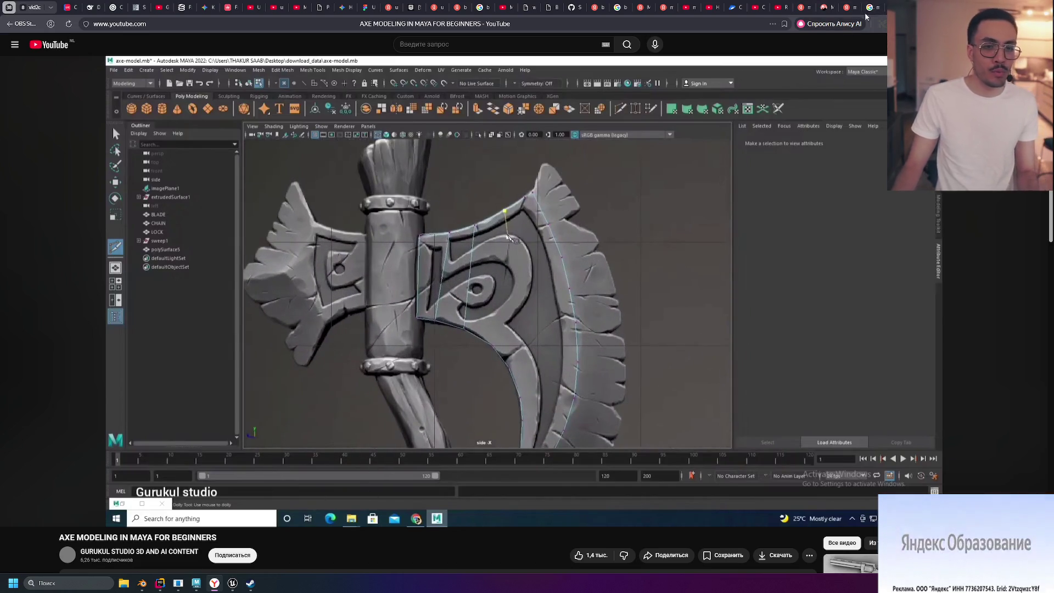
key(alt+Tab)
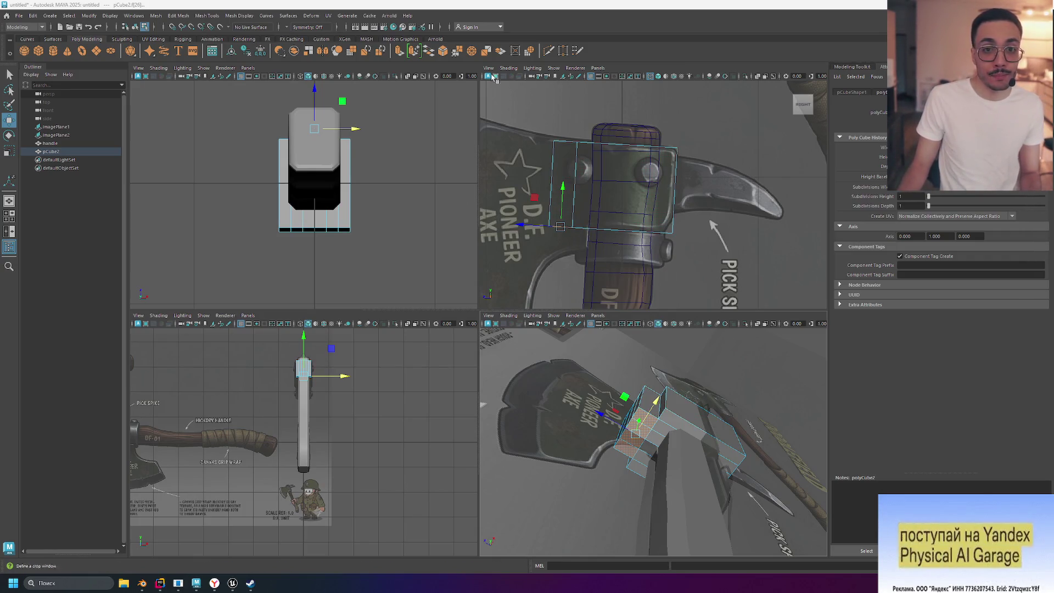
- Extrude the head block's selected faces, trying a 0.178 offset before undoing it back to 0
click(400, 51)
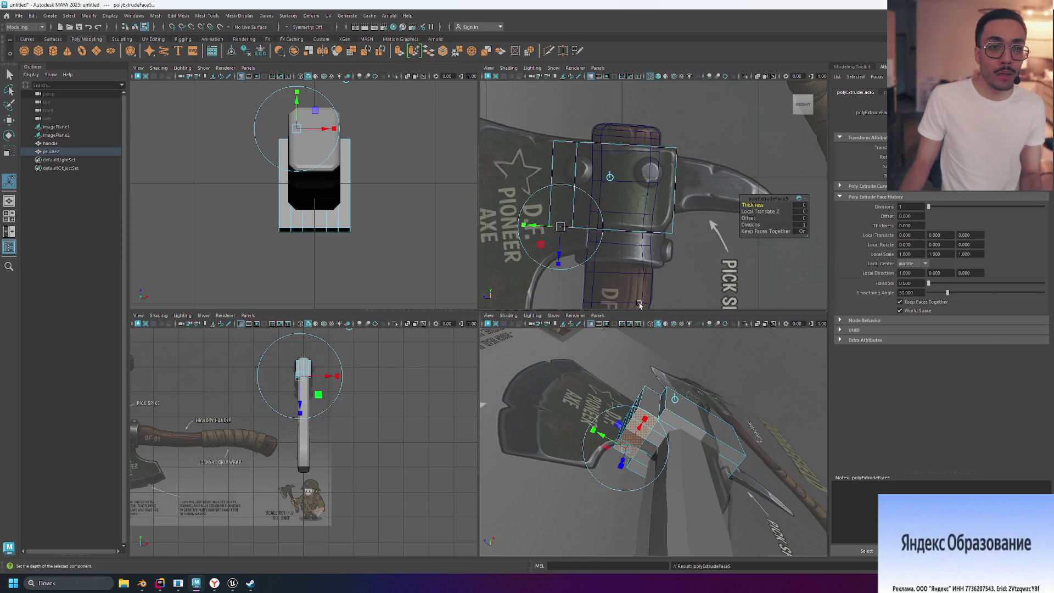
drag(560, 260, 560, 281)
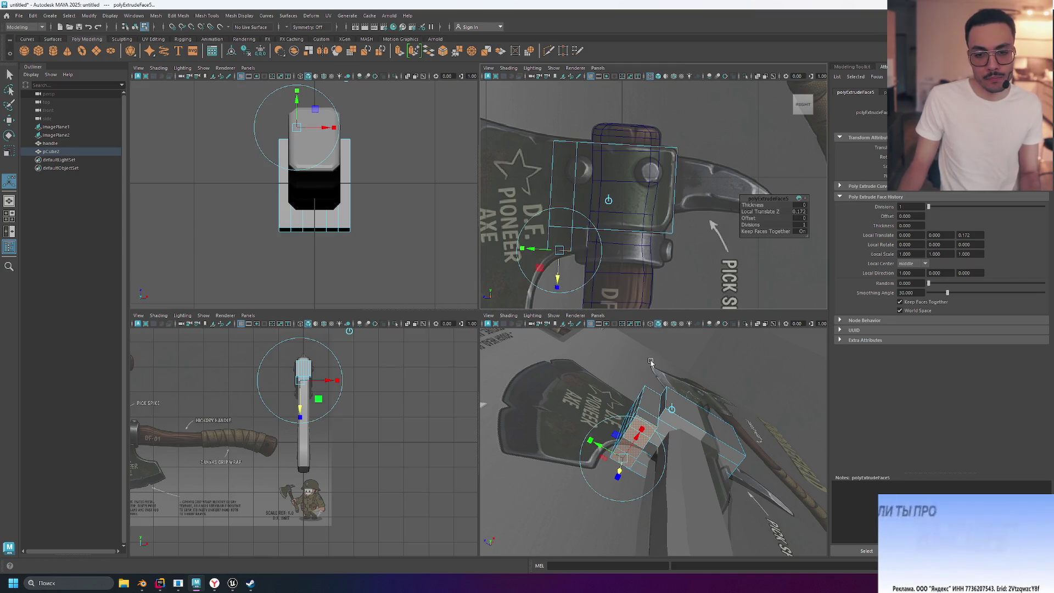
mouse_move(804, 353)
alt+mouse_down()
mouse_move(716, 418)
mouse_move(686, 329)
alt+mouse_up()
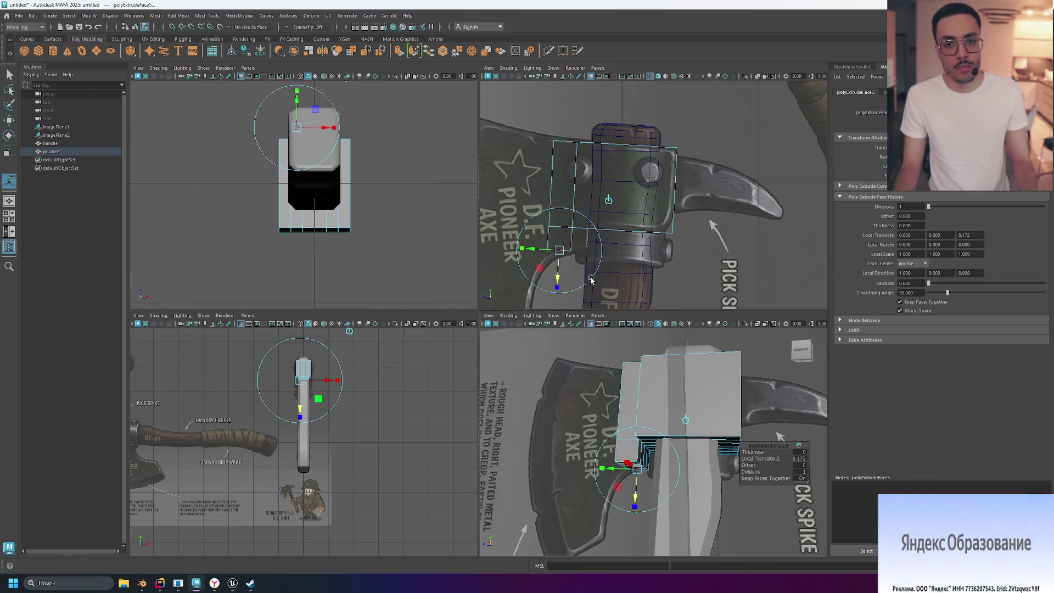
alt+drag(590, 281, 623, 280)
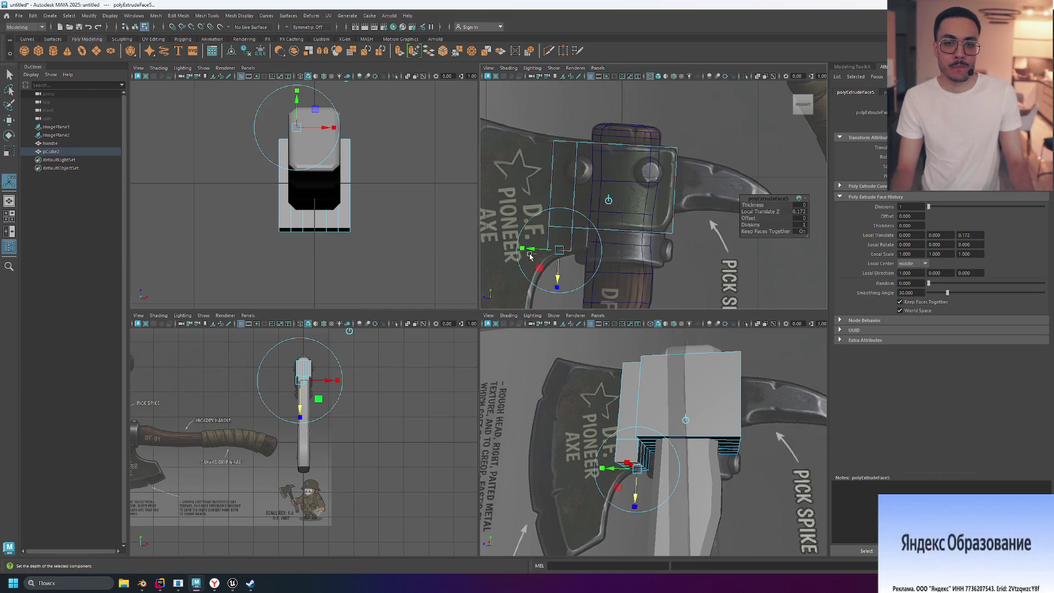
key(ctrl+z)
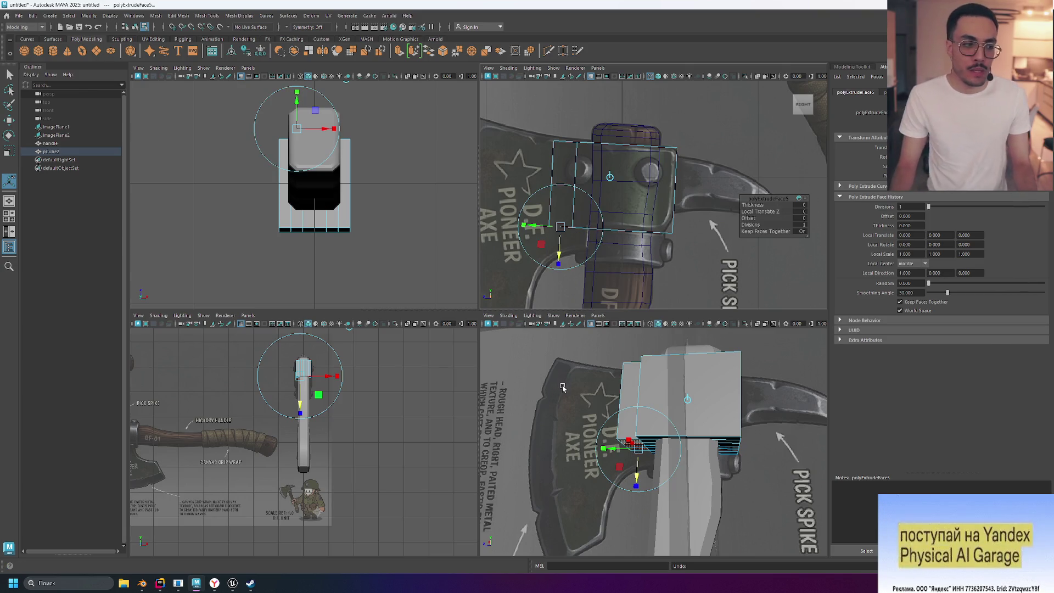
- Select the block's side face pCube2.f[1] with the Move tool active
mouse_move(573, 396)
alt+mouse_down()
mouse_move(660, 413)
mouse_move(624, 404)
alt+mouse_up()
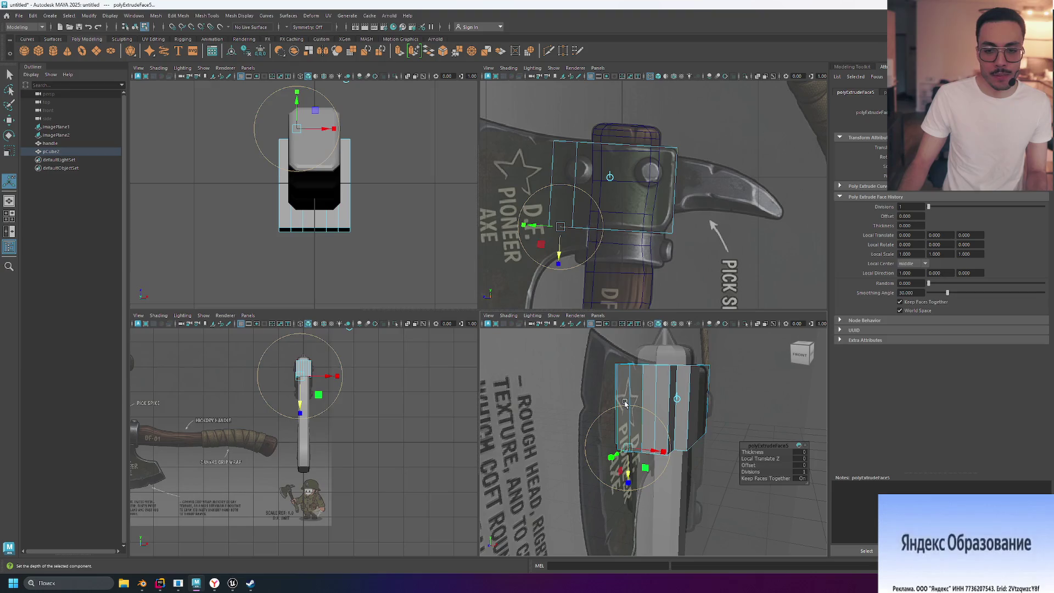
click(626, 392)
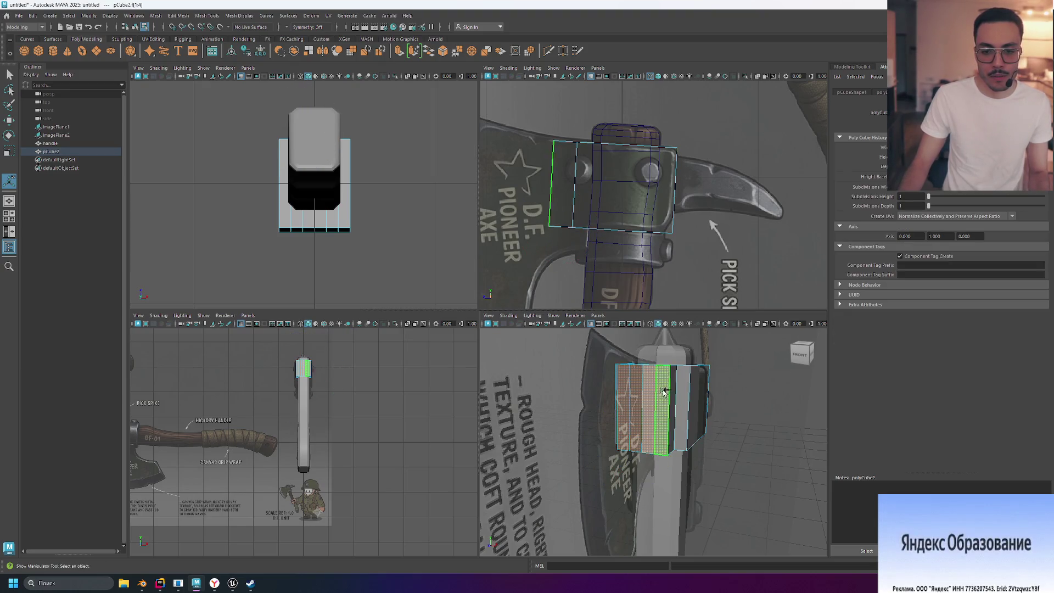
key(w)
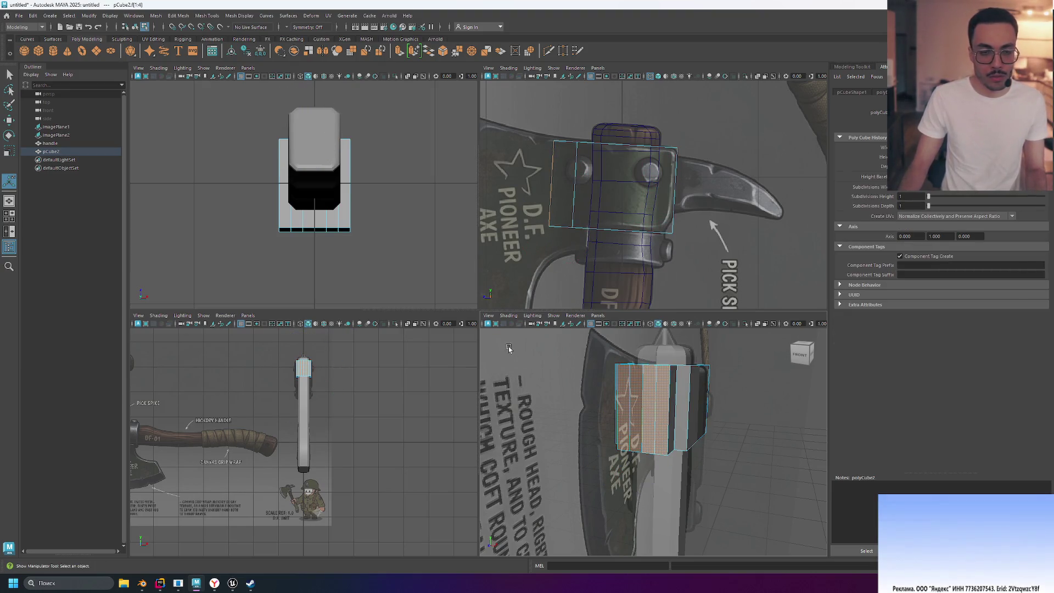
- Extrude the side face outward into a deeper block, with handles set to world axes
click(399, 52)
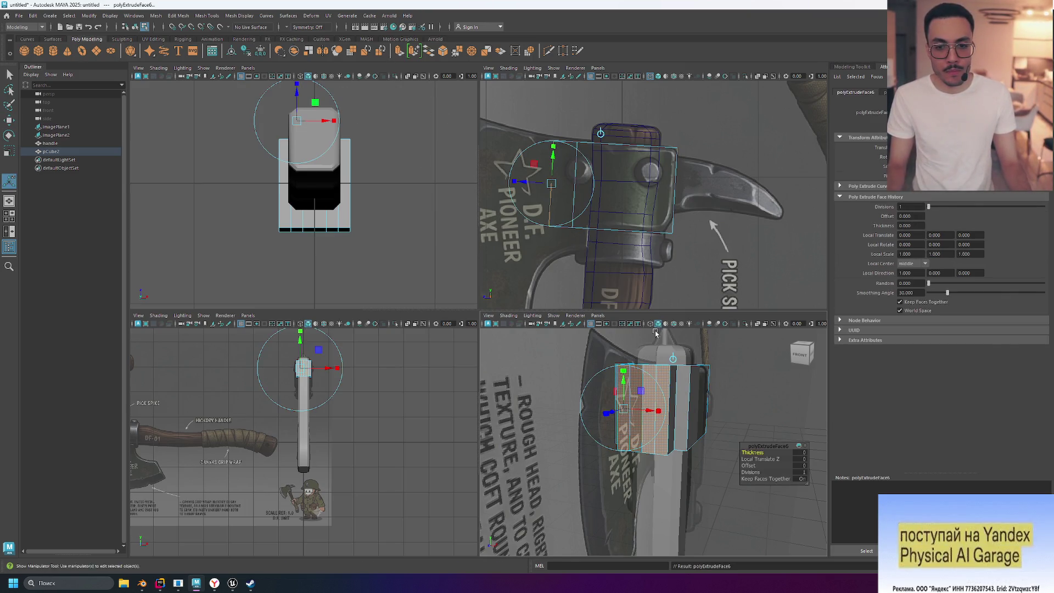
alt+drag(655, 333, 654, 349)
mouse_move(615, 455)
mouse_down()
mouse_move(592, 466)
mouse_move(604, 464)
mouse_up()
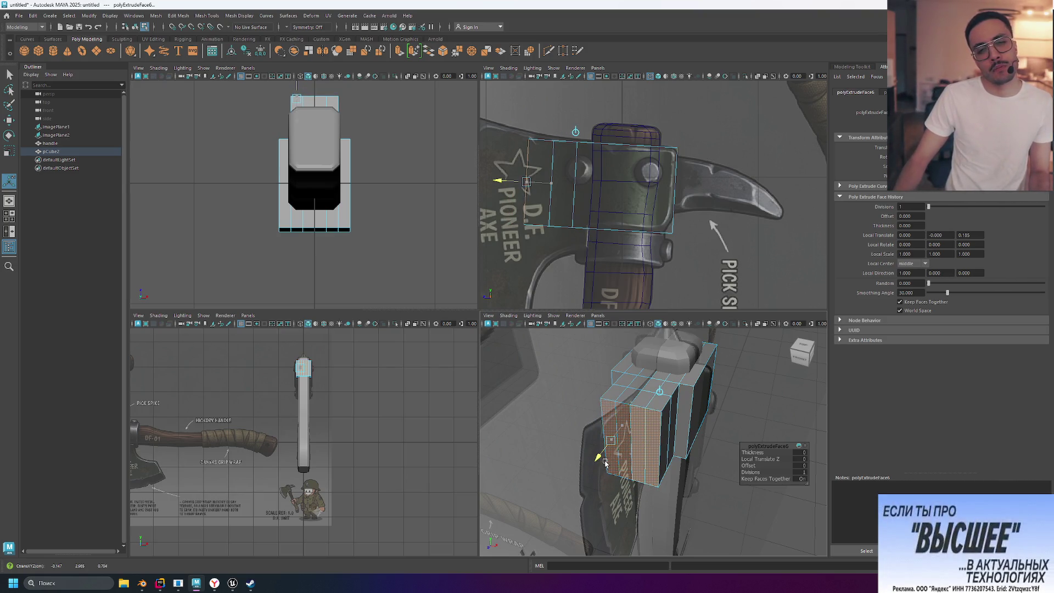
click(659, 391)
- Frame the whole scene in the side view, activate the perspective panel, then switch to the browser
key(a)
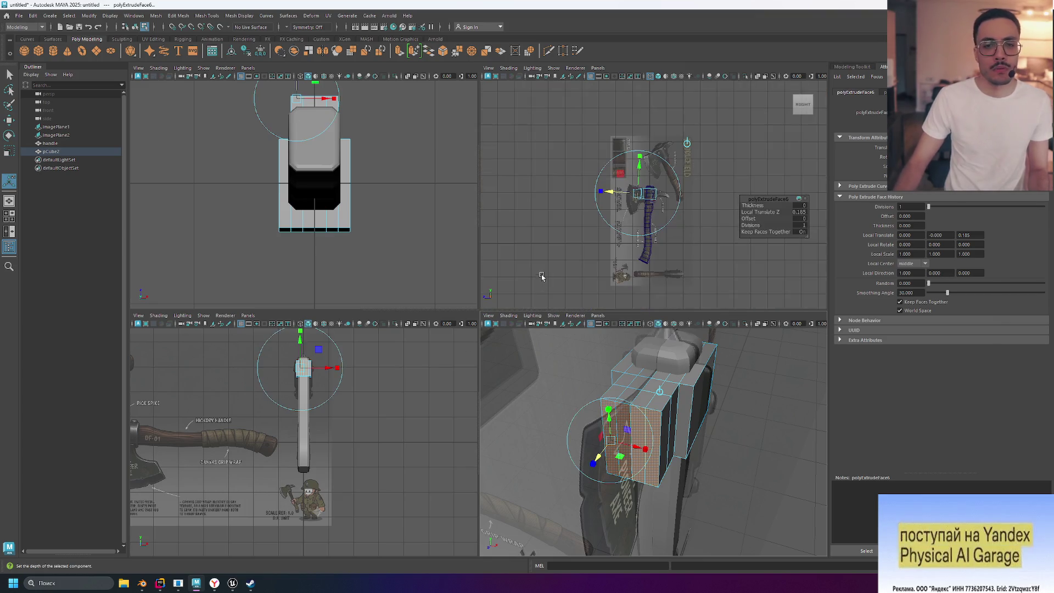
scroll(542, 276, up, 8)
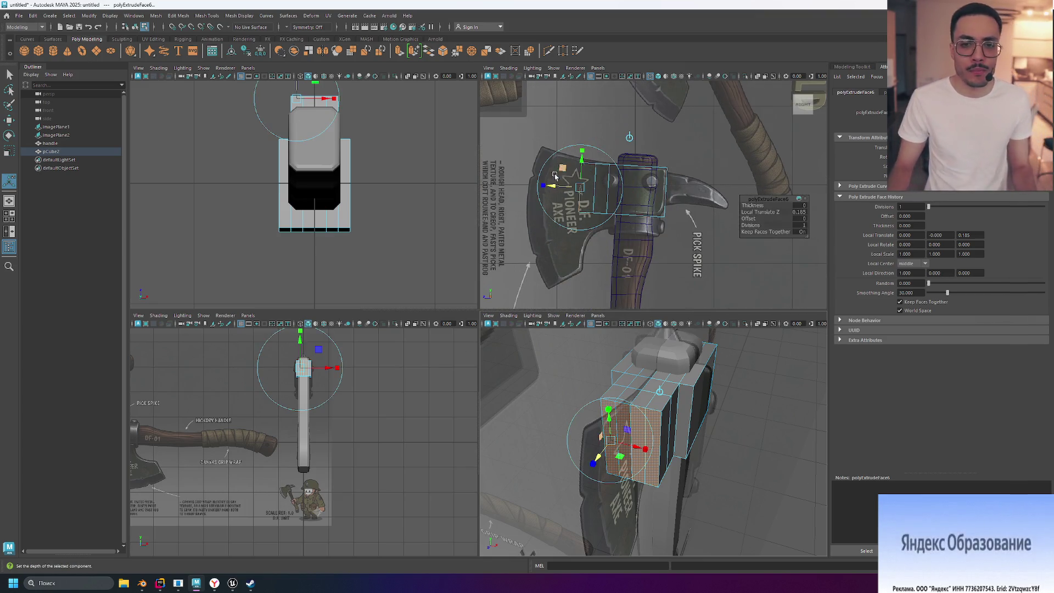
middle_click(600, 367)
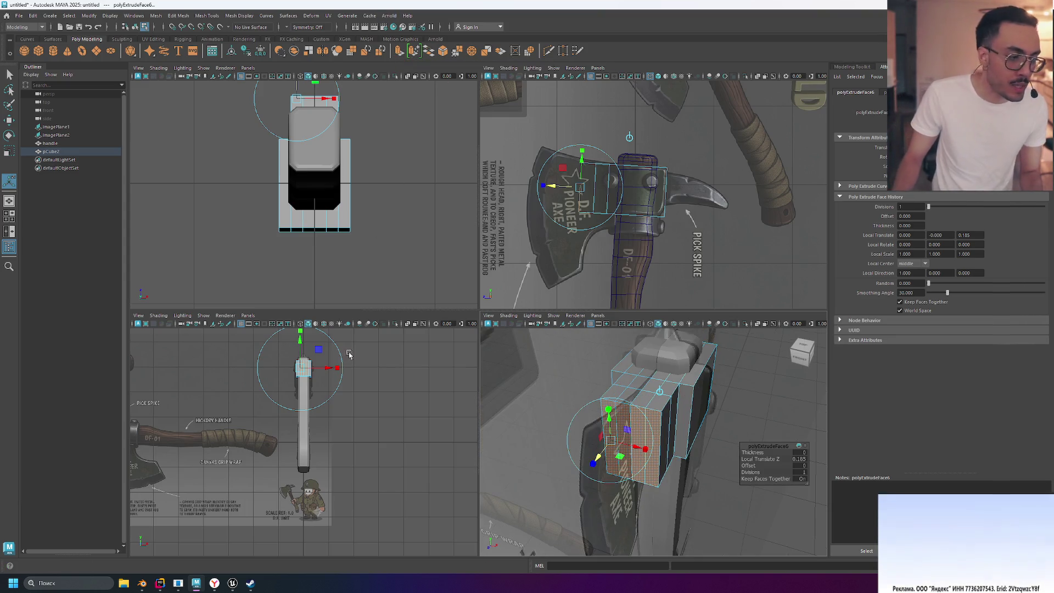
click(214, 583)
- Search Yandex for 'maya extrude hotkey', then return to the Maya scene
click(684, 25)
text(may)
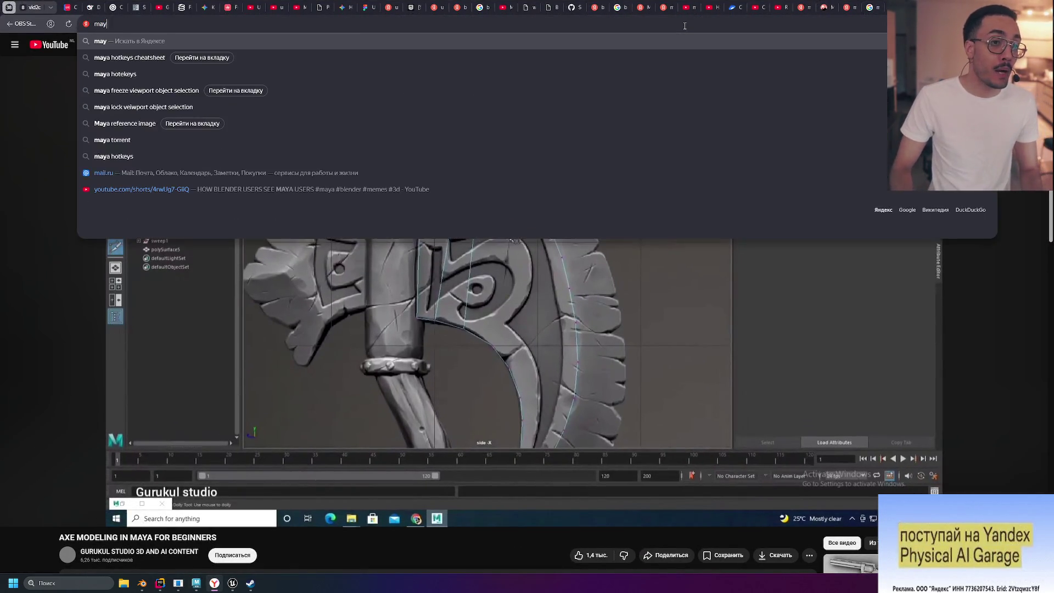
text(a extru)
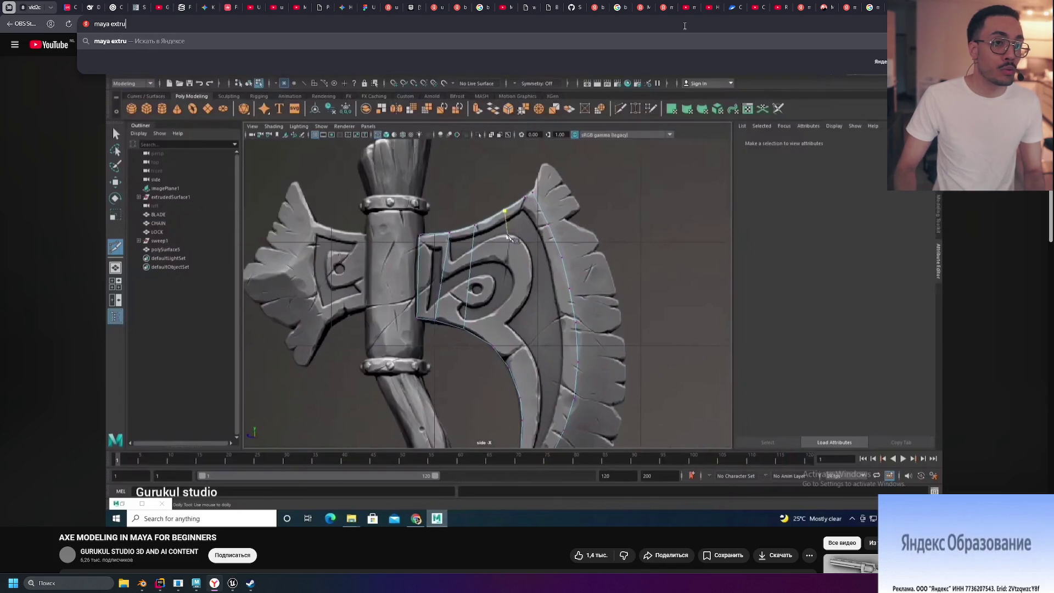
text(de hotkey)
key(Return)
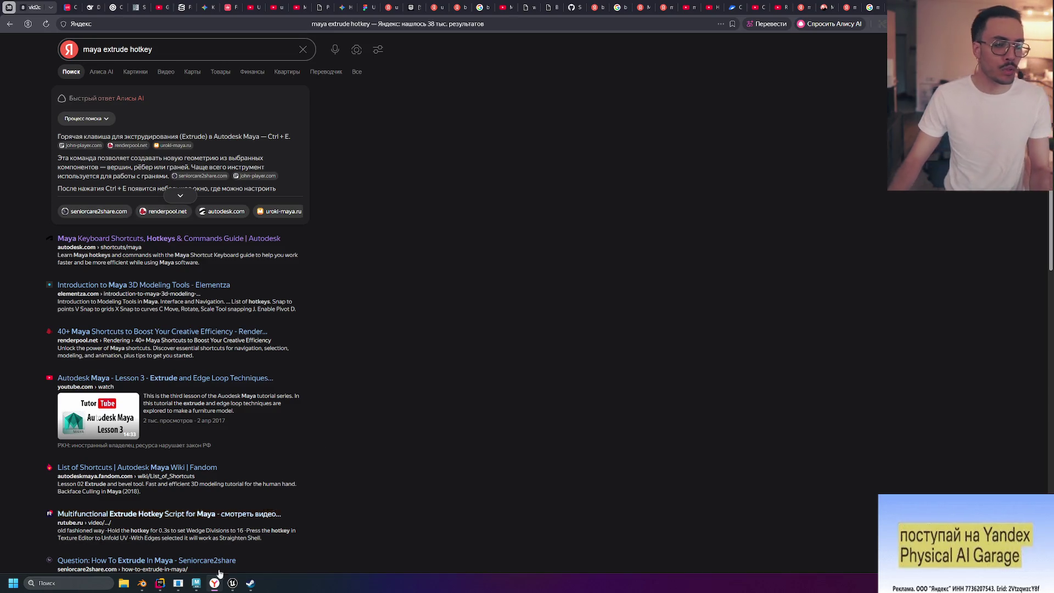
click(229, 586)
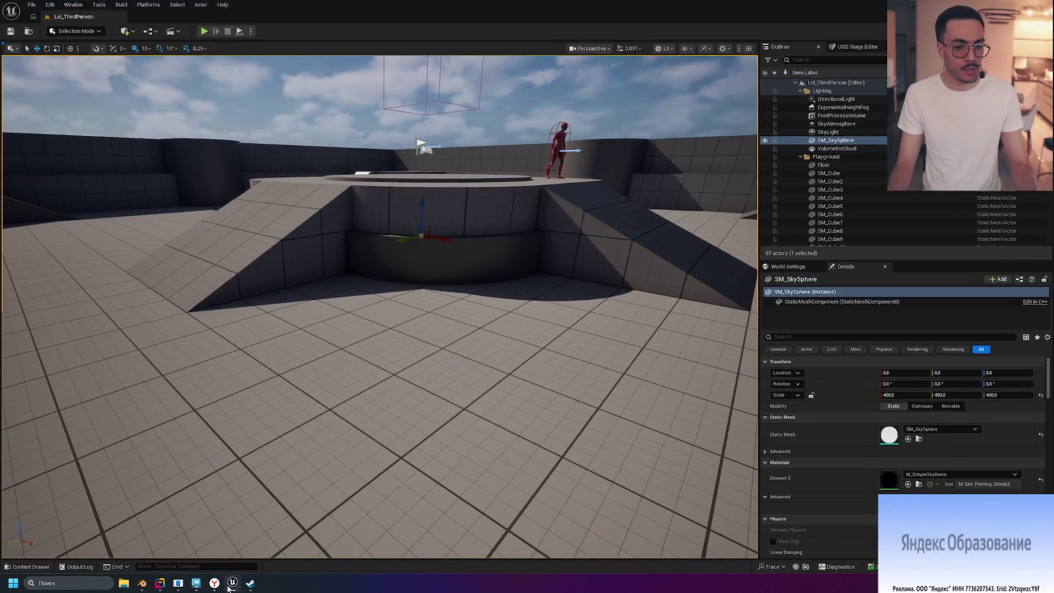
click(202, 584)
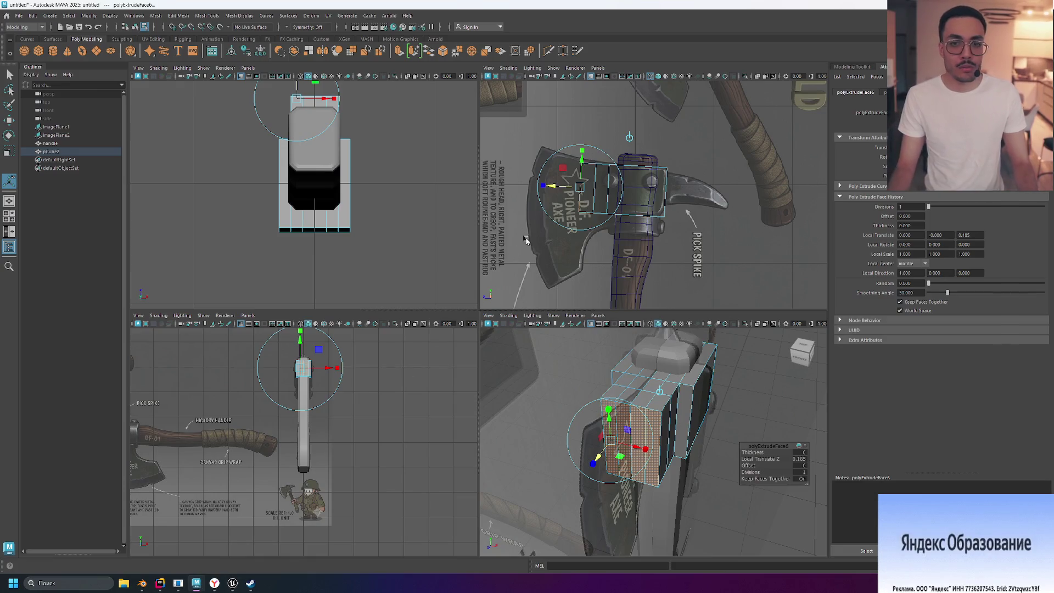
- Maximize the side view and extrude two more sections from the end faces toward the blade
scroll(555, 187, up, 5)
alt+middle_drag(578, 126, 674, 111)
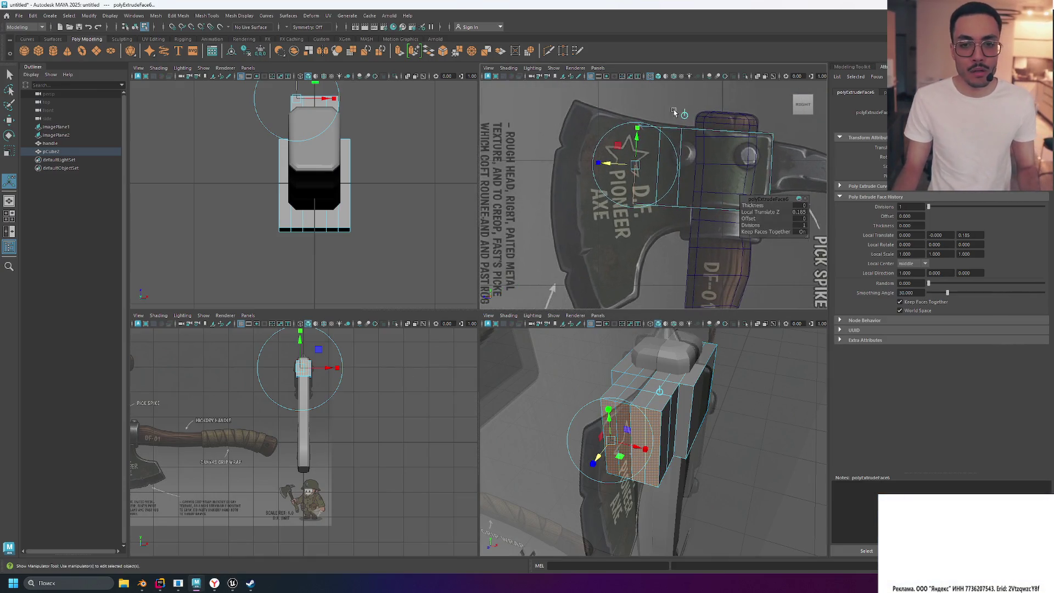
scroll(674, 112, up, 2)
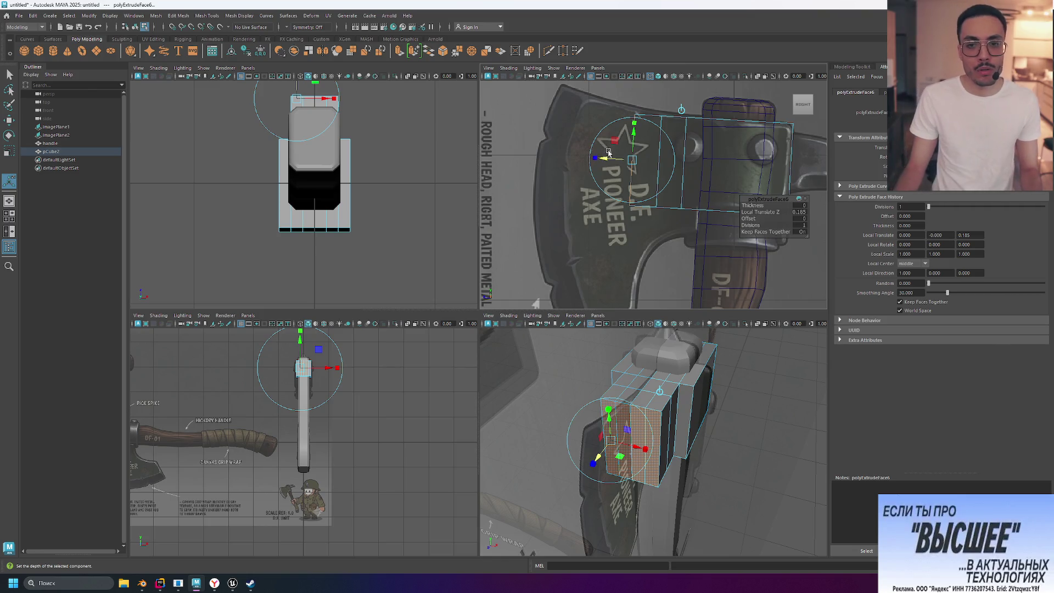
key(space)
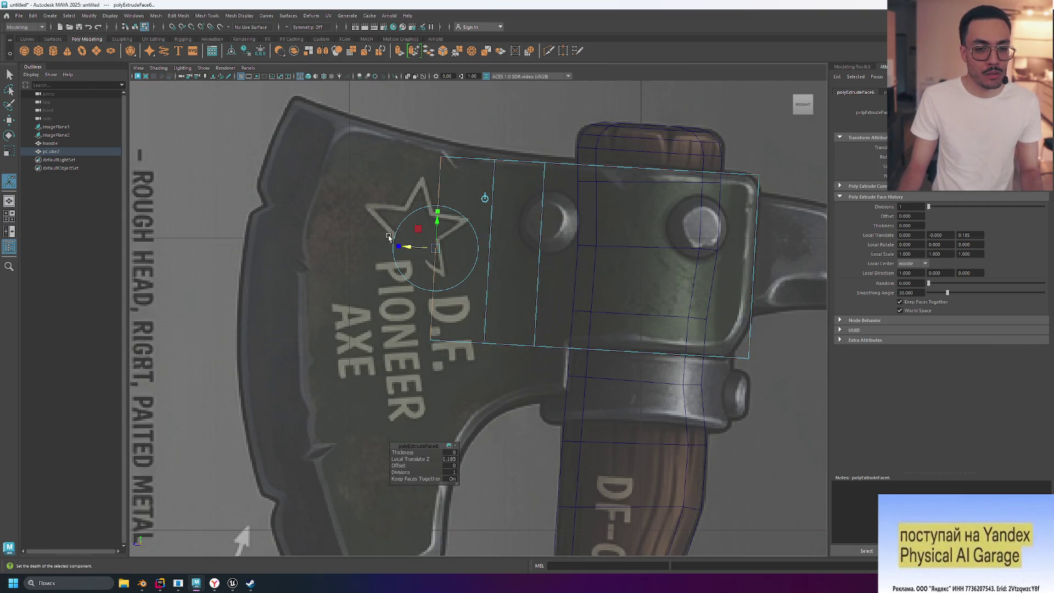
scroll(395, 283, down, 5)
scroll(406, 288, up, 4)
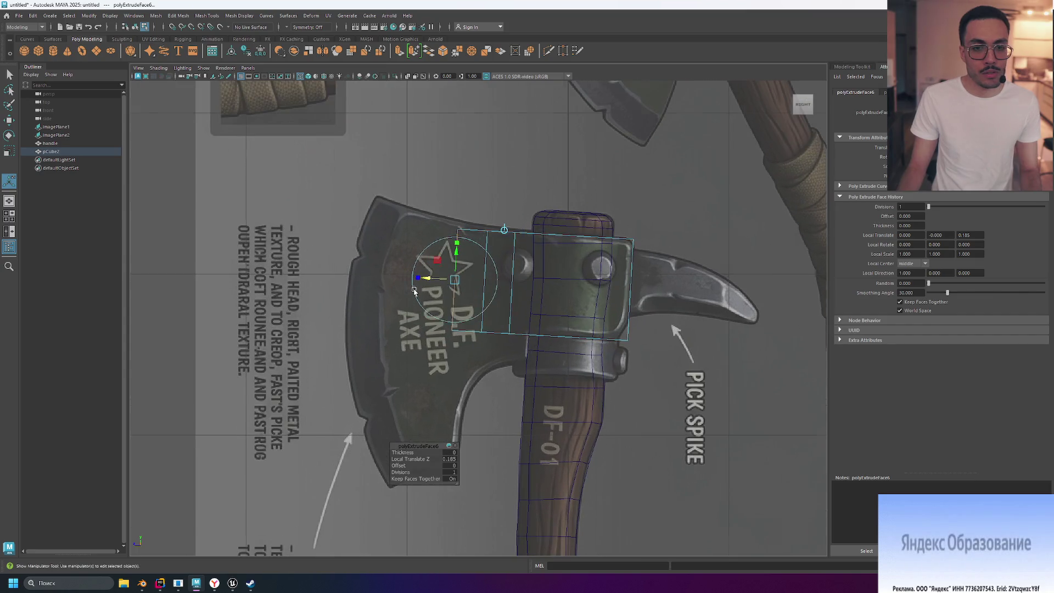
key(ctrl+e)
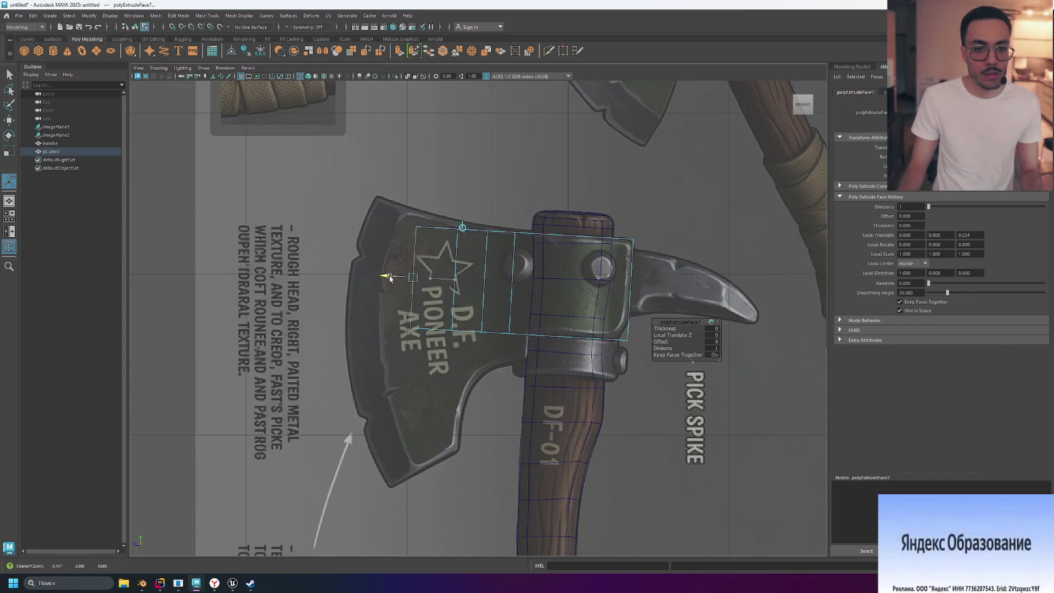
drag(386, 278, 323, 276)
key(ctrl+e)
key(ctrl+e)
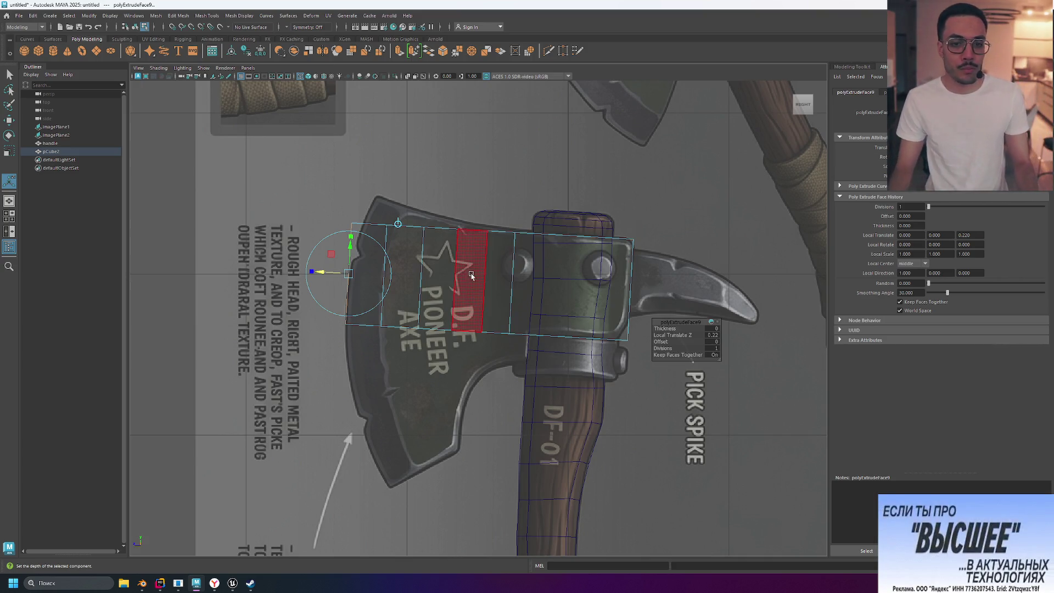
key(q)
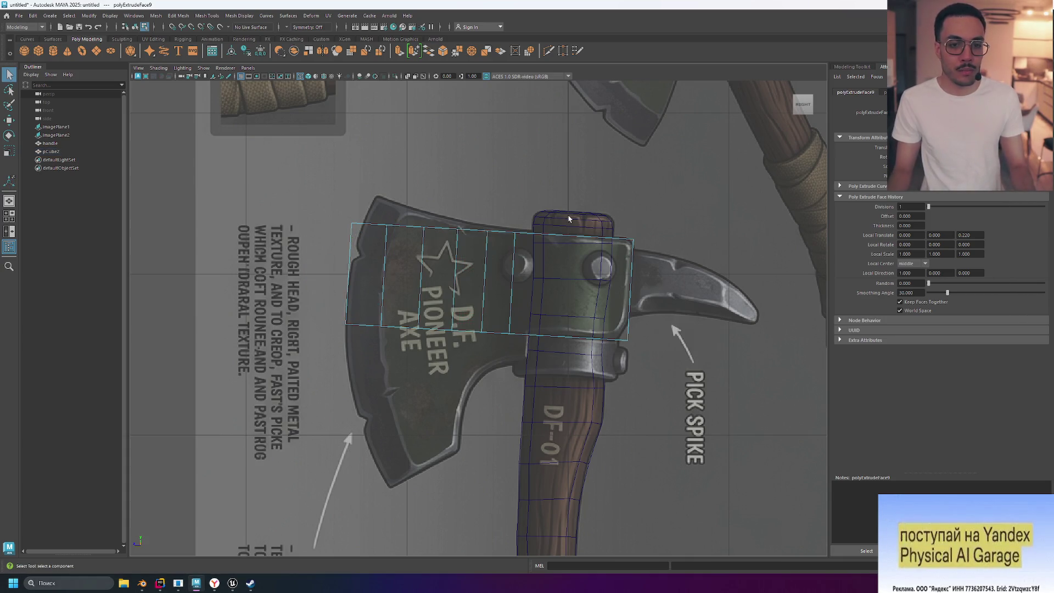
- Pick a component mode, accidentally adding a torus (pTorus1) to the scene
right_drag(478, 278, 481, 270)
mouse_move(483, 311)
right_down()
mouse_move(483, 296)
mouse_move(480, 337)
mouse_move(445, 317)
right_up()
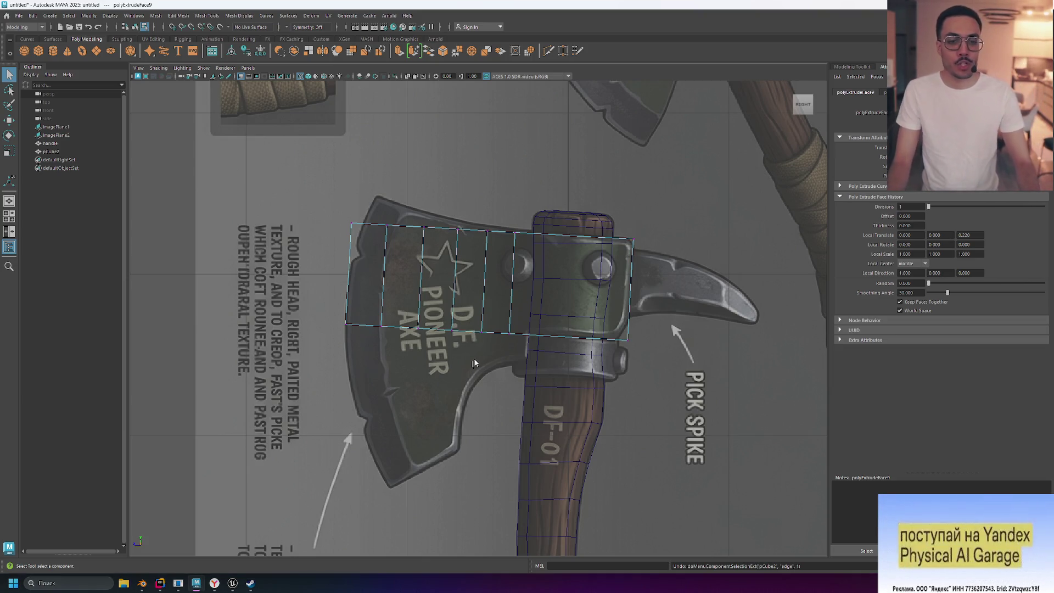
shift+right_drag(449, 361, 495, 379)
- Undo the accidental torus and reselect the axe head block
mouse_move(445, 356)
right_down()
mouse_move(464, 339)
mouse_move(488, 354)
right_up()
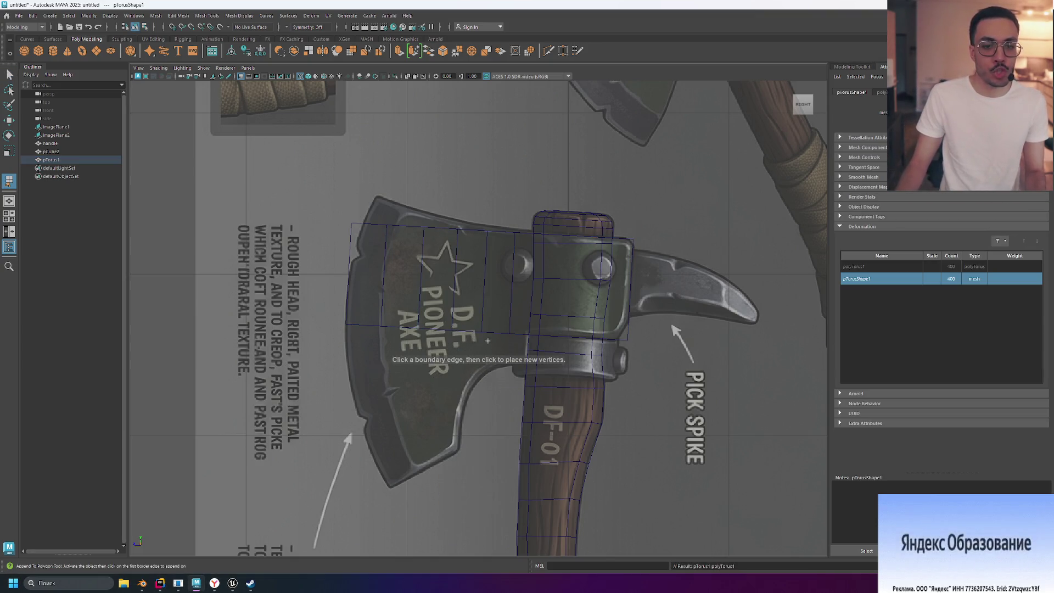
key(ctrl+z)
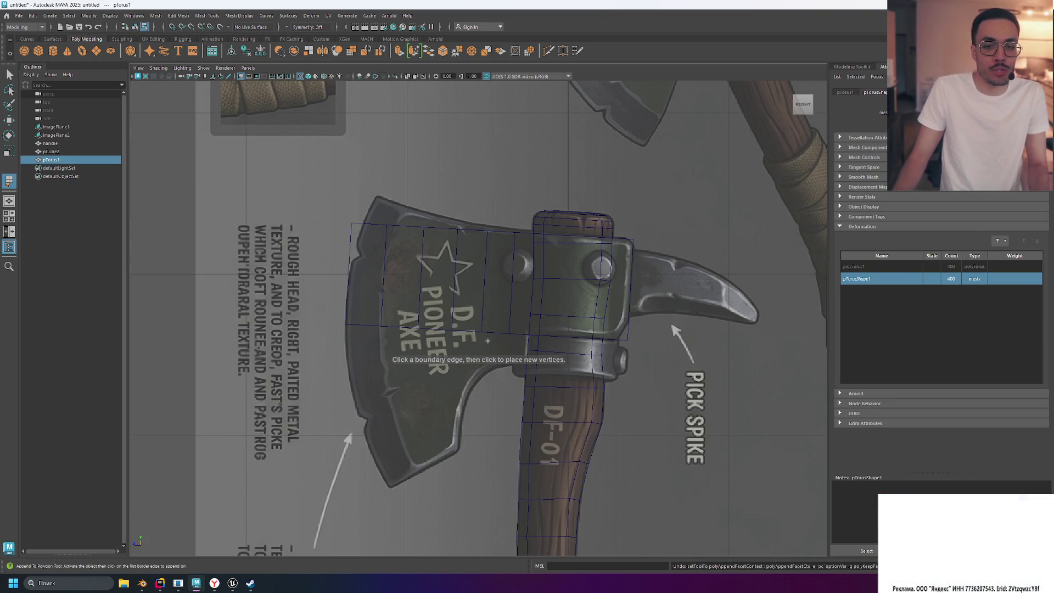
key(ctrl+z)
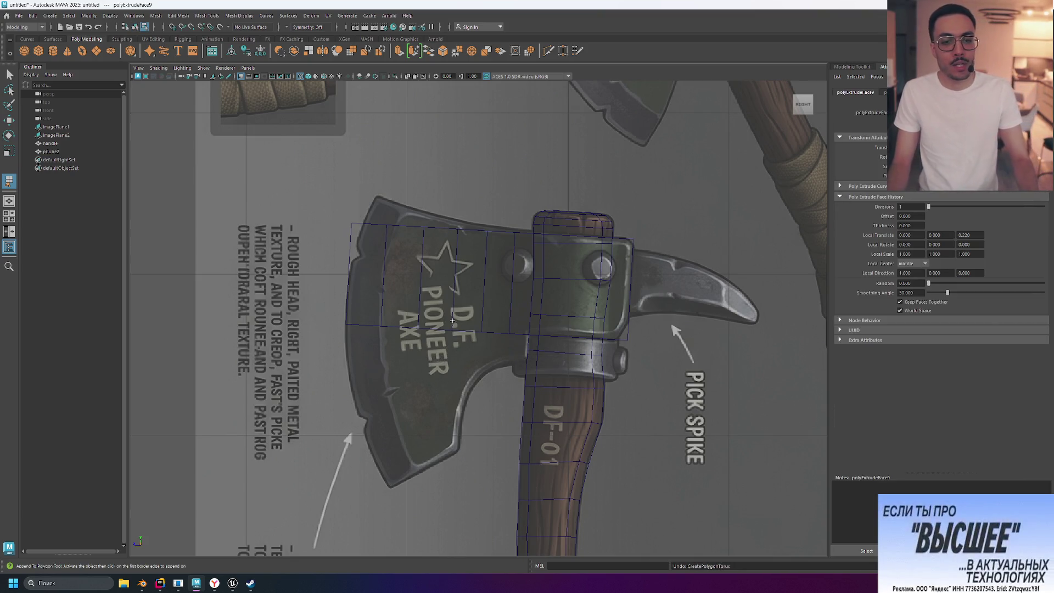
click(449, 328)
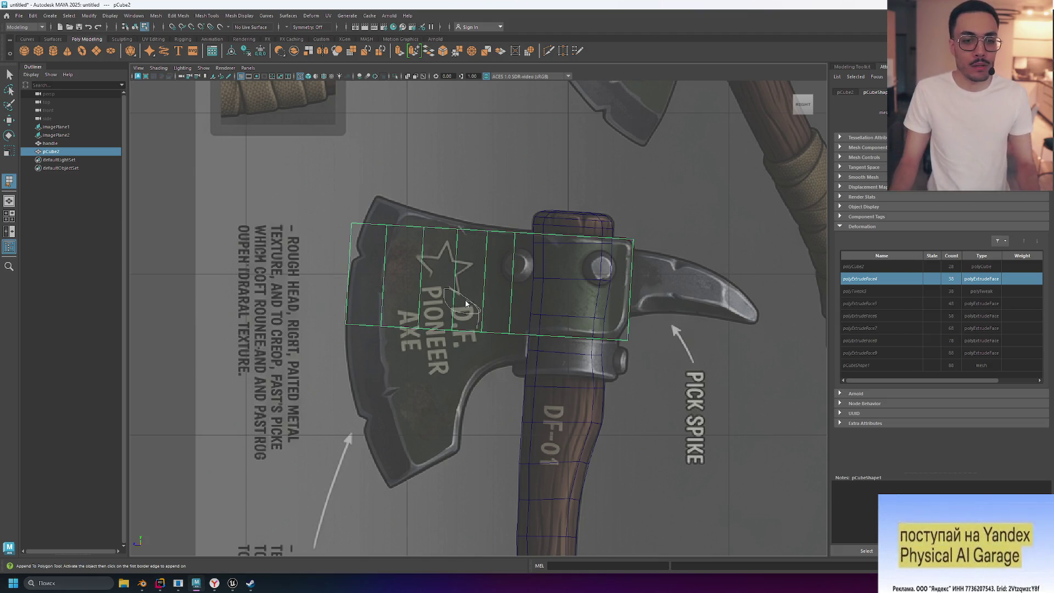
click(456, 319)
click(455, 333)
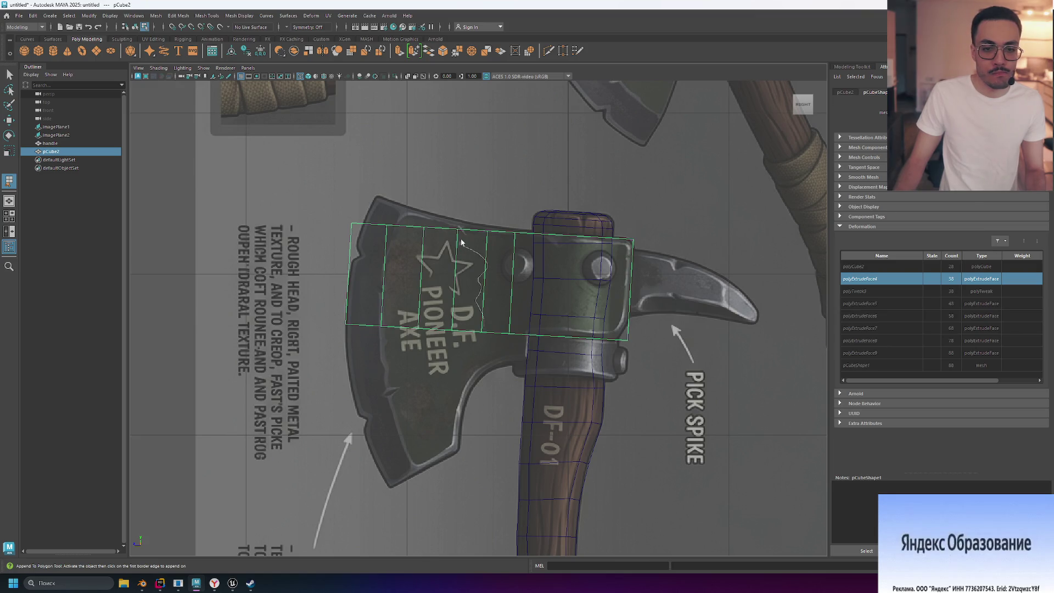
click(457, 284)
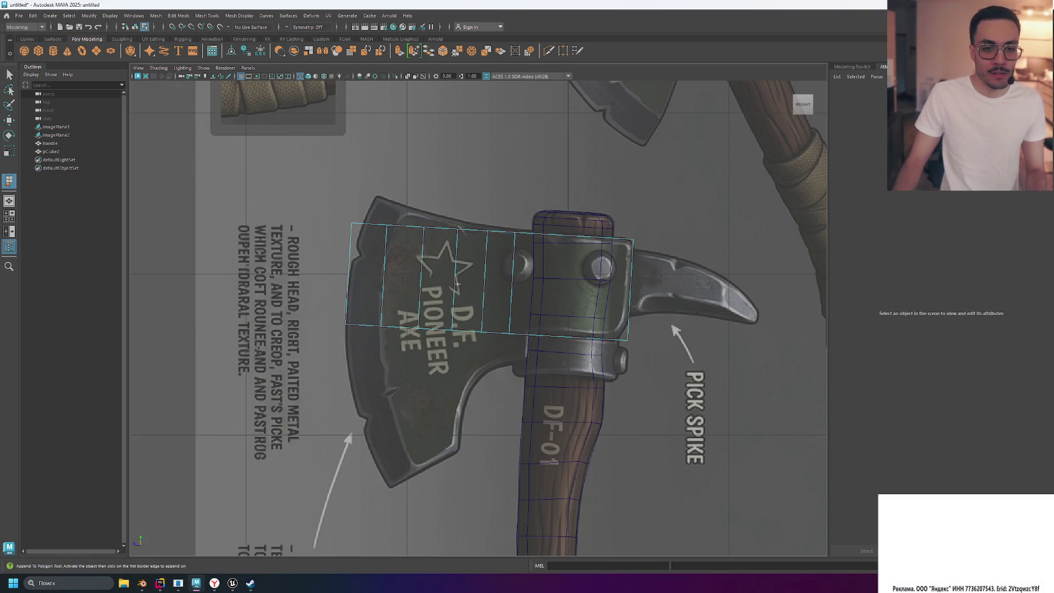
click(360, 231)
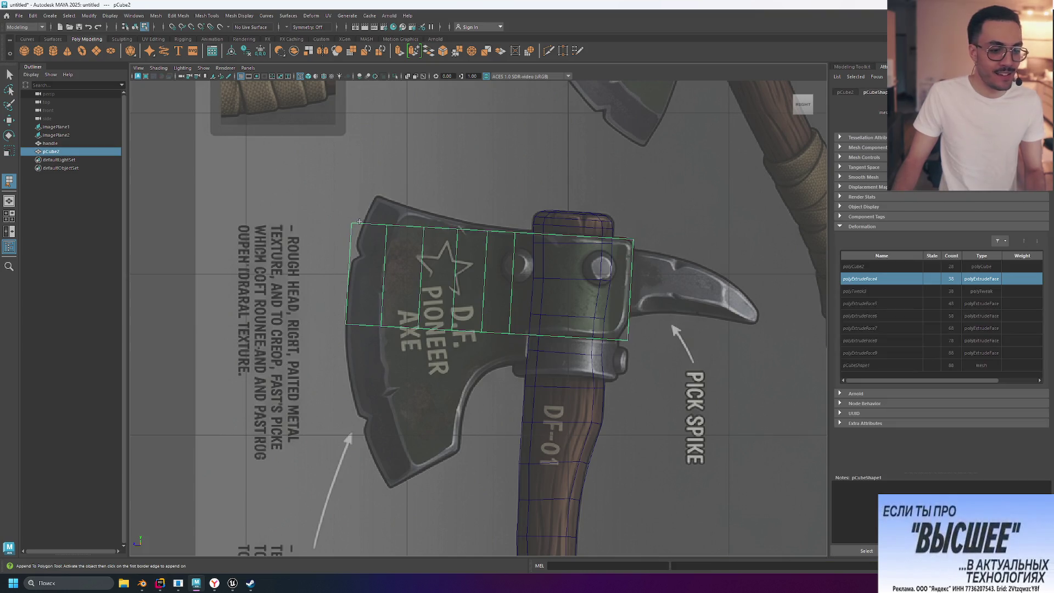
- Begin appending a polygon onto the block's border with Append to Polygon
shift+right_drag(358, 224, 422, 244)
click(478, 315)
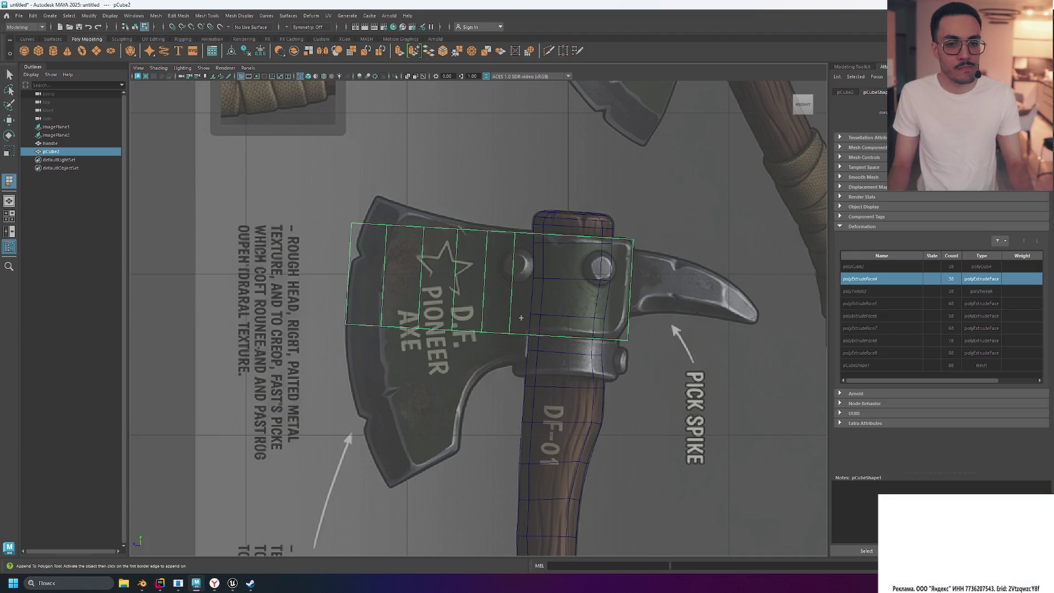
shift+right_drag(503, 298, 513, 299)
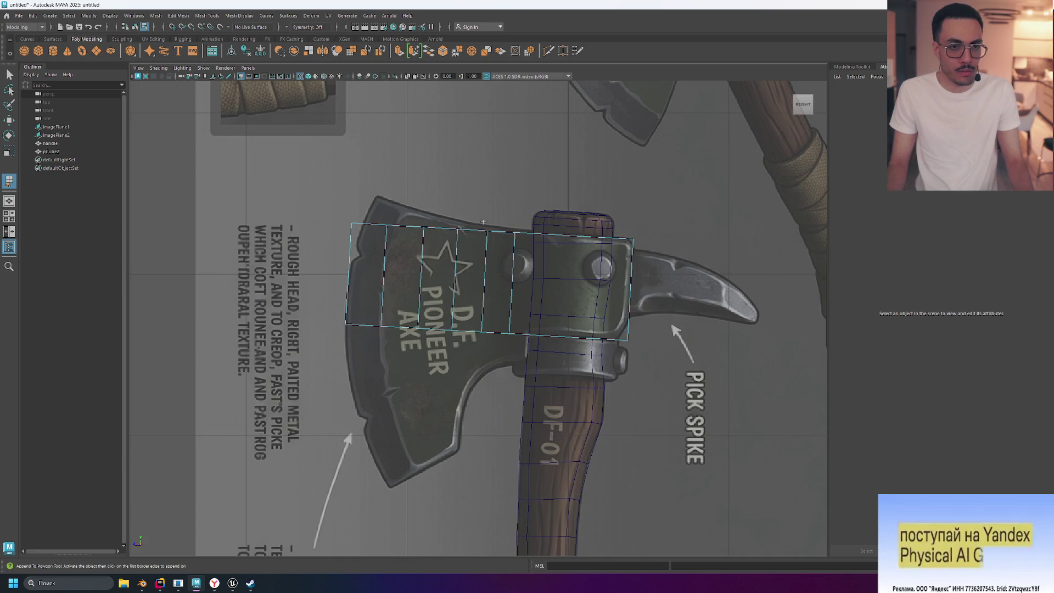
- Return to object selection, reselect pCube2 and switch to the Move tool
key(F8)
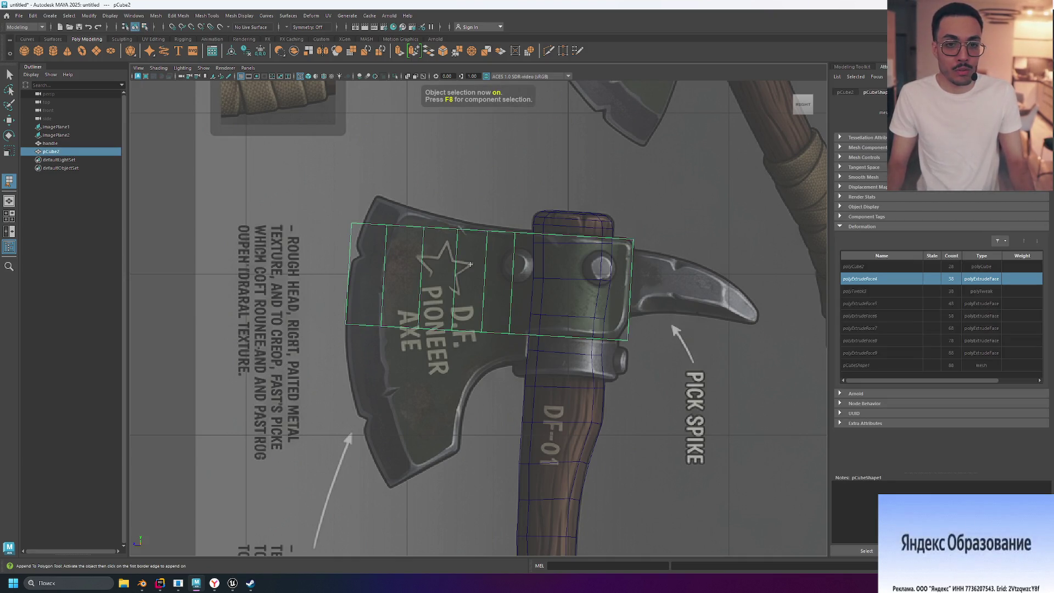
click(485, 274)
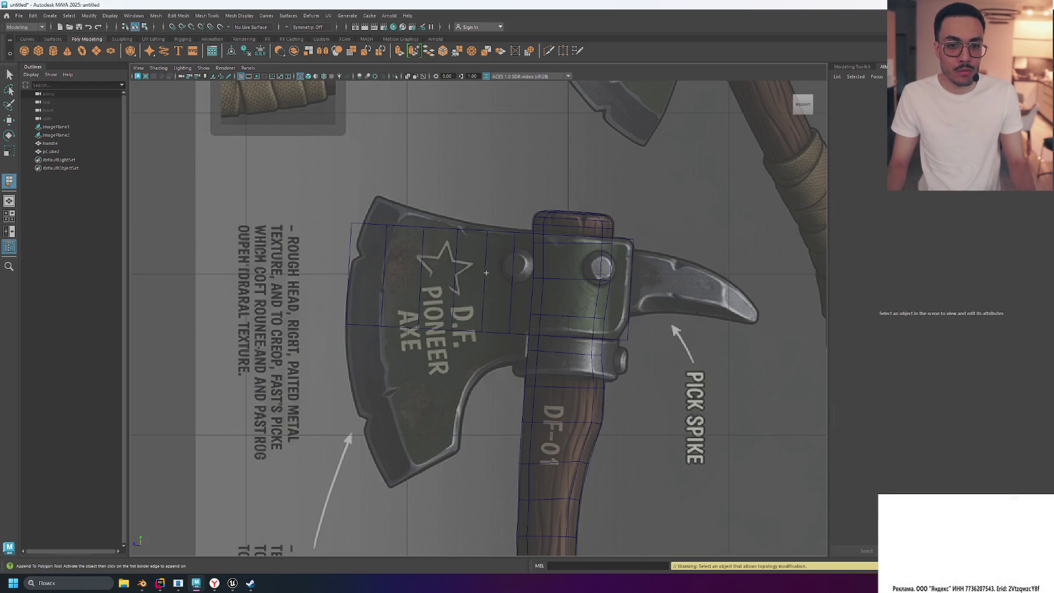
click(438, 327)
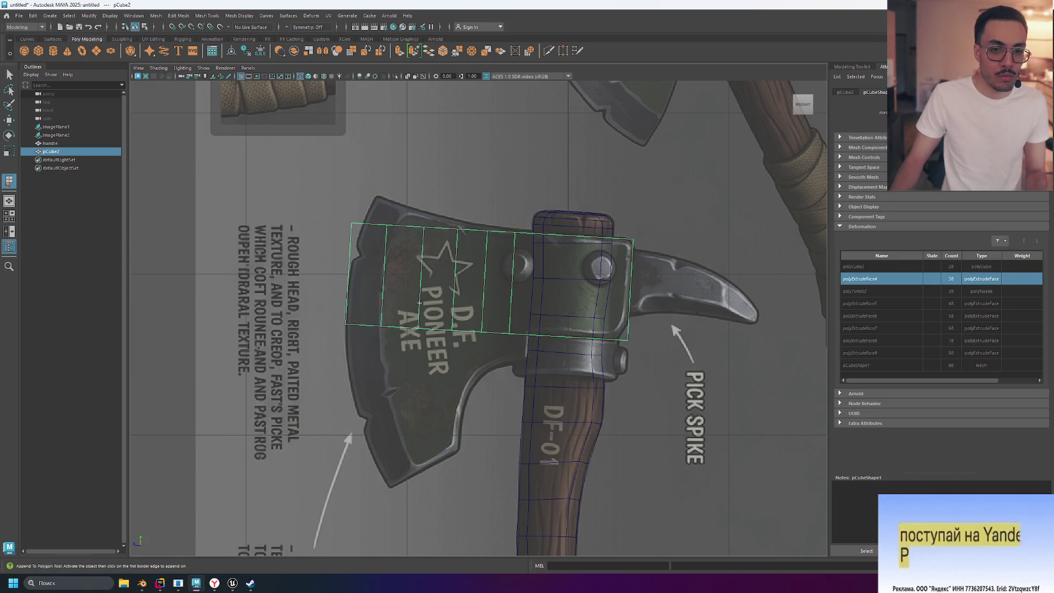
right_drag(419, 329, 395, 297)
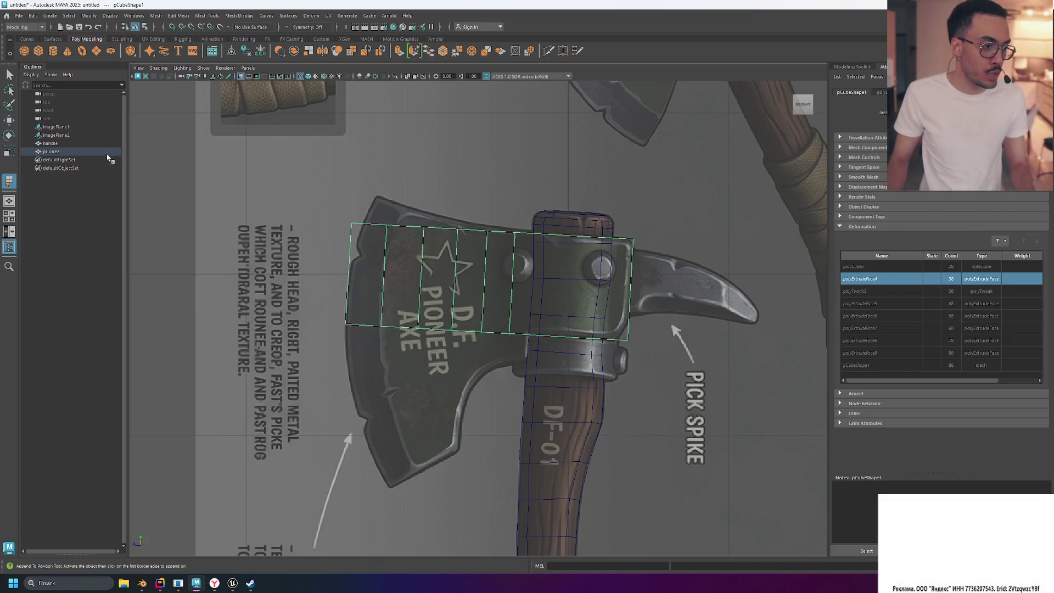
key(w)
click(511, 327)
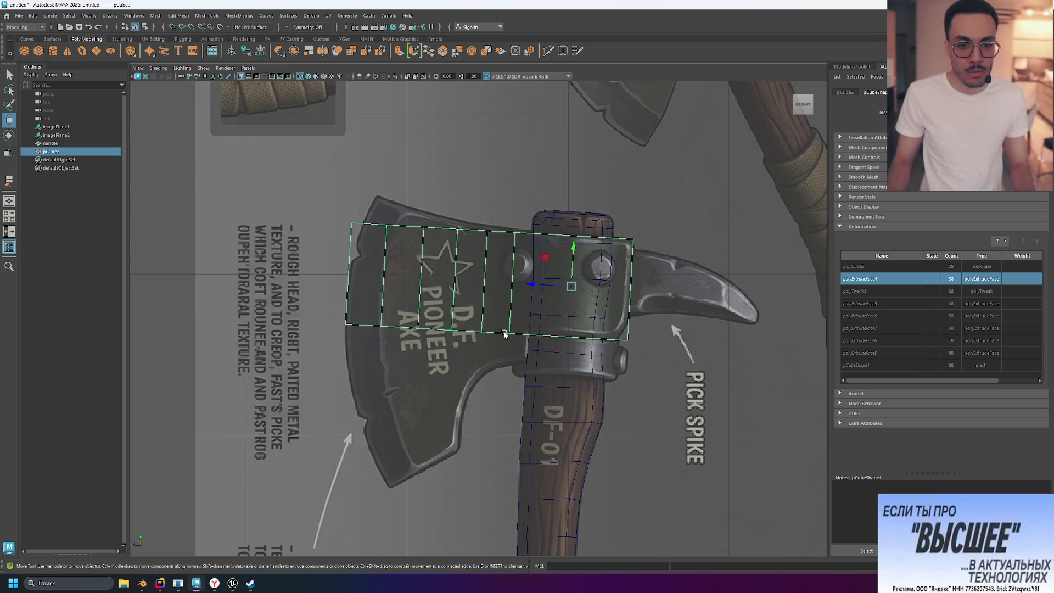
- In vertex mode, select the bottom blade vertices and lower them toward the blade's lower edge
right_click(506, 334)
click(507, 309)
double_click(511, 335)
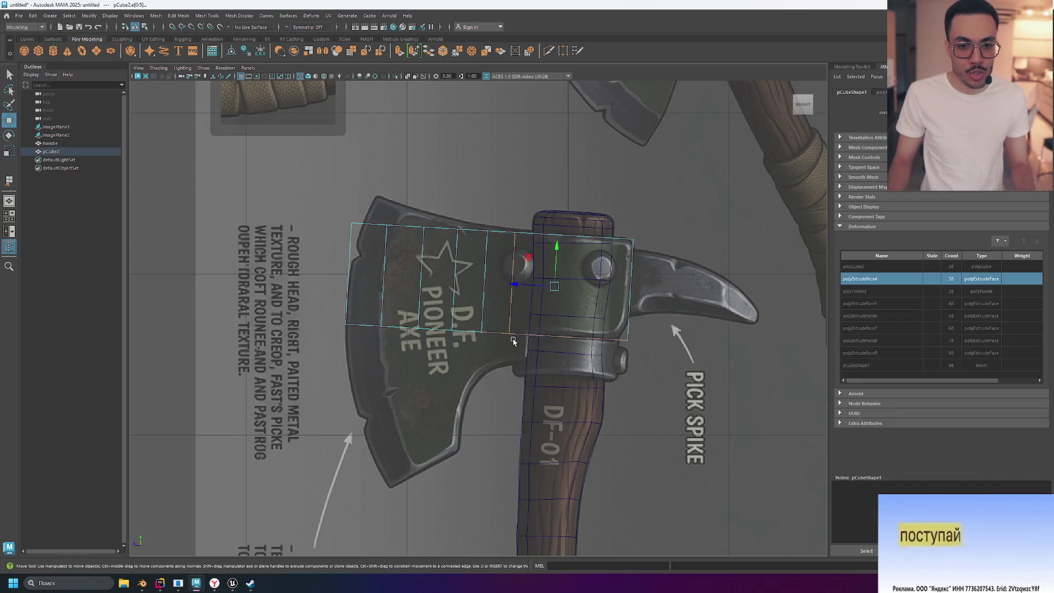
right_click(510, 334)
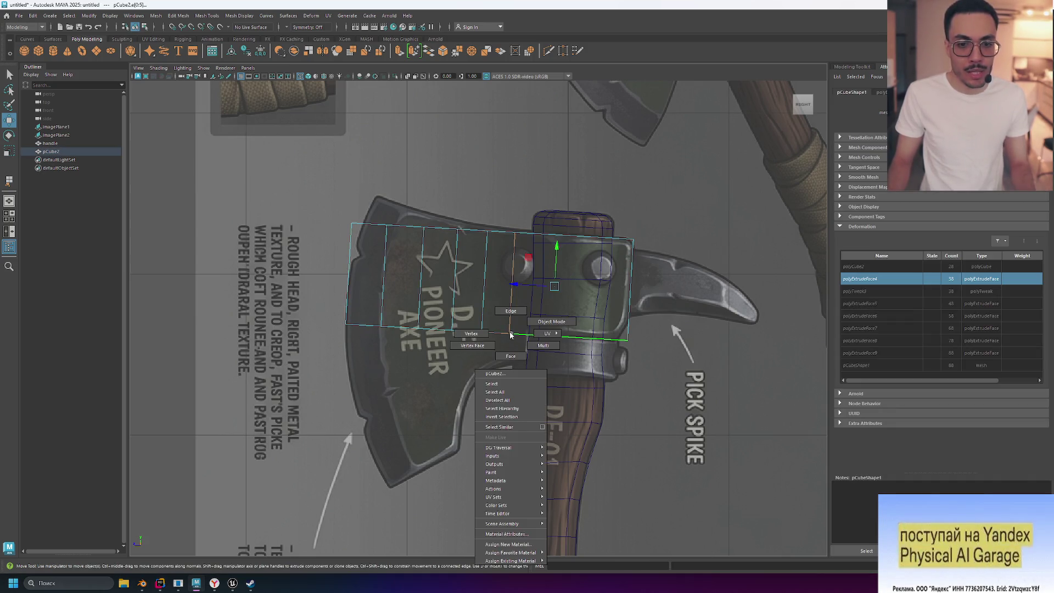
click(463, 333)
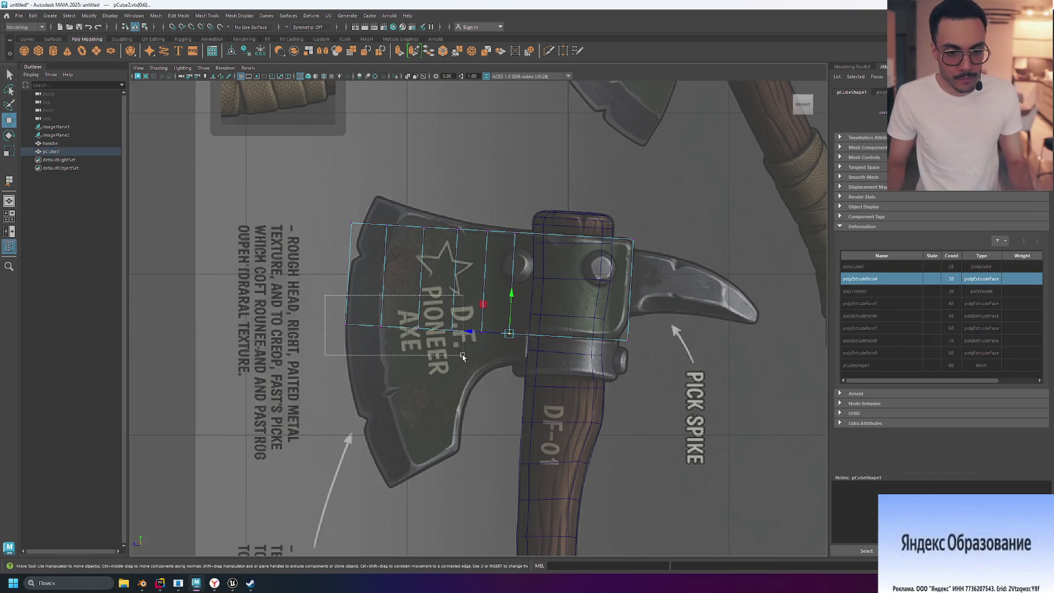
drag(459, 355, 460, 356)
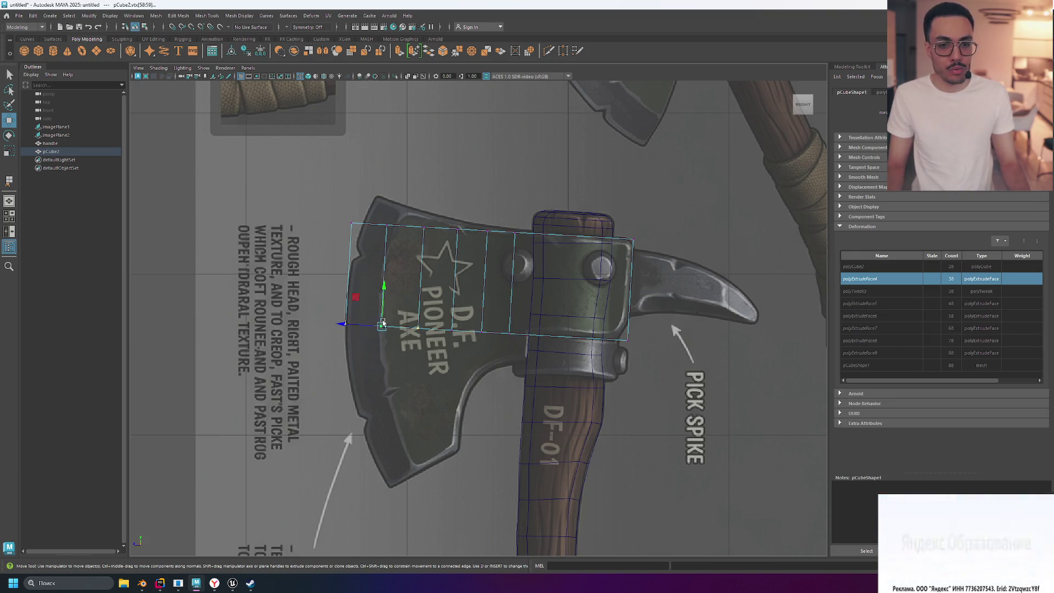
drag(321, 303, 460, 363)
drag(400, 291, 414, 395)
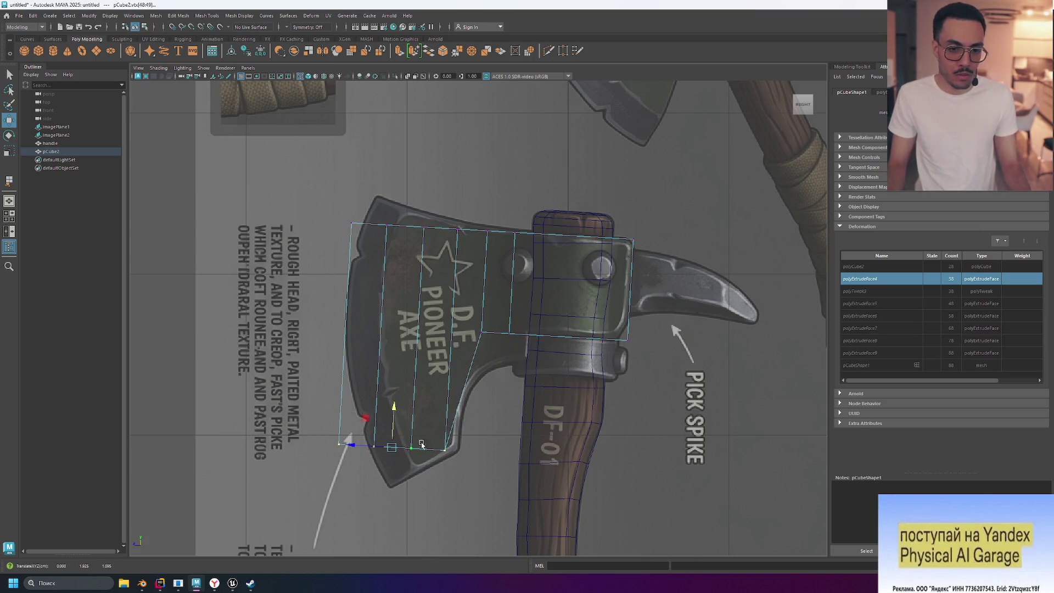
drag(351, 445, 365, 451)
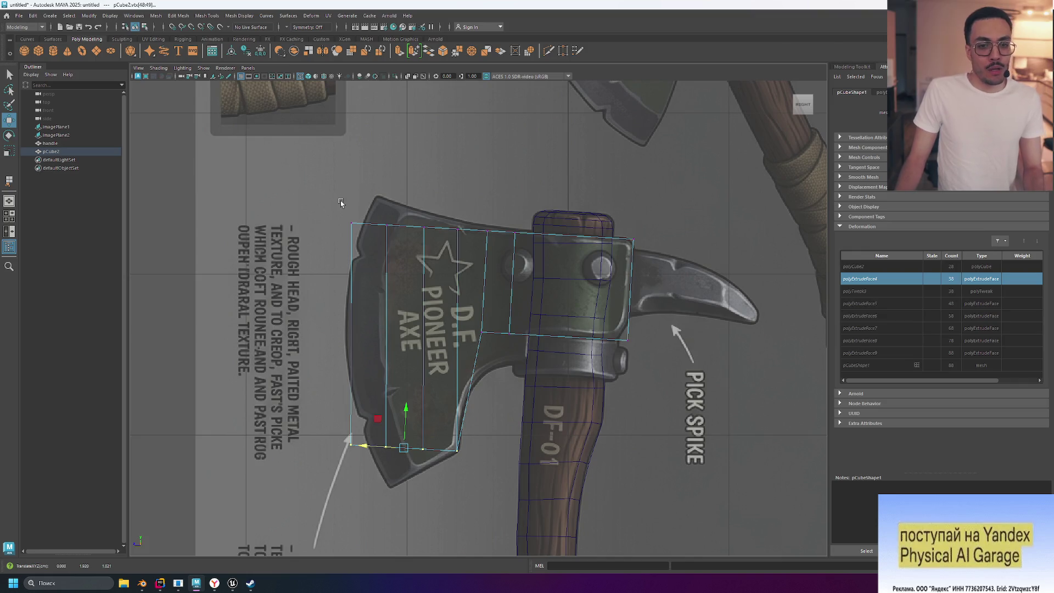
- Pull the bottom-left vertex down and left and the top-left vertex up to the blade's upper tip
click(420, 432)
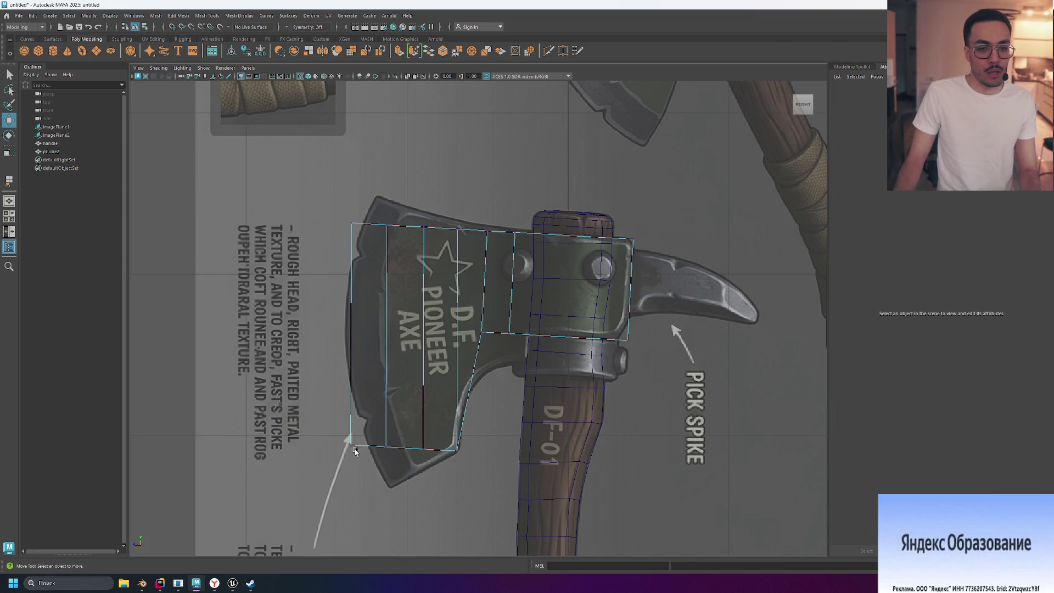
drag(344, 436, 388, 486)
mouse_move(340, 216)
mouse_down()
mouse_move(358, 234)
mouse_move(336, 192)
mouse_up()
mouse_move(376, 478)
mouse_down()
mouse_move(386, 487)
mouse_move(354, 485)
mouse_up()
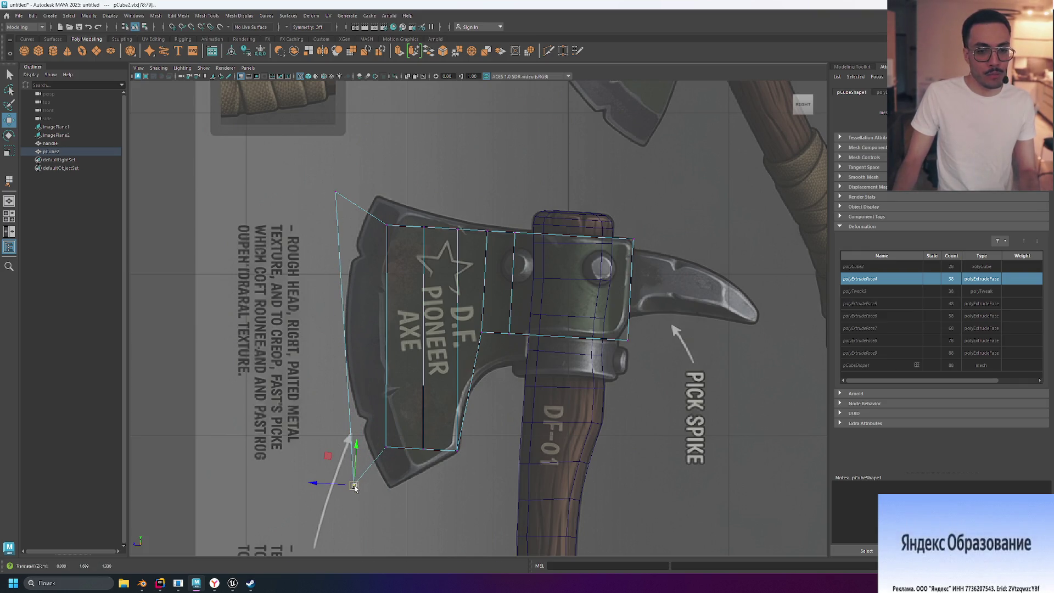
drag(331, 471, 309, 471)
click(336, 191)
drag(336, 192, 363, 195)
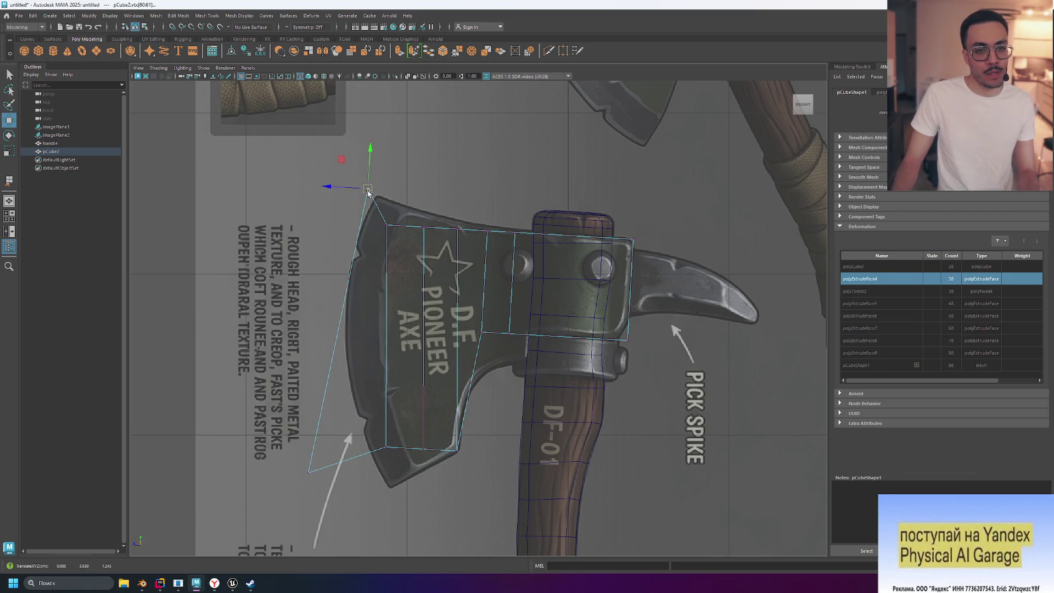
drag(343, 198, 340, 194)
- Move the bottom-left vertex to the lower tip, the inner vertex onto the beard, and raise a top-edge vertex
click(303, 471)
mouse_move(304, 471)
mouse_down()
mouse_move(376, 502)
mouse_move(348, 517)
mouse_up()
click(386, 448)
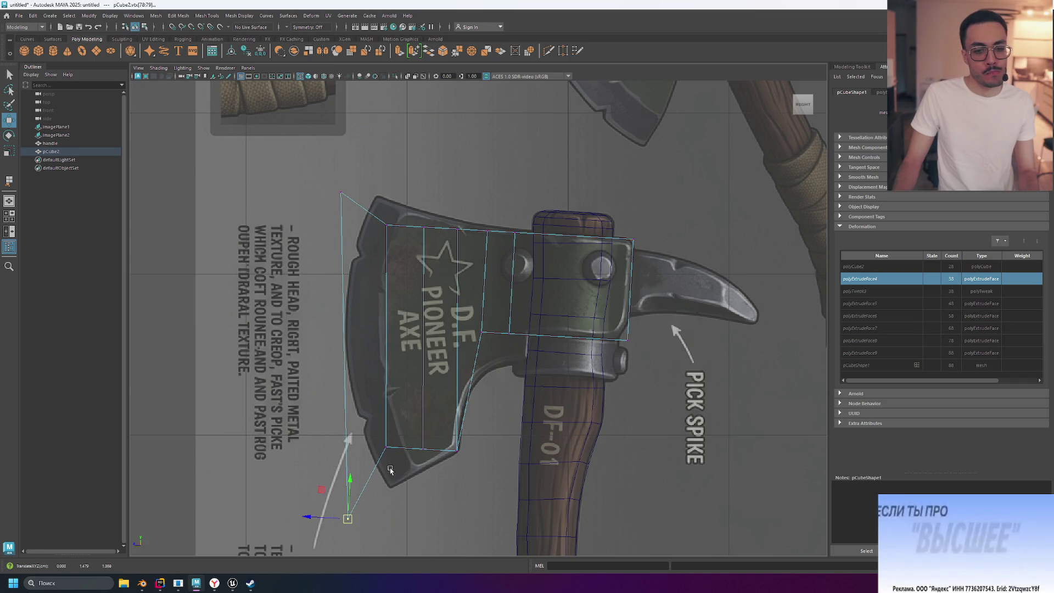
drag(384, 453, 414, 471)
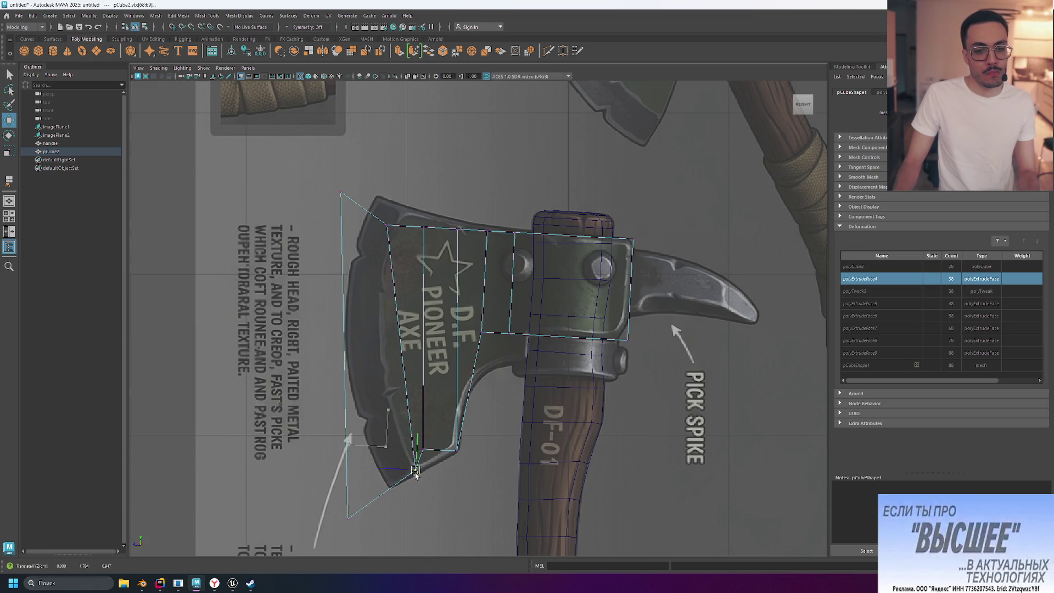
click(386, 226)
drag(390, 230, 404, 215)
- Move the top-left corner onto the upper tip, the inner vertex along the beard, and a top-edge vertex up
click(341, 193)
drag(341, 192, 378, 196)
mouse_move(307, 498)
mouse_down()
mouse_move(352, 519)
mouse_move(402, 471)
mouse_up()
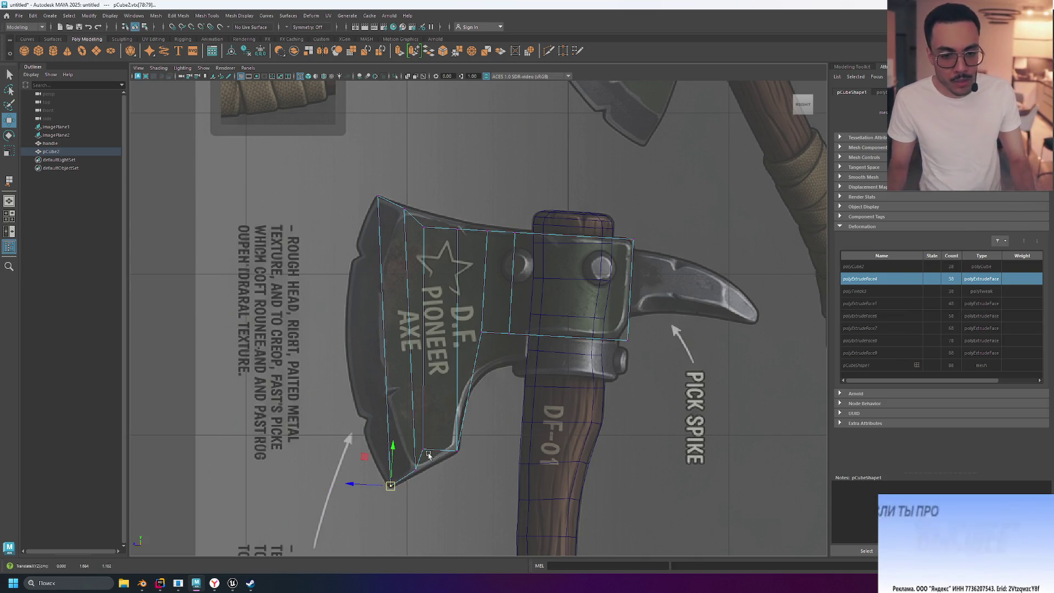
click(423, 452)
drag(423, 455, 434, 467)
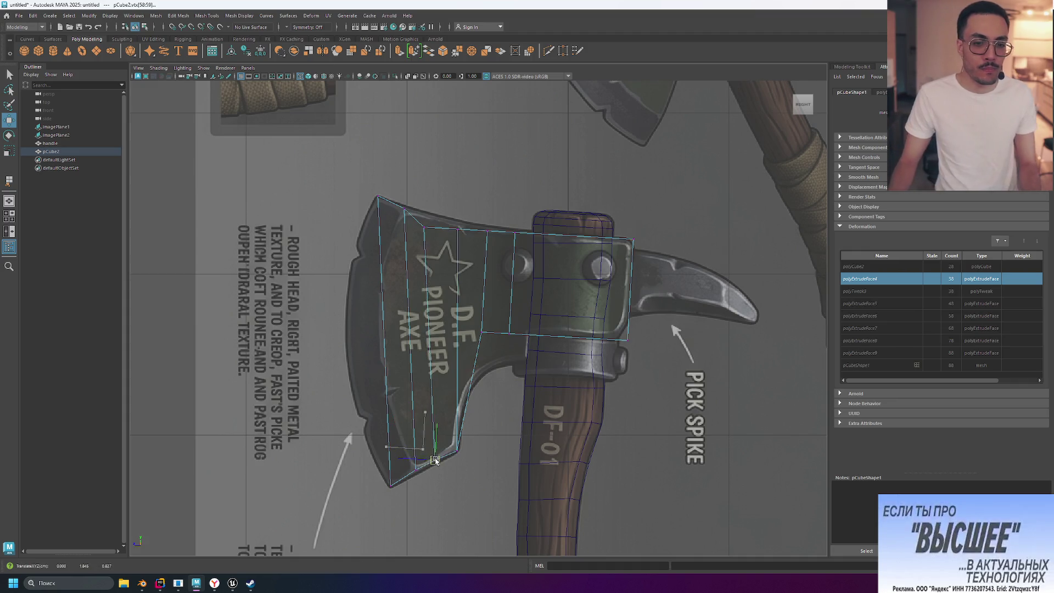
click(421, 224)
mouse_move(422, 225)
mouse_down()
mouse_move(430, 216)
mouse_move(509, 236)
mouse_up()
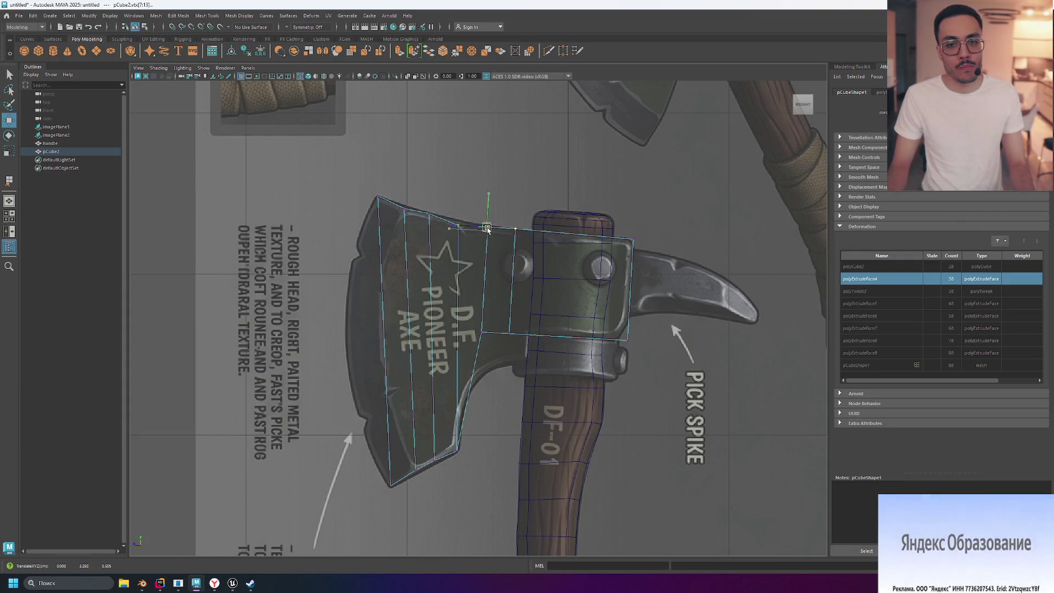
- Select top-edge vertices near the eye and lower-corner vertices, moving a blade vertex onto the beard curve
click(456, 209)
drag(456, 209, 462, 226)
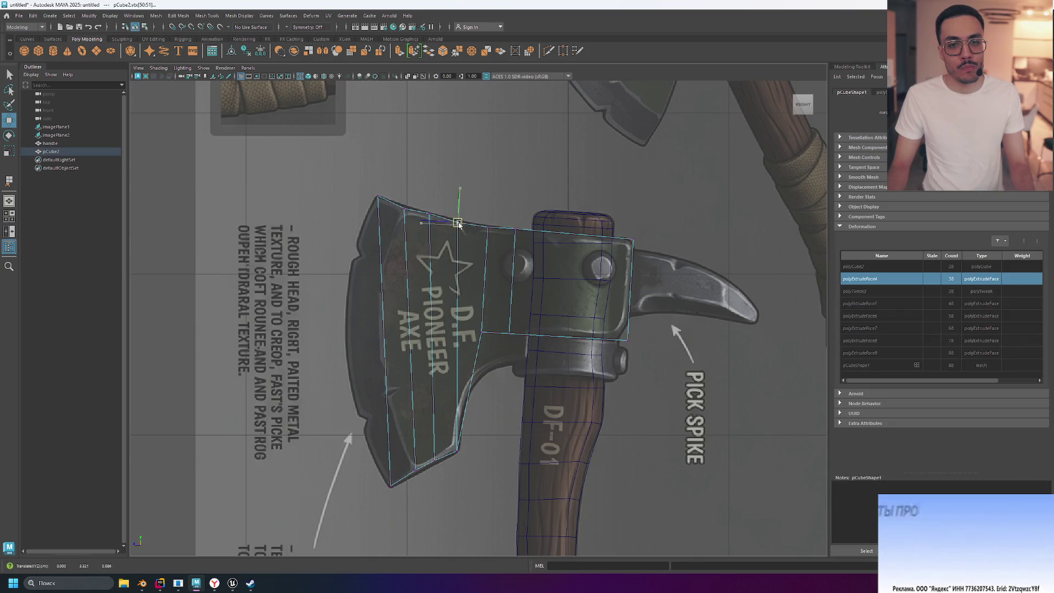
click(487, 225)
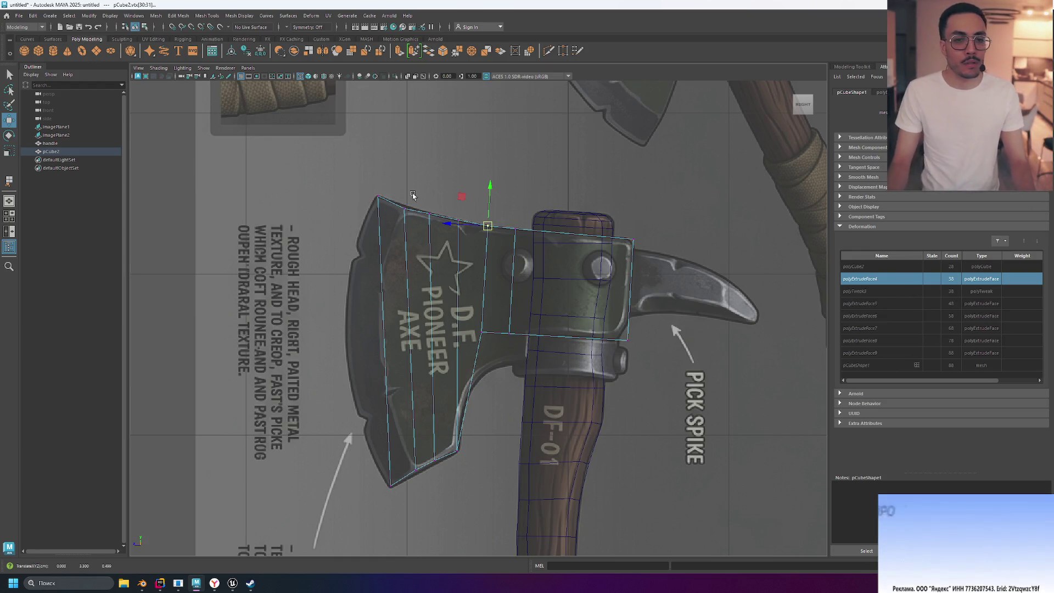
click(404, 207)
click(480, 188)
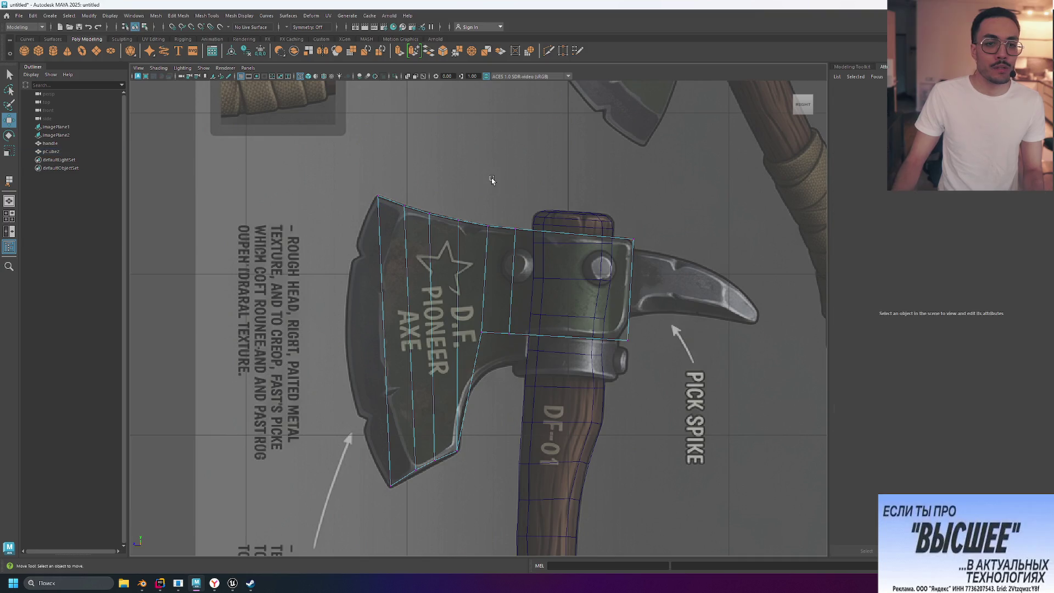
mouse_move(424, 490)
mouse_down()
mouse_move(408, 459)
mouse_move(458, 454)
mouse_up()
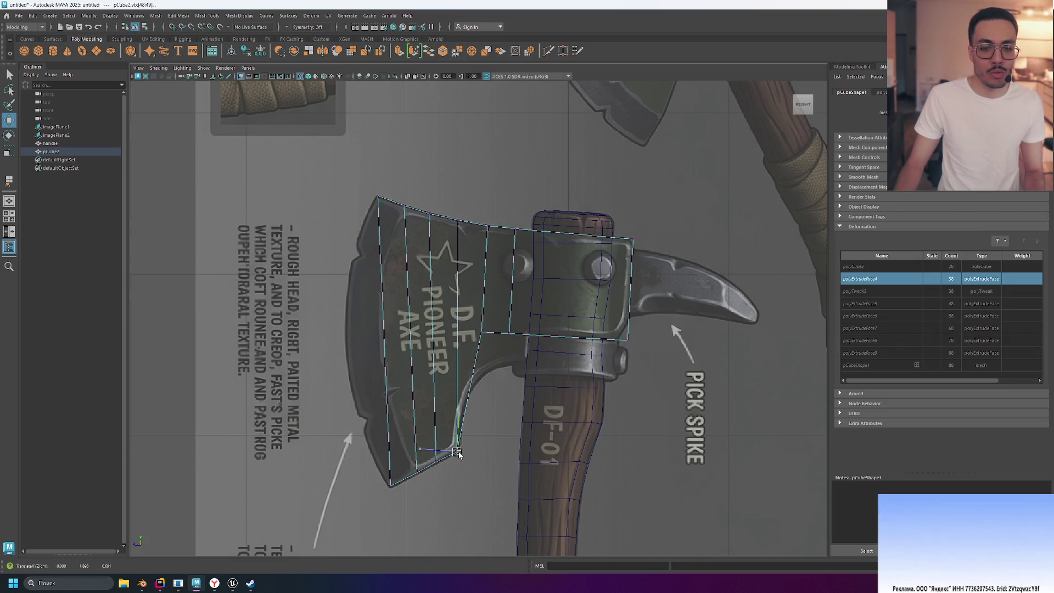
mouse_move(476, 319)
mouse_down()
mouse_move(488, 339)
mouse_move(482, 373)
mouse_move(509, 358)
mouse_up()
click(495, 410)
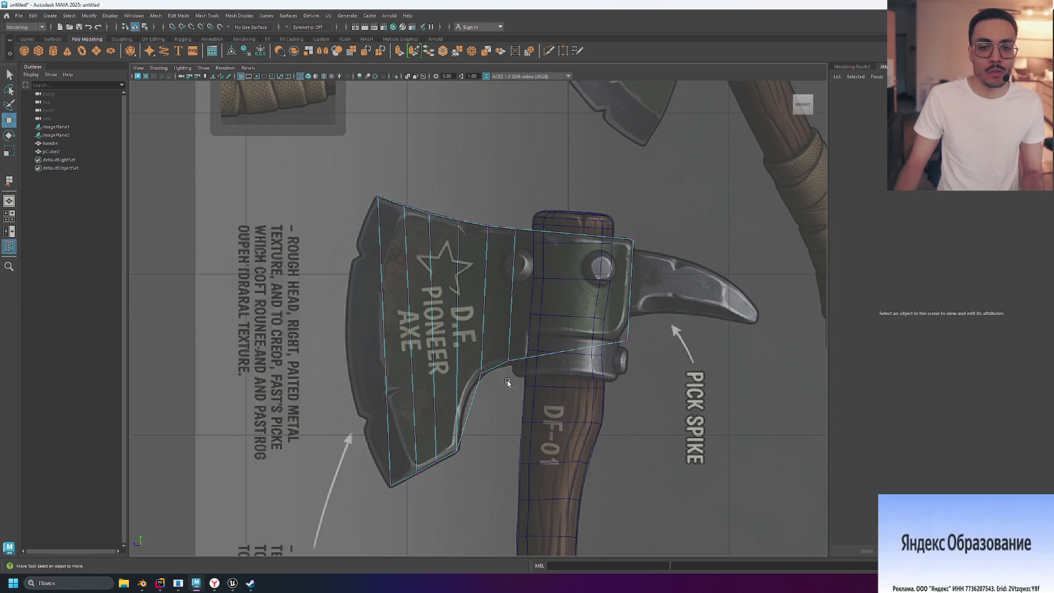
key(ctrl+z)
key(ctrl+z)
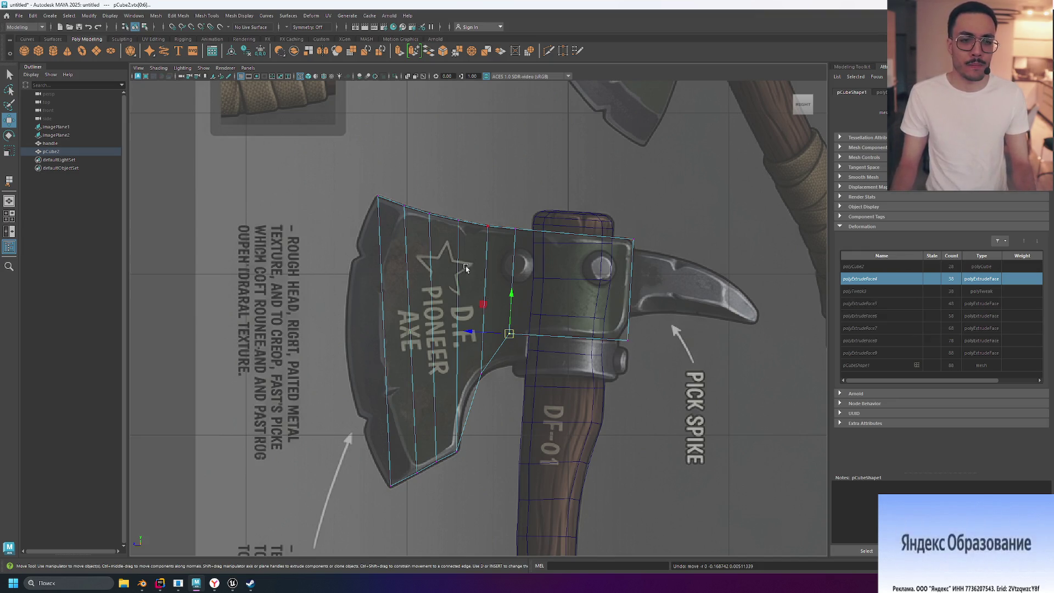
- Try shifting the vertex column near the eye, undo it, then marquee the overlapping top-corner vertices
click(449, 203)
drag(510, 397, 510, 397)
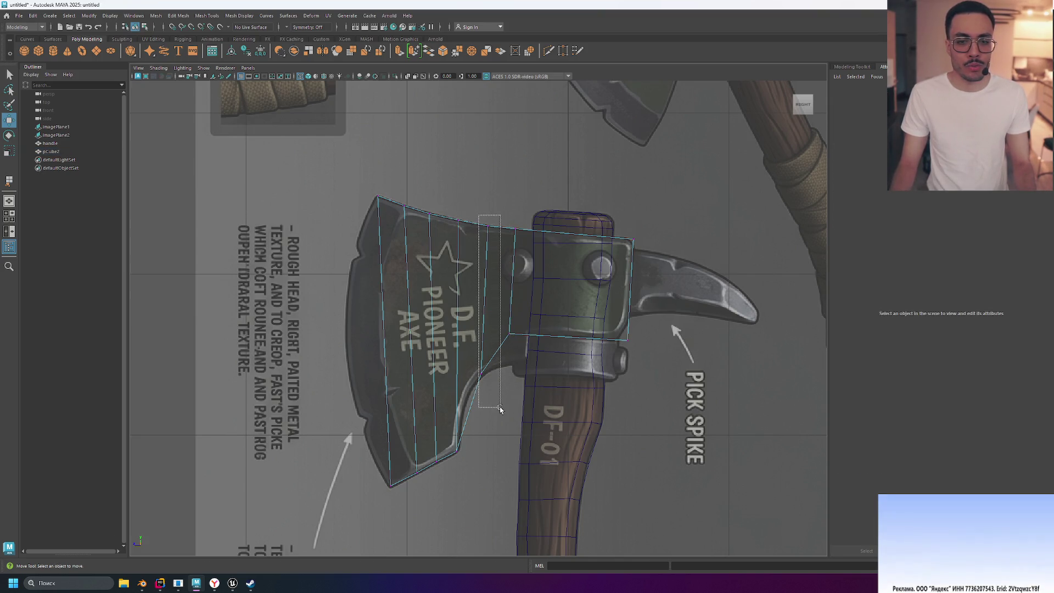
drag(484, 299, 500, 297)
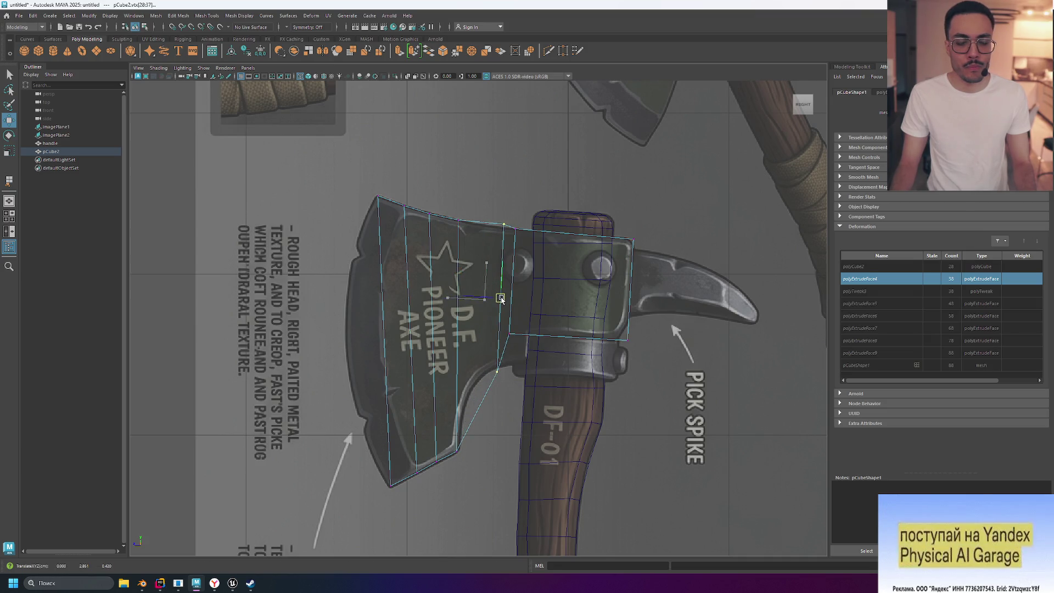
key(ctrl+z)
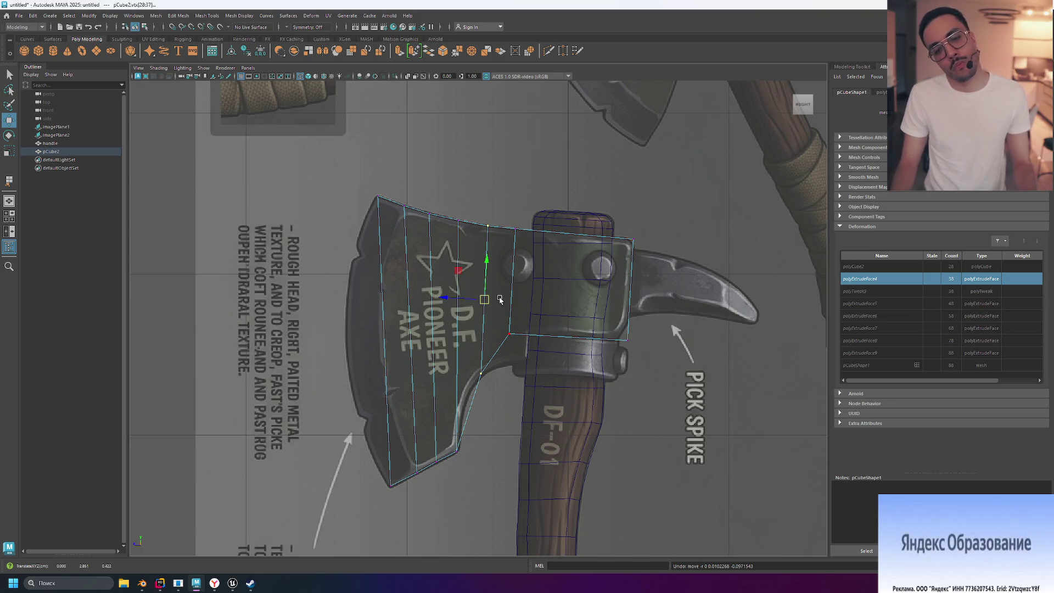
click(506, 349)
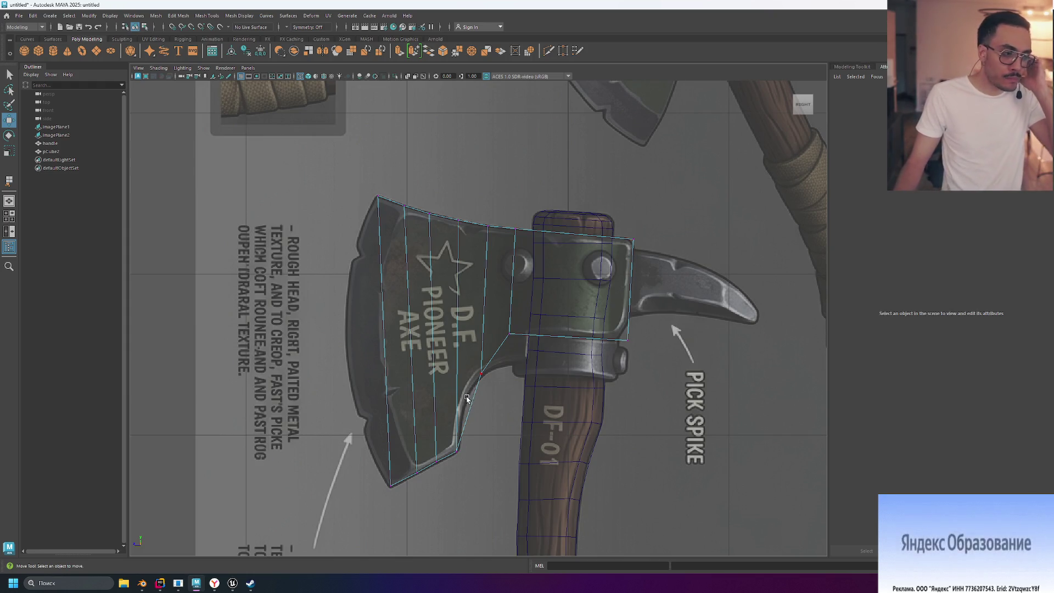
click(391, 485)
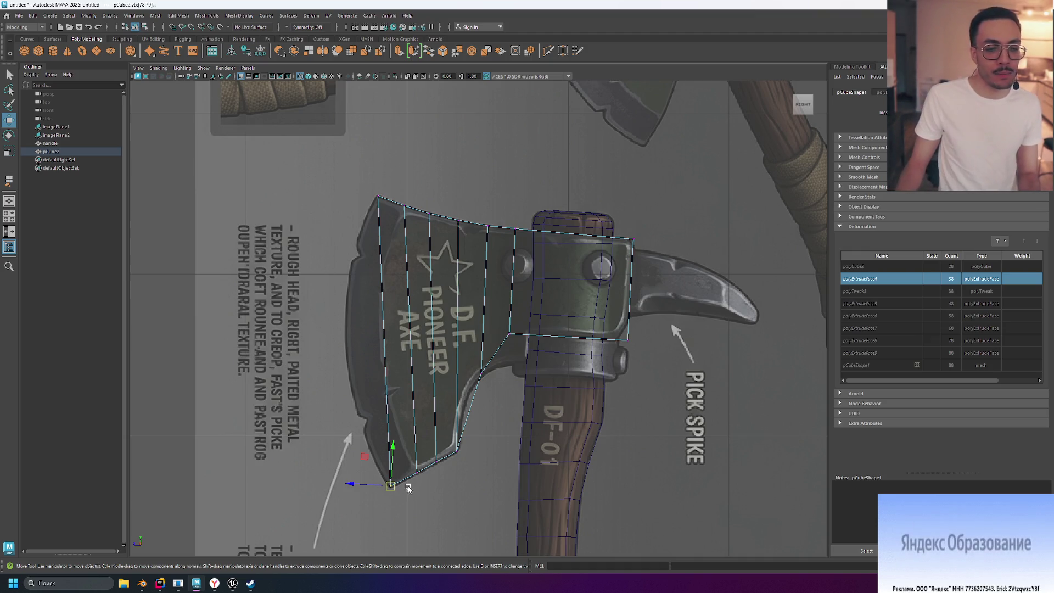
click(457, 488)
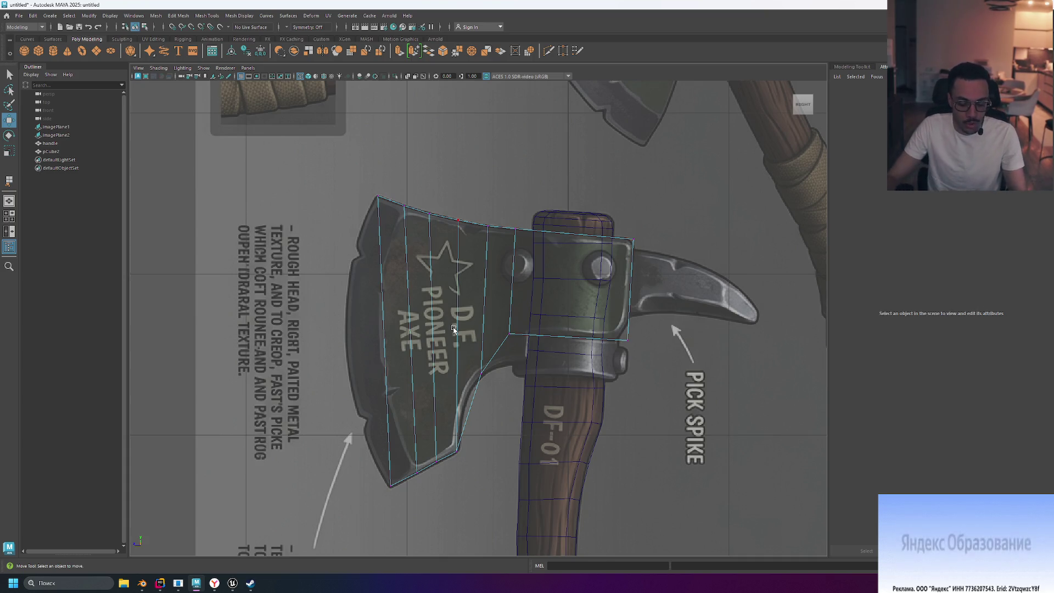
drag(369, 191, 386, 210)
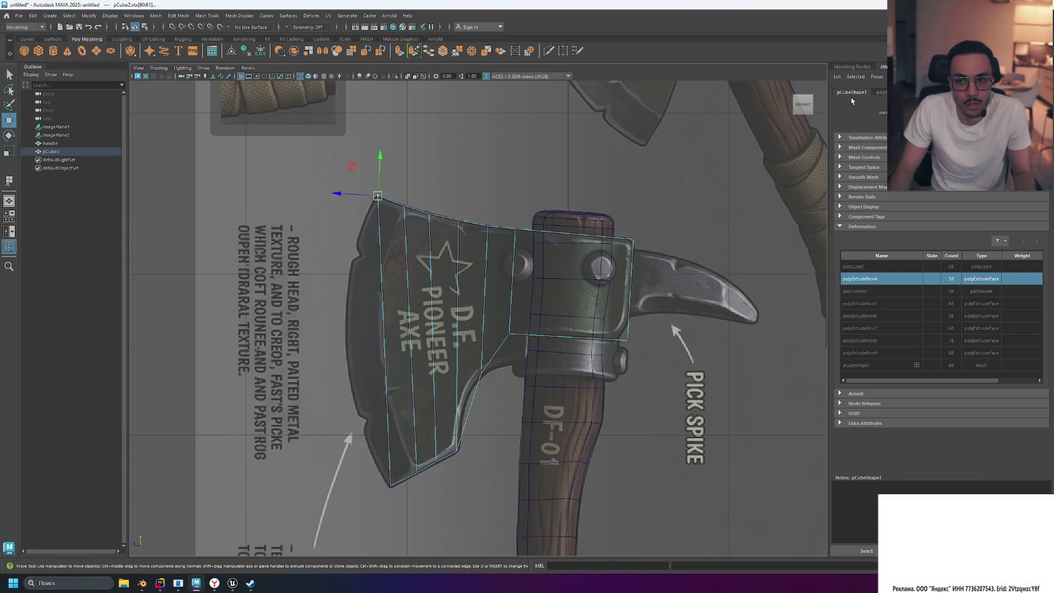
click(884, 92)
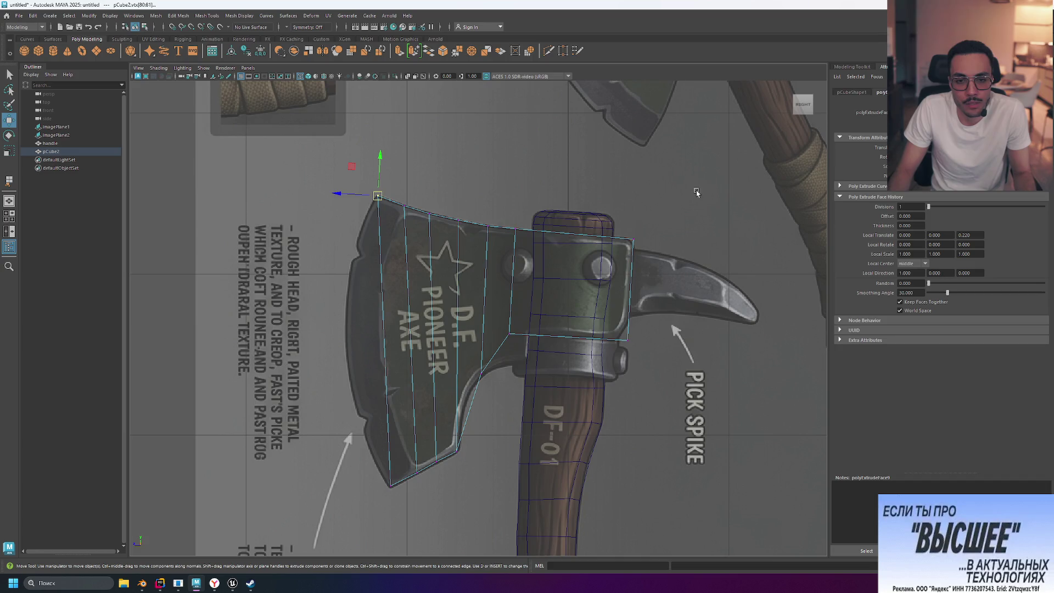
click(515, 228)
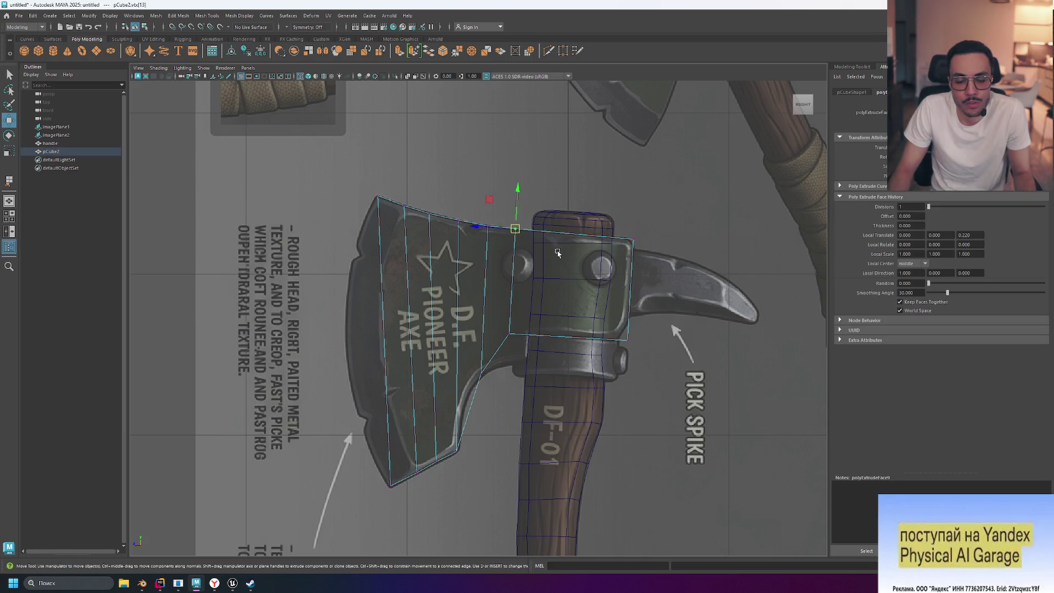
right_click(557, 252)
click(598, 240)
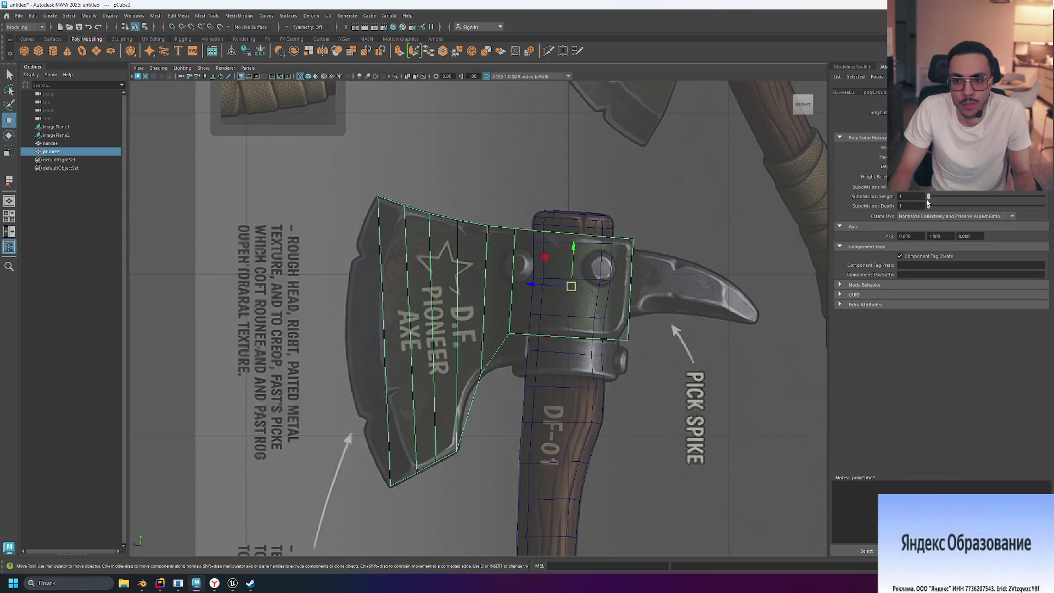
mouse_move(929, 199)
mouse_down()
mouse_move(952, 206)
mouse_move(927, 207)
mouse_up()
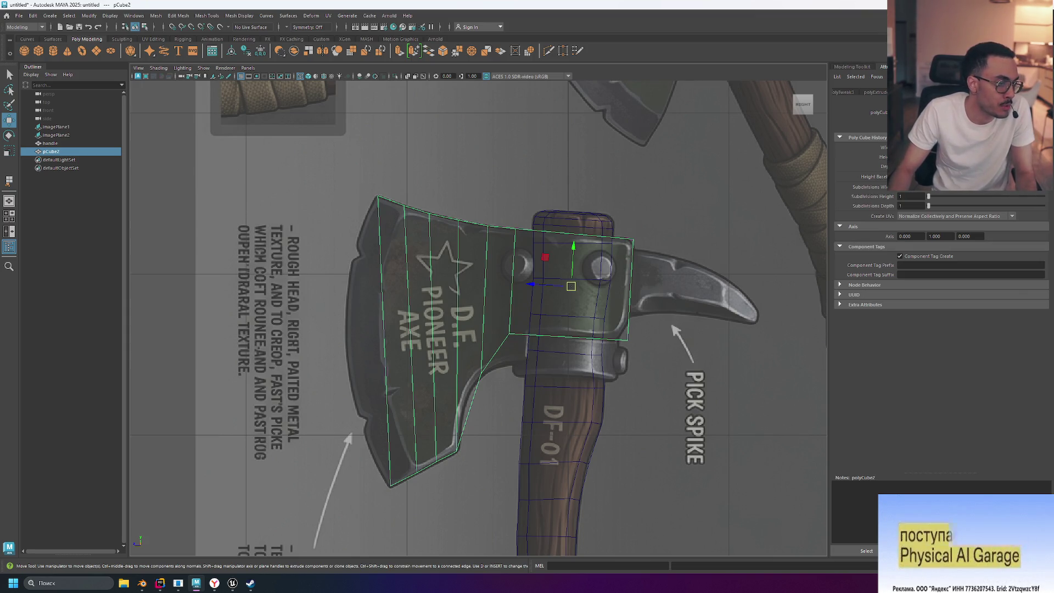
key(alt+Tab)
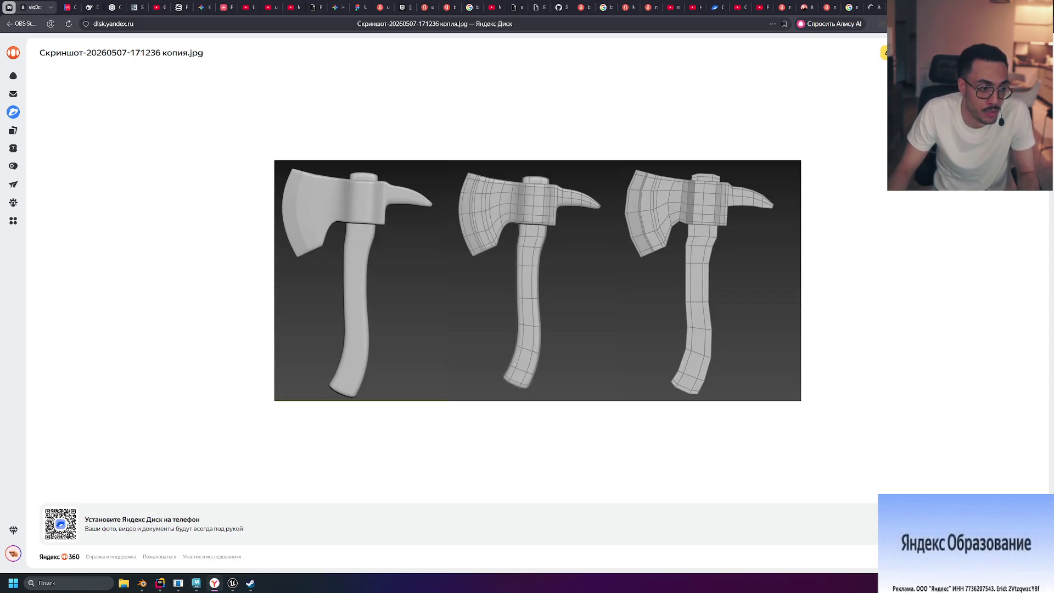
key(alt+Tab)
drag(352, 173, 399, 465)
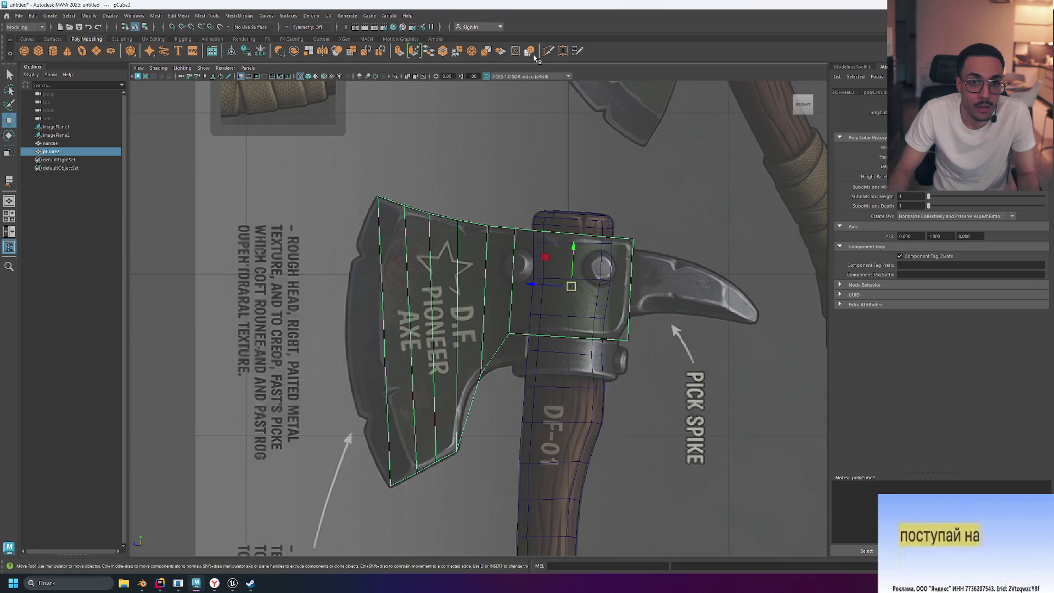
- With Multi-Cut, cancel a bad cut and insert horizontal loops across the blade's middle and near the top
click(550, 53)
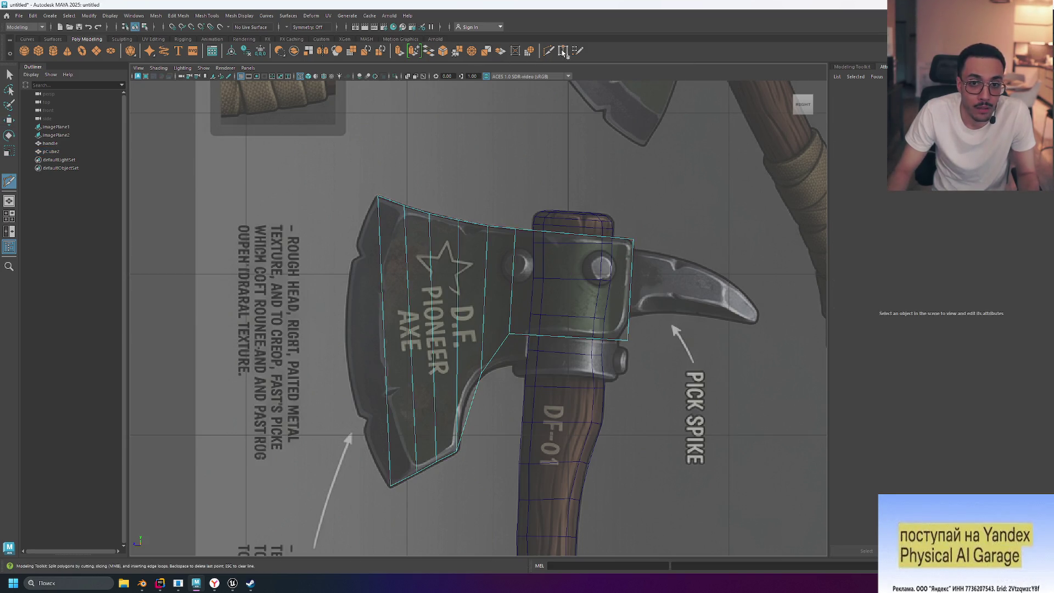
click(457, 220)
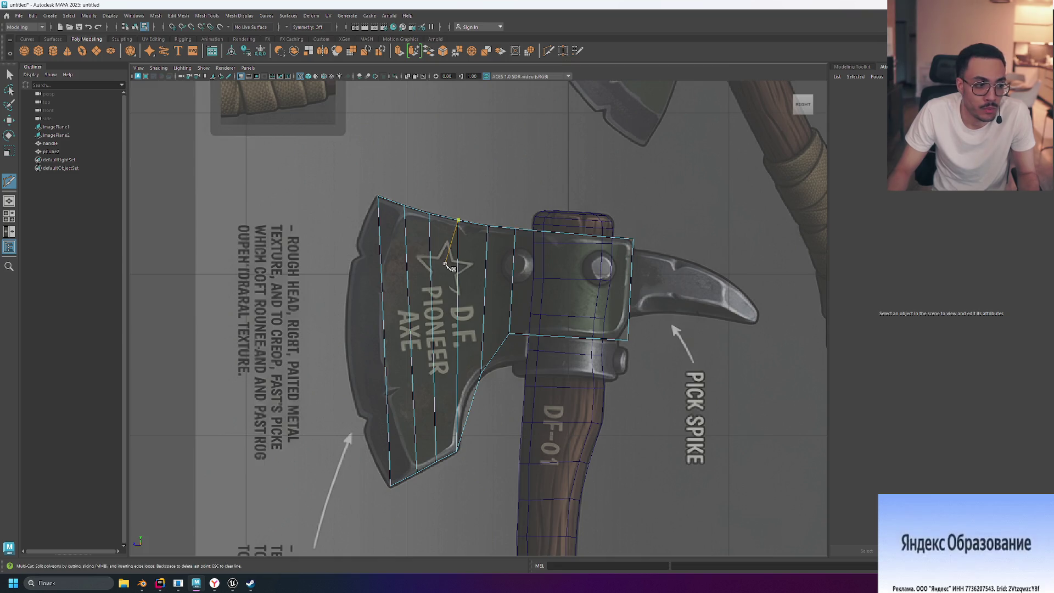
key(ctrl)
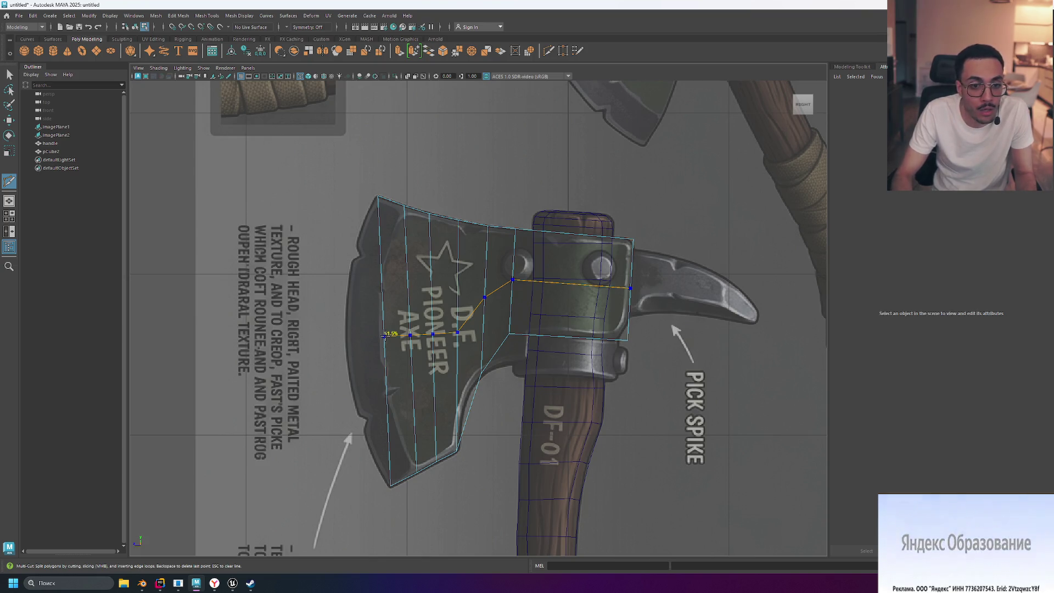
key(Escape)
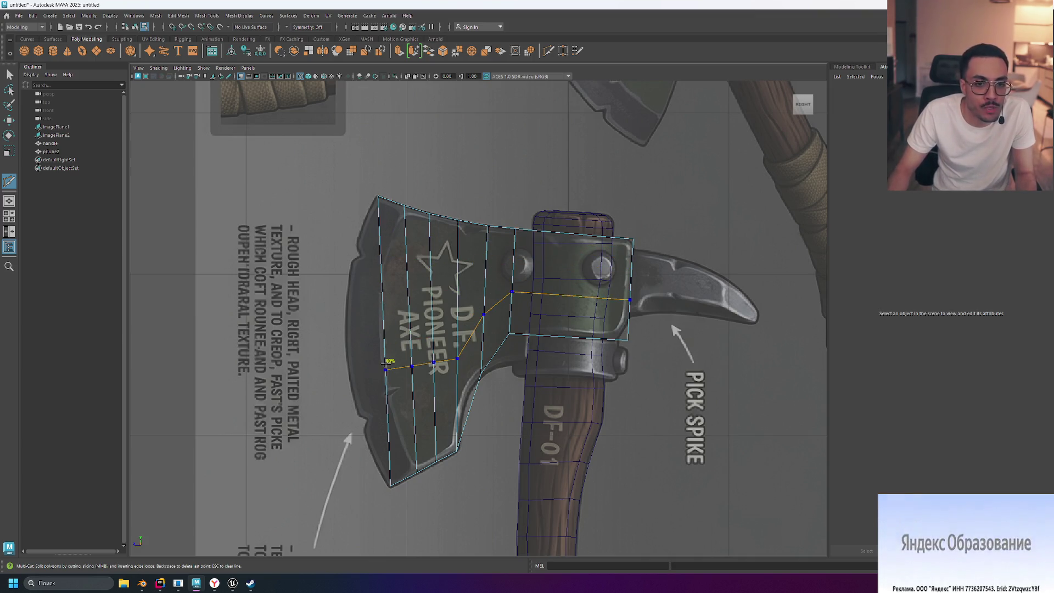
ctrl+click(386, 332)
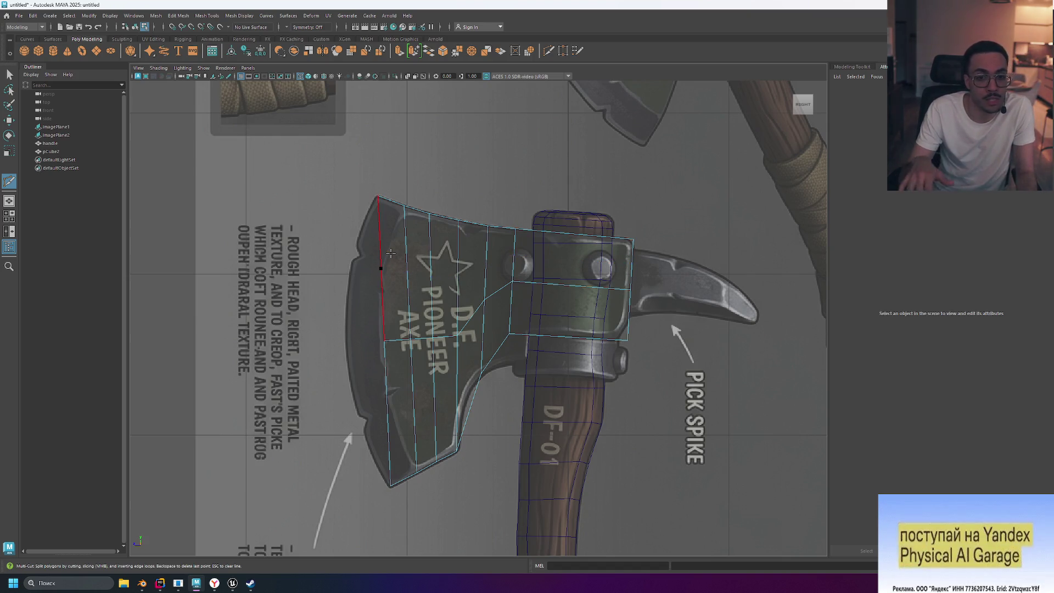
key(ctrl)
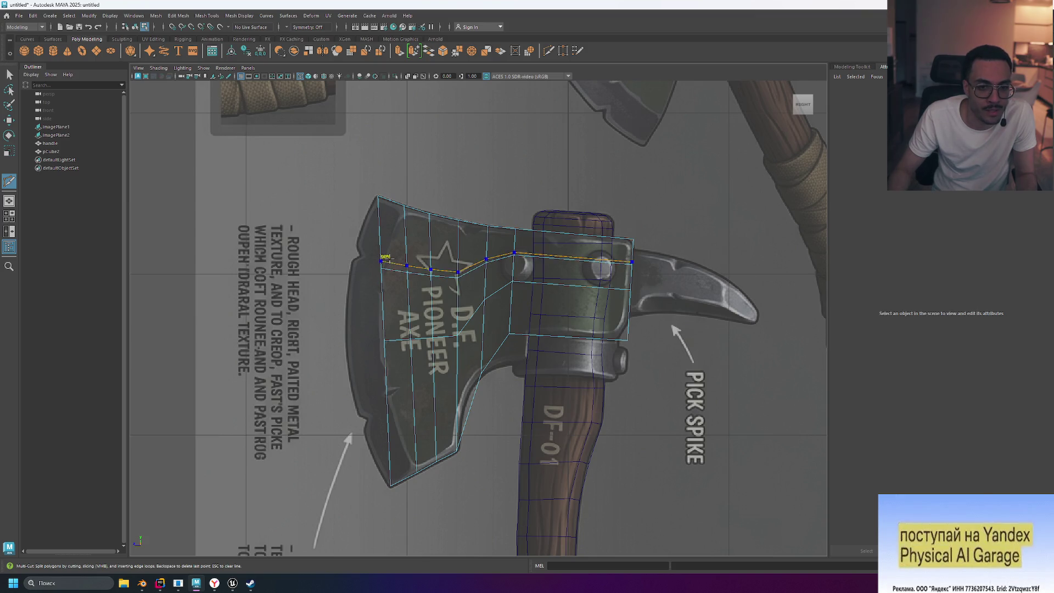
ctrl+click(390, 405)
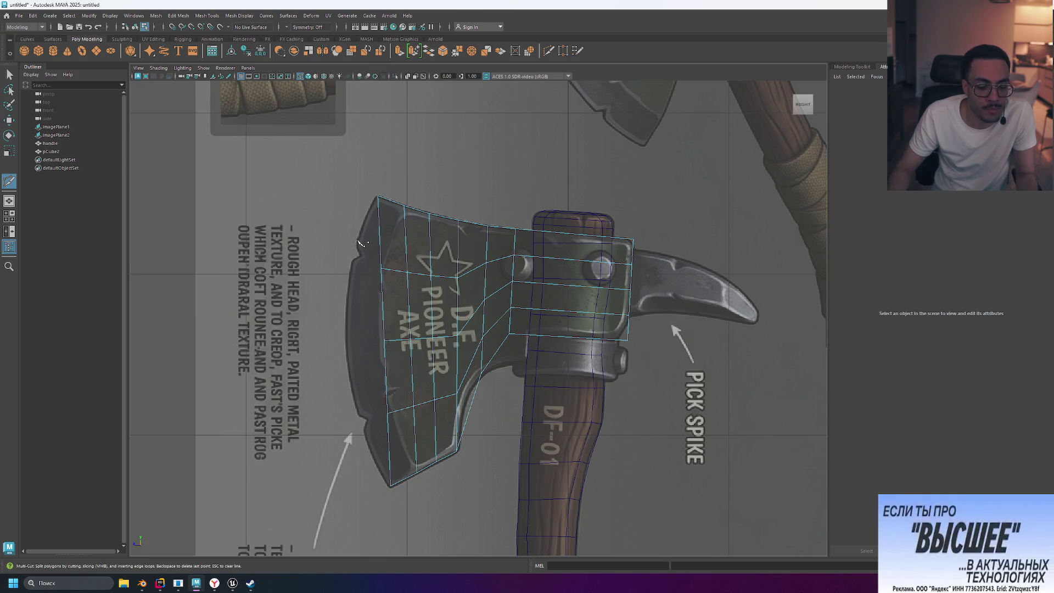
key(w)
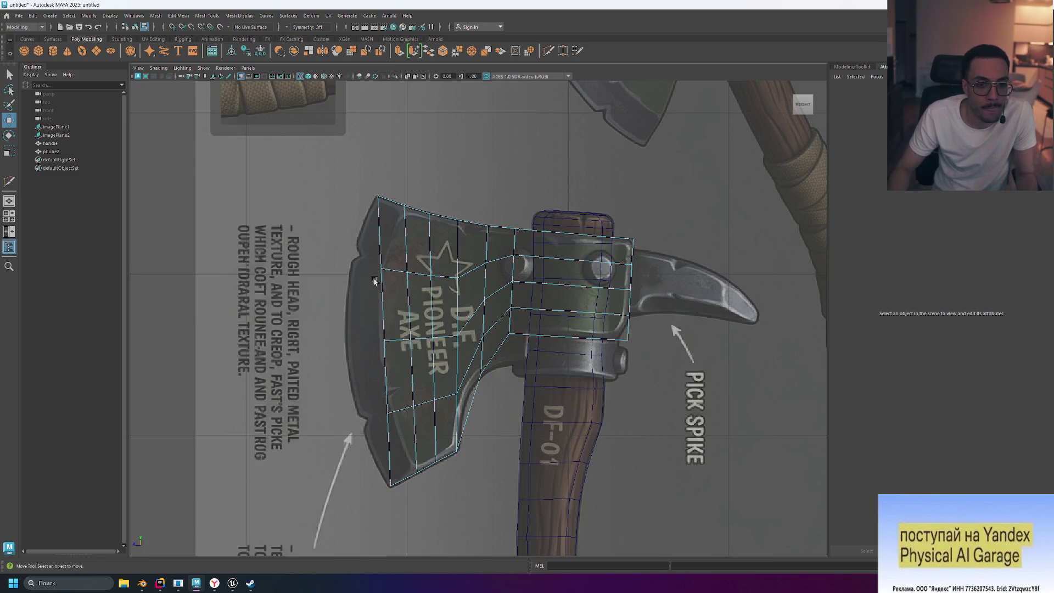
- Select the vertices along the blade's left edge and push them outward to the left
right_drag(383, 294, 374, 265)
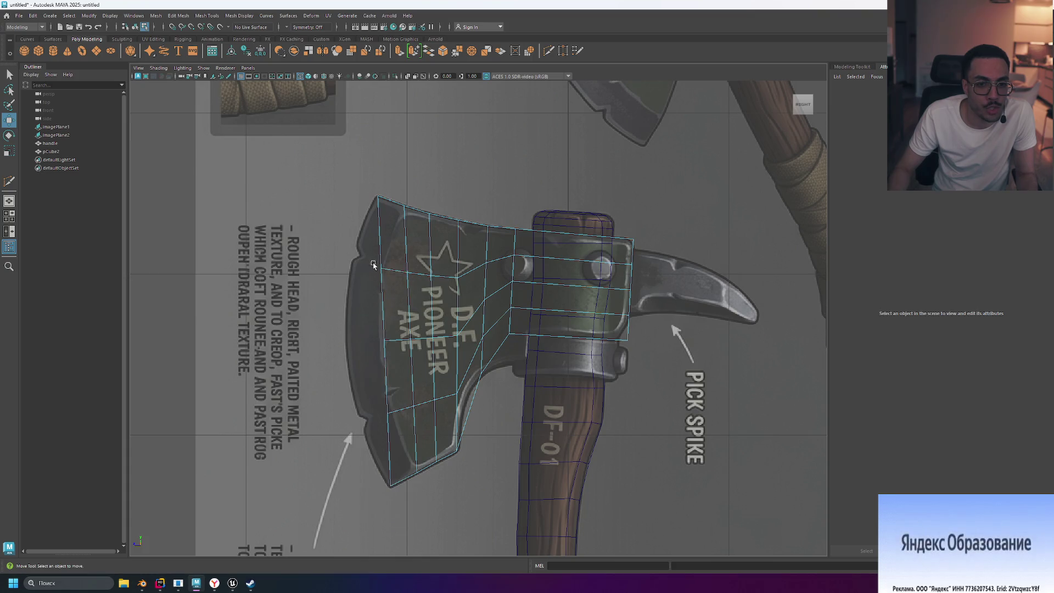
drag(387, 341, 387, 342)
right_drag(358, 262, 358, 262)
drag(357, 262, 386, 296)
drag(402, 433, 401, 433)
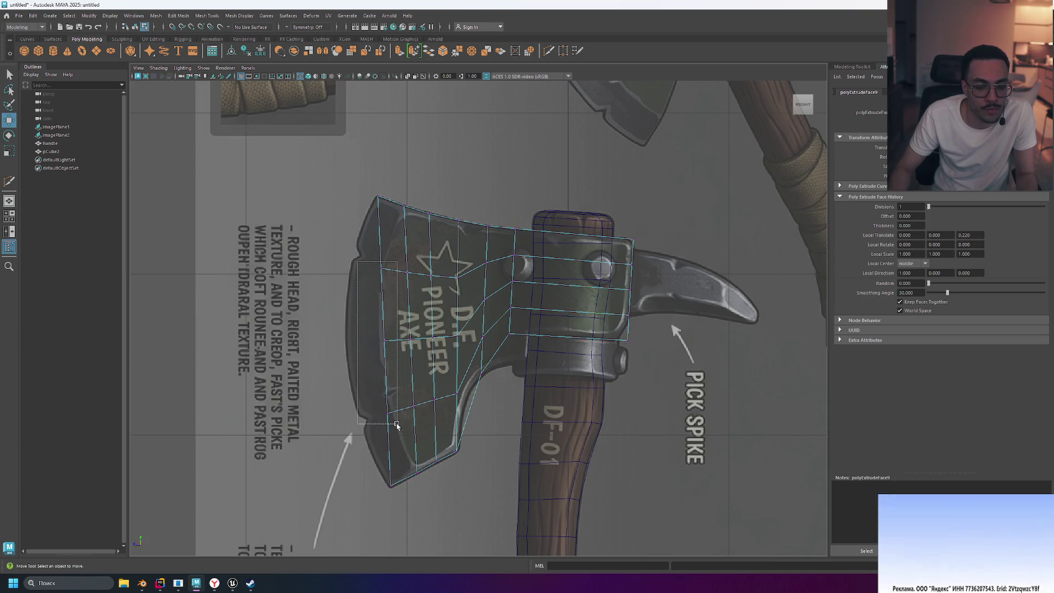
drag(347, 341, 319, 340)
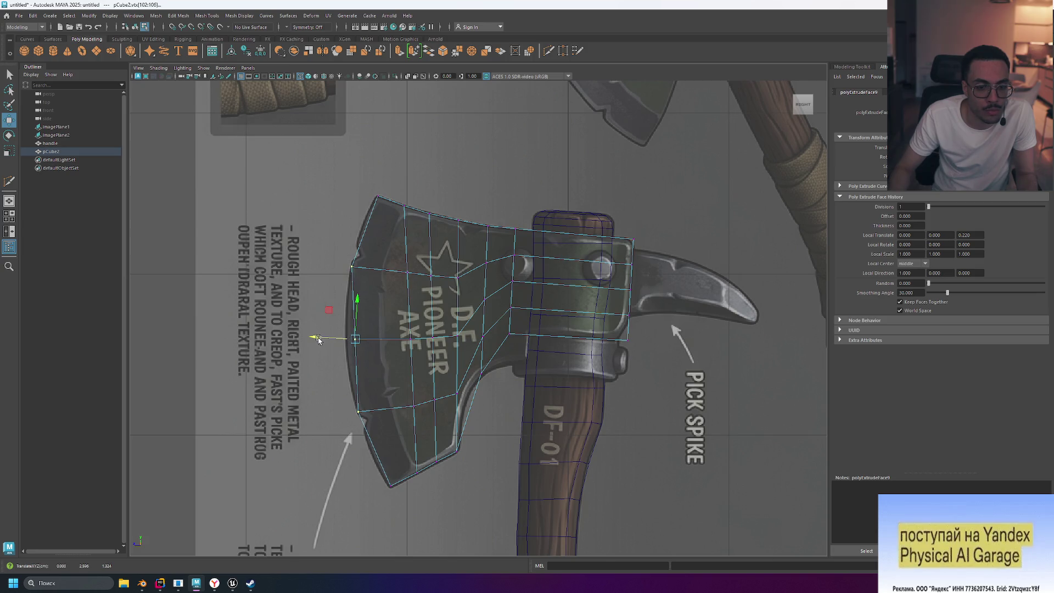
drag(316, 340, 311, 340)
click(277, 302)
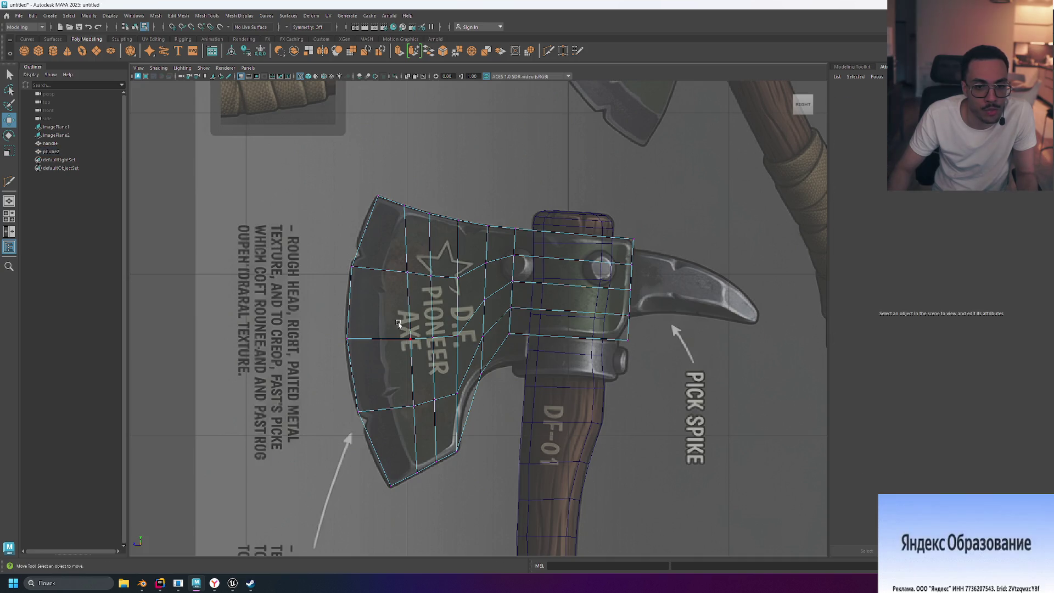
- Shift the edge's middle vertices and the inner vertex columns left for even spacing along the reference
mouse_move(396, 263)
mouse_down()
mouse_move(419, 289)
mouse_move(423, 406)
mouse_up()
drag(378, 337, 343, 339)
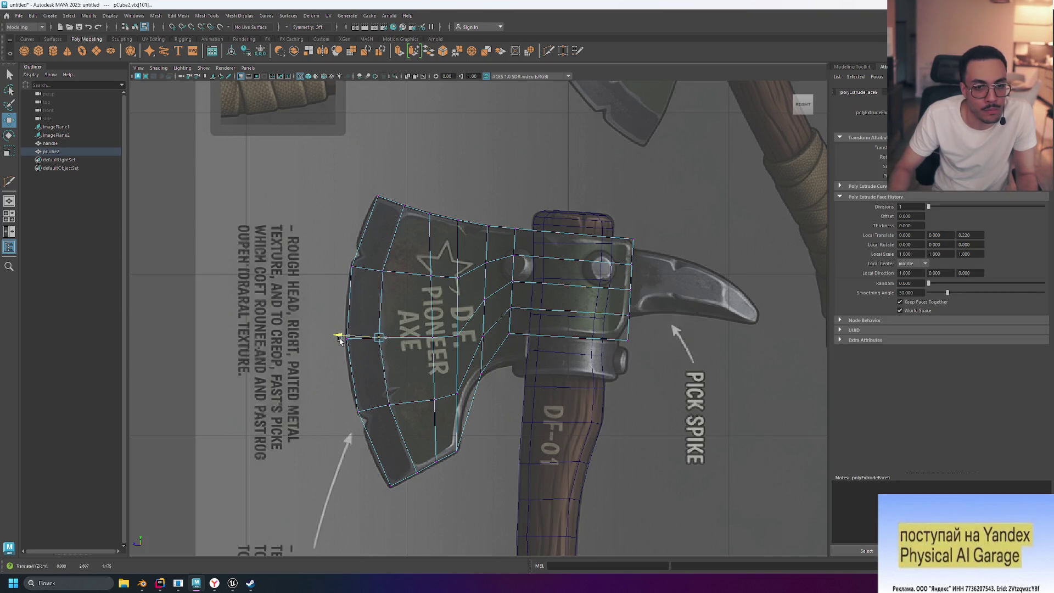
drag(442, 265, 419, 415)
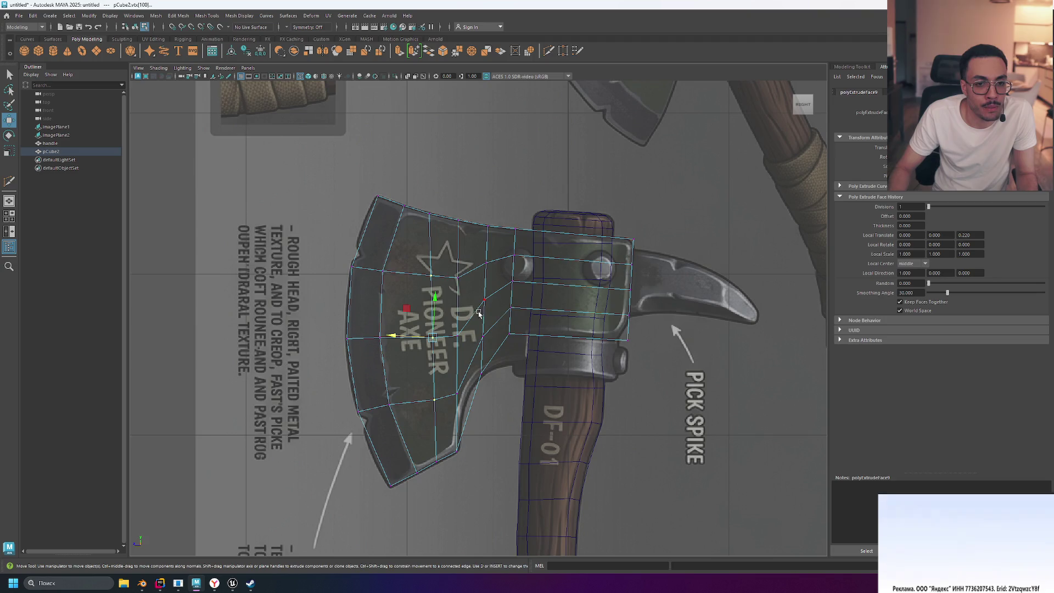
drag(391, 338, 374, 342)
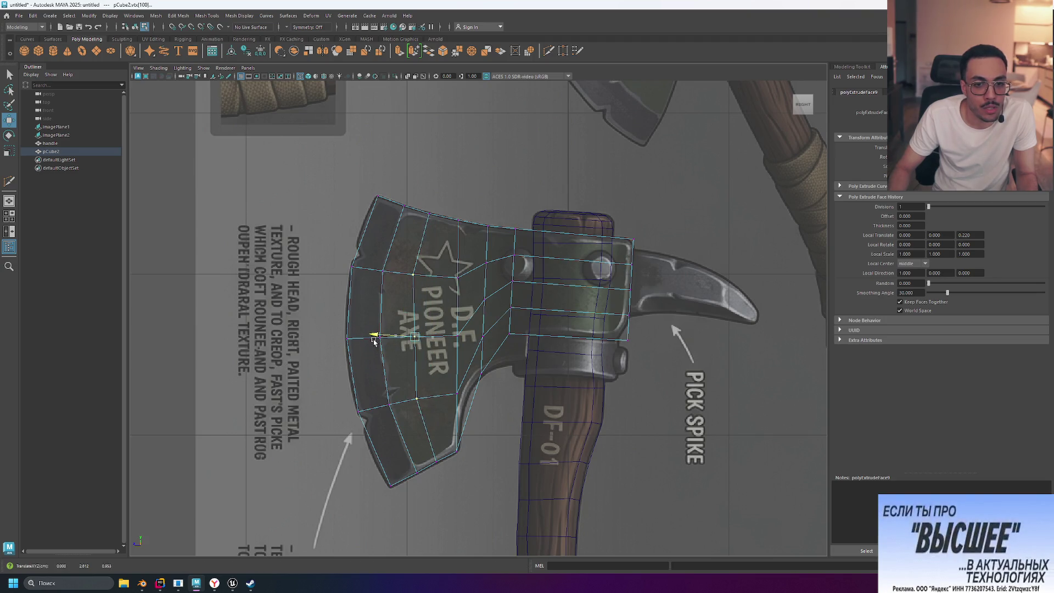
drag(473, 267, 444, 405)
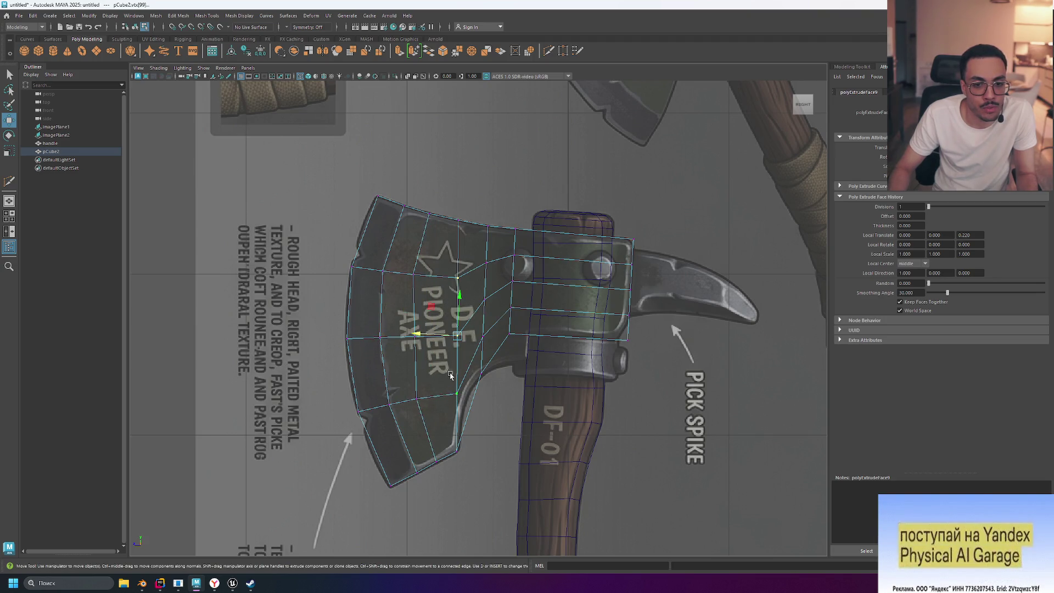
drag(419, 336, 406, 337)
drag(497, 254, 466, 336)
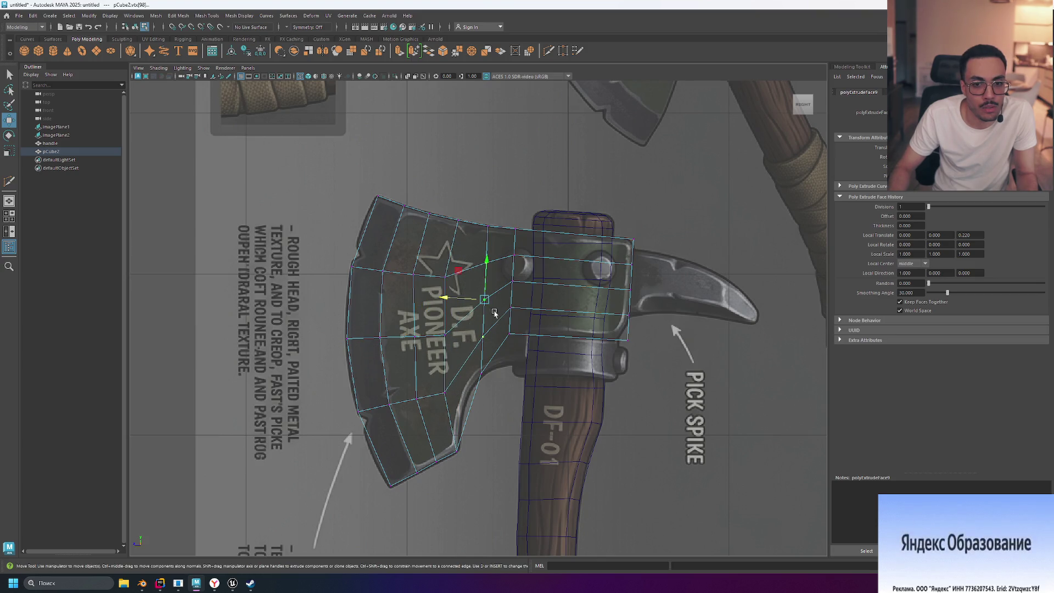
scroll(497, 313, down, 10)
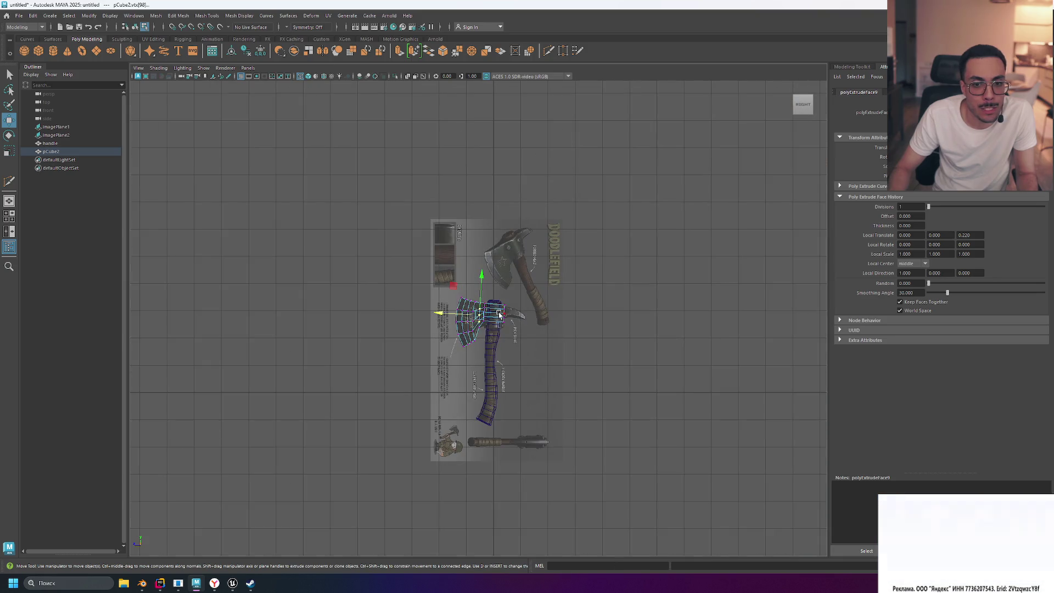
scroll(499, 314, up, 10)
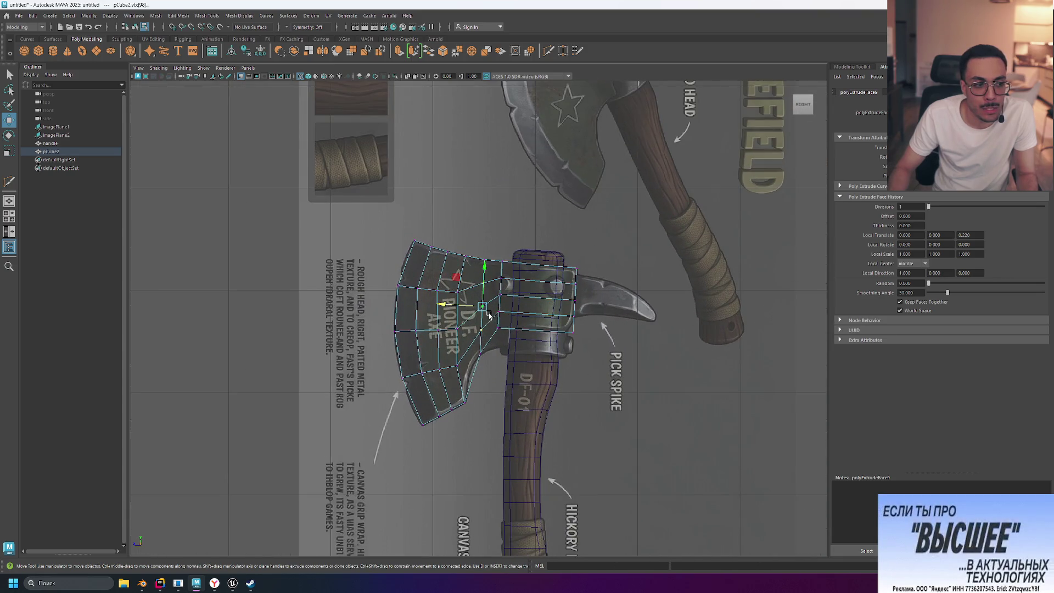
scroll(489, 314, up, 3)
drag(447, 302, 438, 303)
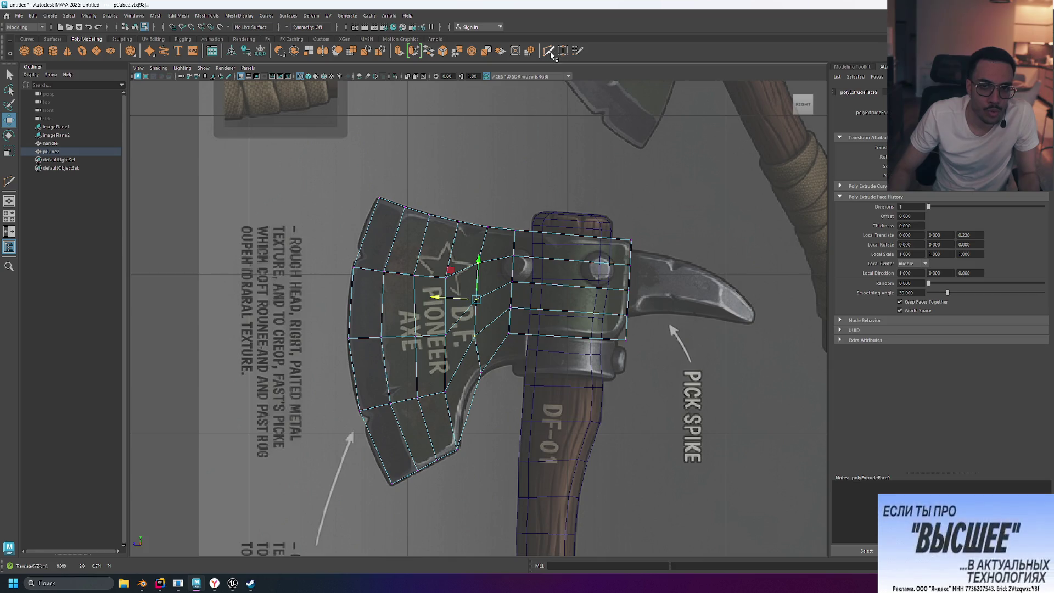
- Add two vertical edge loops through the axe head with Multi-Cut (Ctrl+Shift+X)
key(ctrl+shift+x)
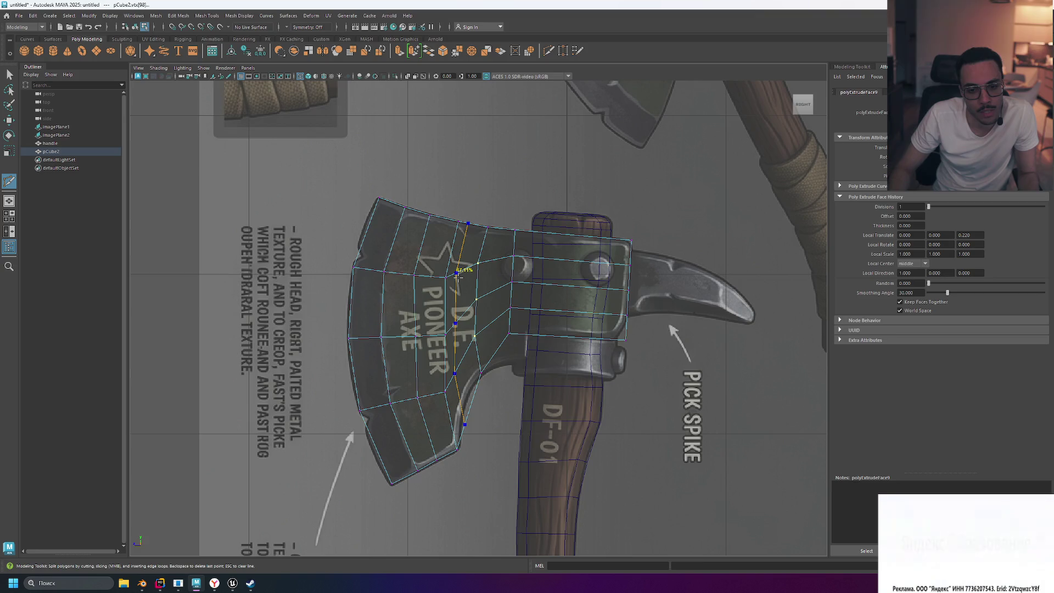
ctrl+click(458, 276)
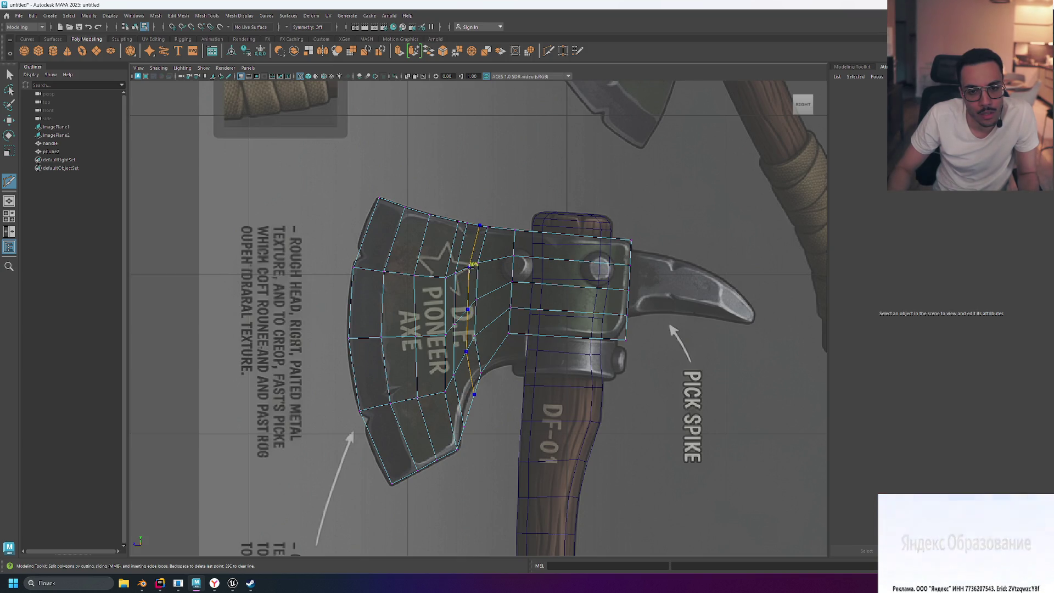
ctrl+click(468, 266)
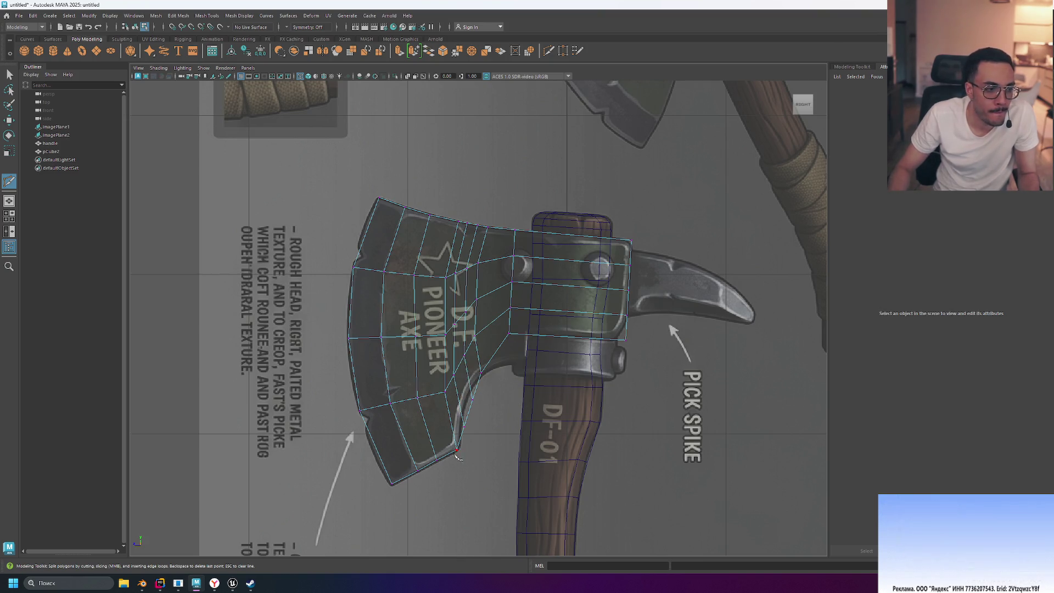
scroll(442, 466, up, 3)
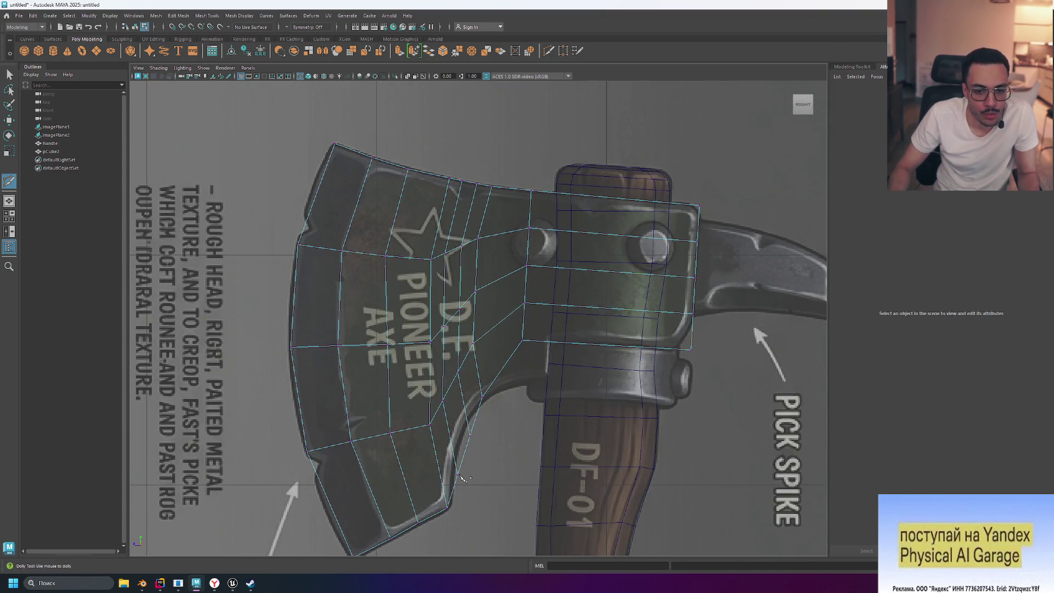
- Move the vertex on the blade's inner curve up onto the reference outline
key(w)
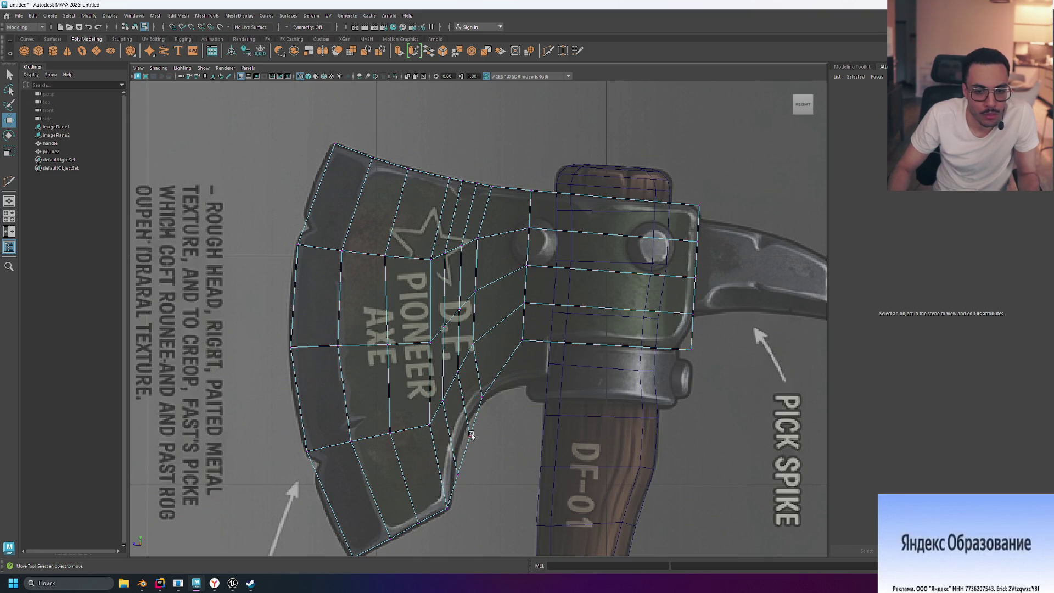
click(471, 435)
drag(471, 435, 469, 423)
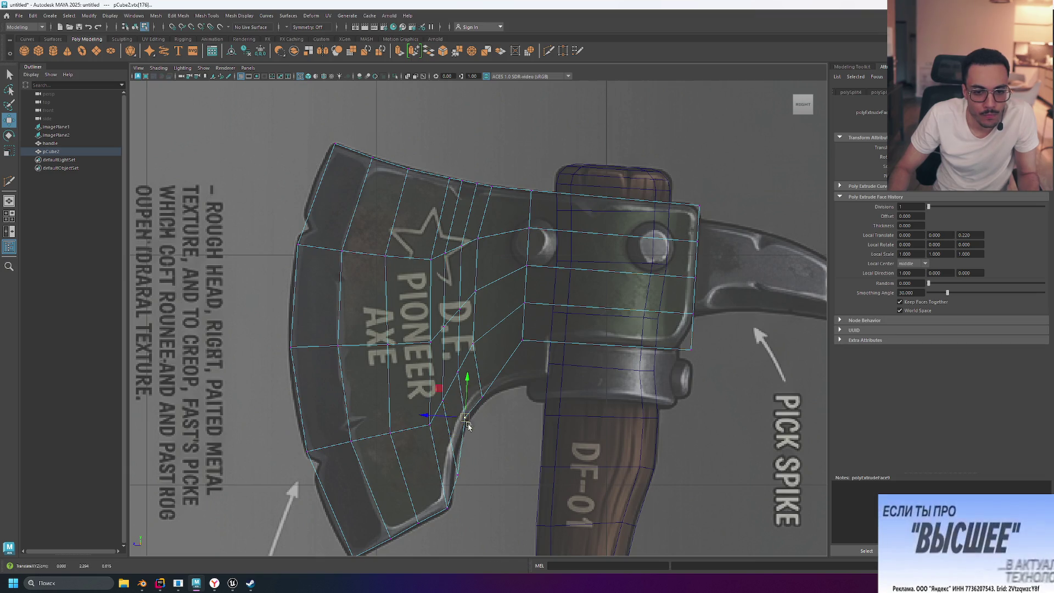
drag(457, 477, 452, 462)
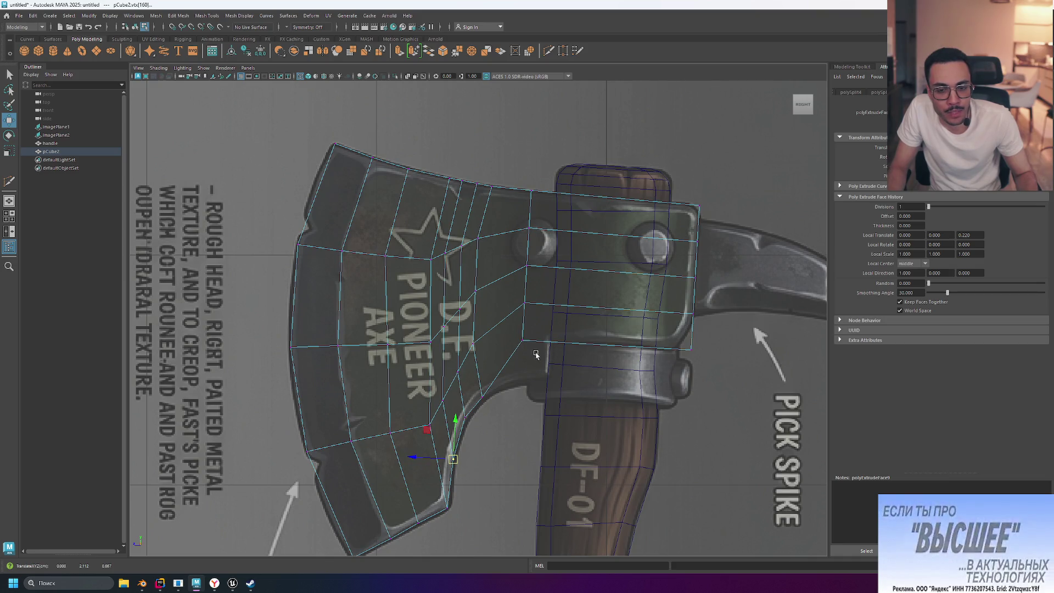
click(548, 50)
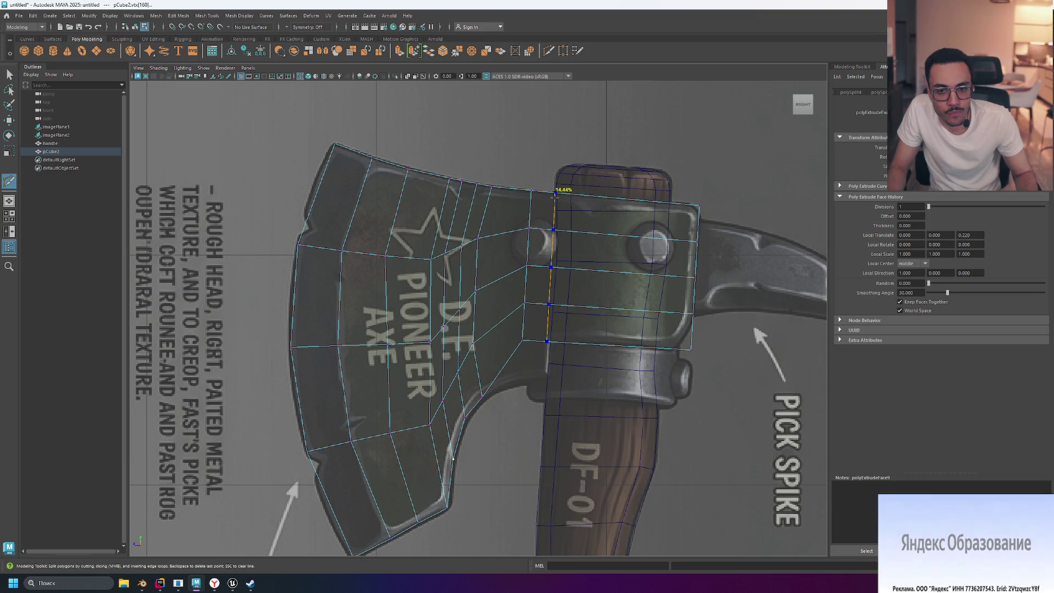
- Insert an edge loop beside the axe eye, then pull down a vertex and the bottom vertex row beneath it
ctrl+click(555, 193)
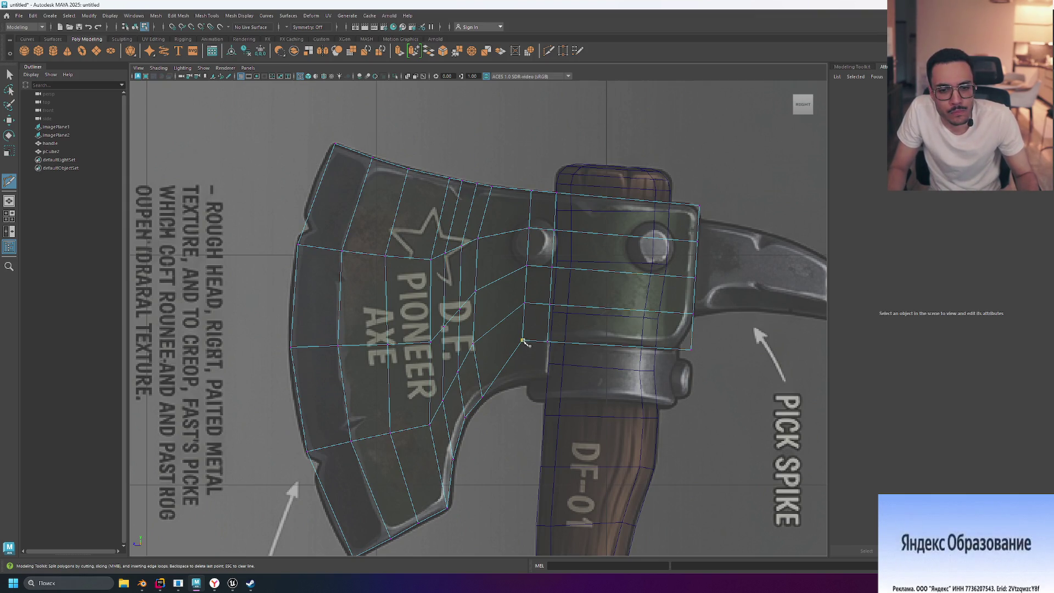
key(w)
click(521, 339)
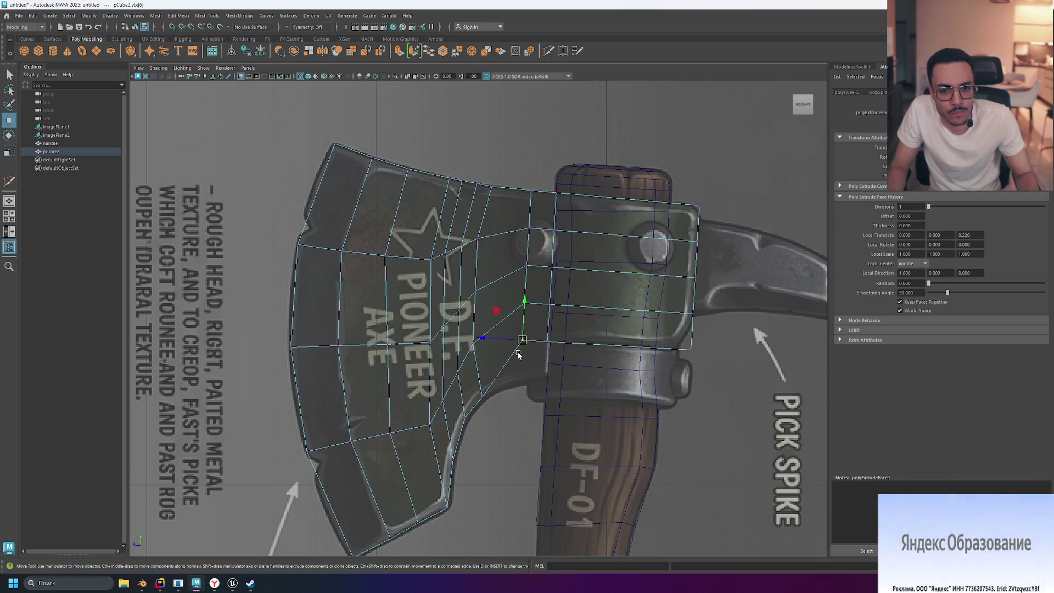
mouse_move(520, 339)
mouse_down()
mouse_move(533, 376)
mouse_move(545, 376)
mouse_move(521, 375)
mouse_up()
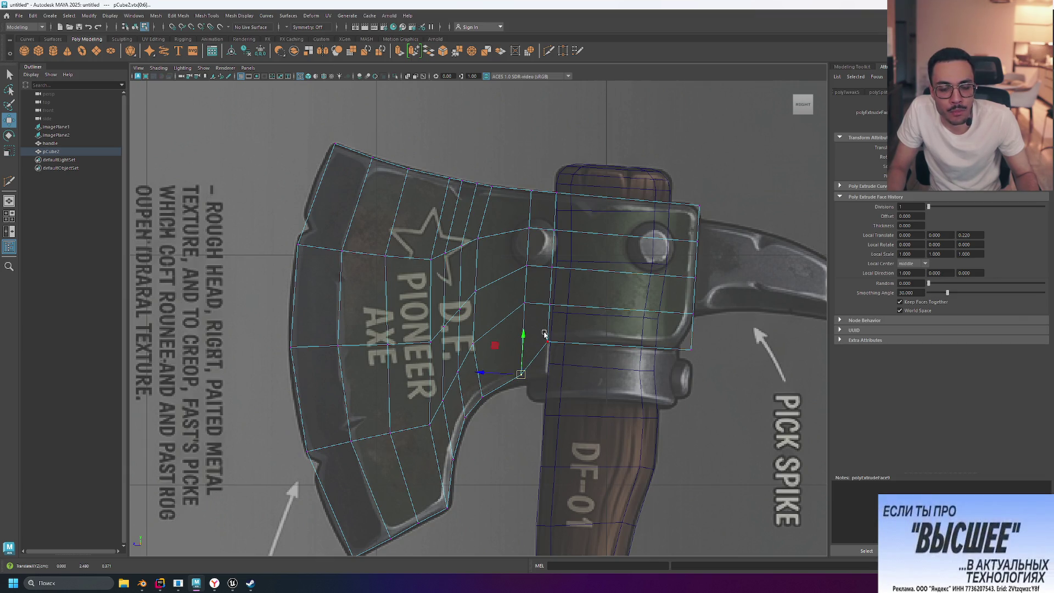
mouse_move(541, 332)
mouse_down()
mouse_move(602, 364)
mouse_move(710, 366)
mouse_up()
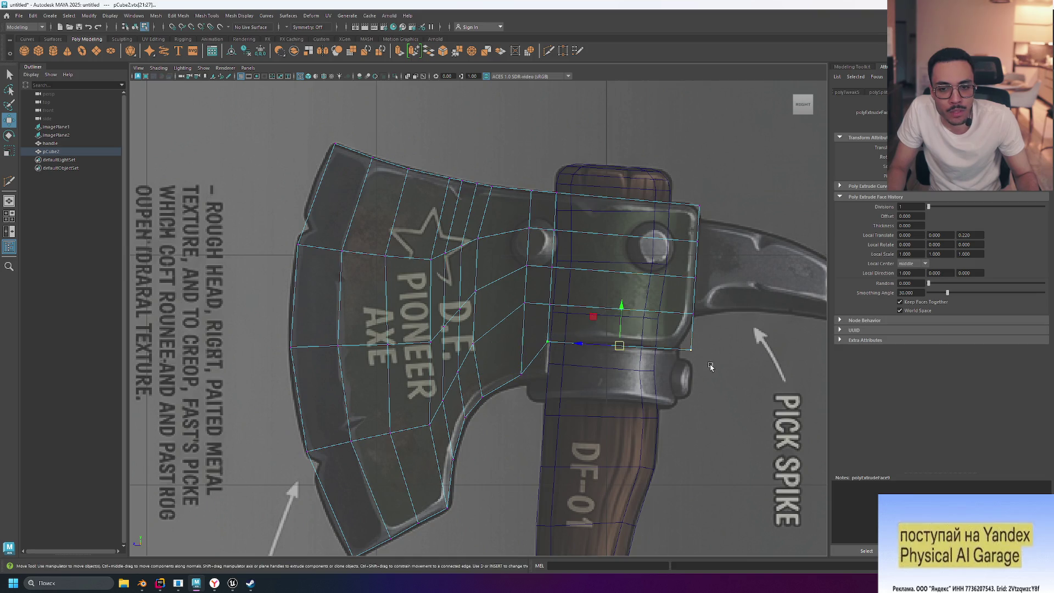
drag(615, 308, 618, 339)
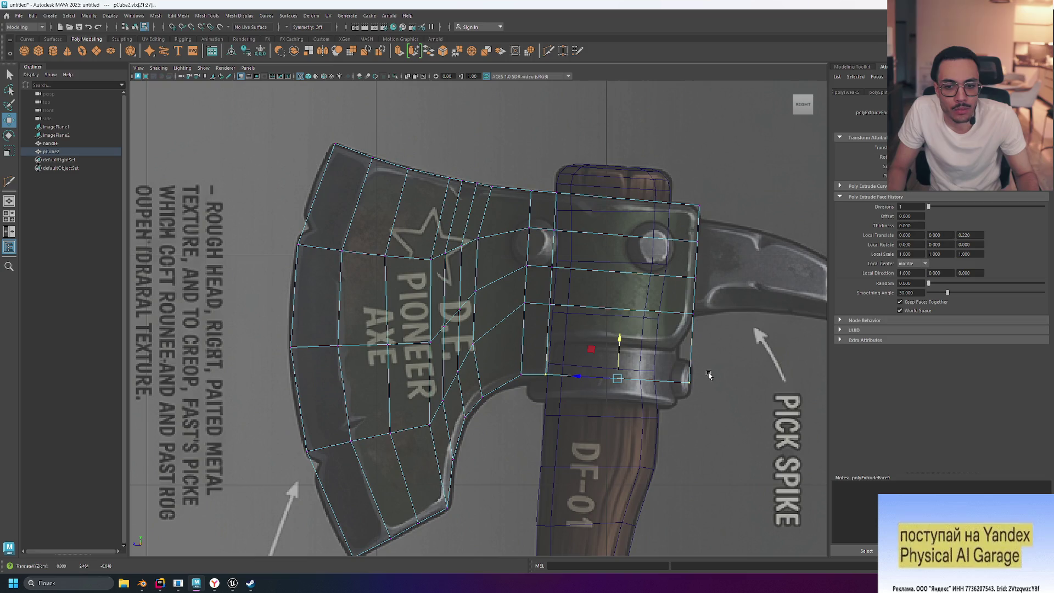
key(space)
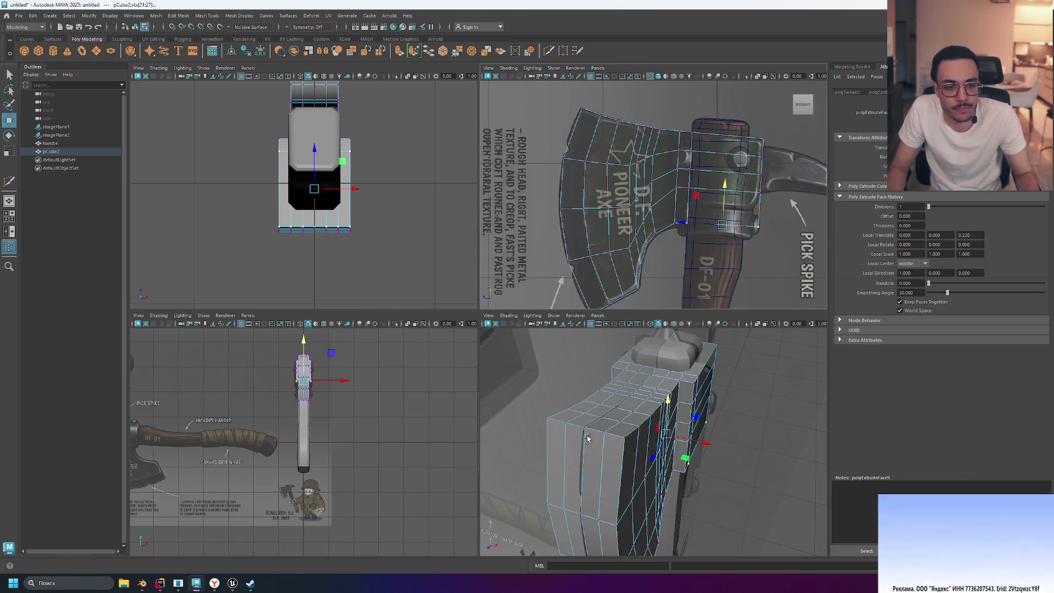
- Orbit under the axe head, switch to Face mode, and select the eye's underside faces, undoing a stray move
mouse_move(743, 459)
alt+mouse_down()
mouse_move(759, 387)
mouse_move(705, 476)
mouse_move(679, 389)
mouse_move(644, 417)
mouse_move(678, 423)
mouse_move(666, 408)
mouse_move(704, 400)
alt+mouse_up()
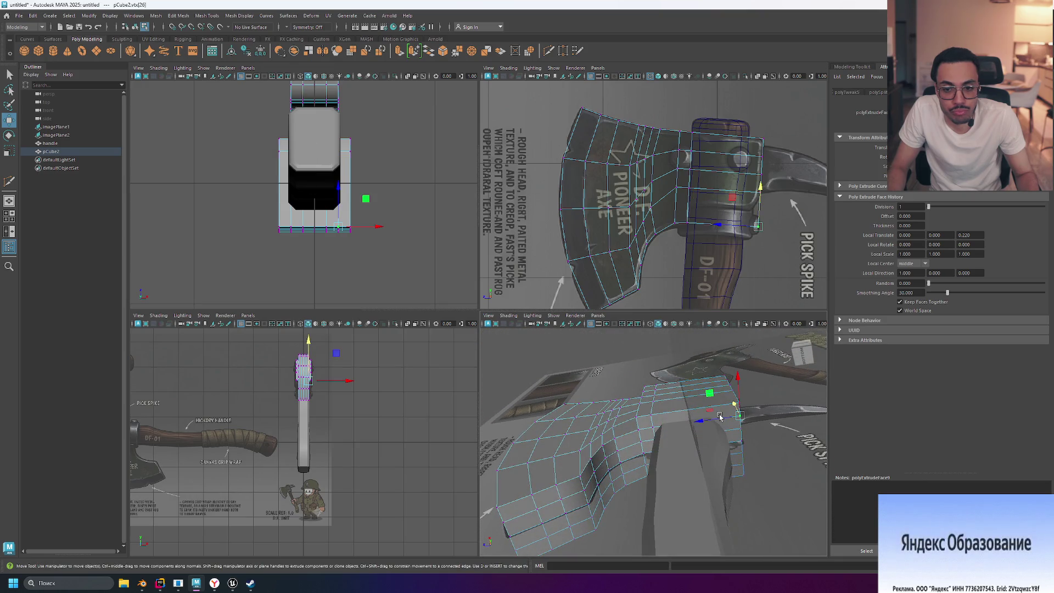
right_drag(720, 338, 716, 361)
click(694, 413)
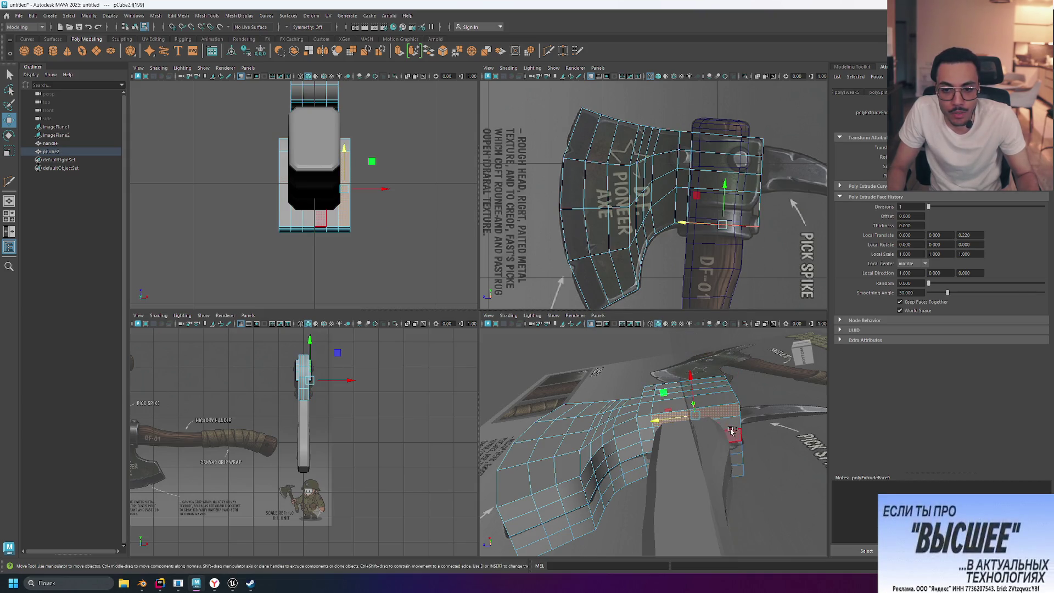
click(739, 473)
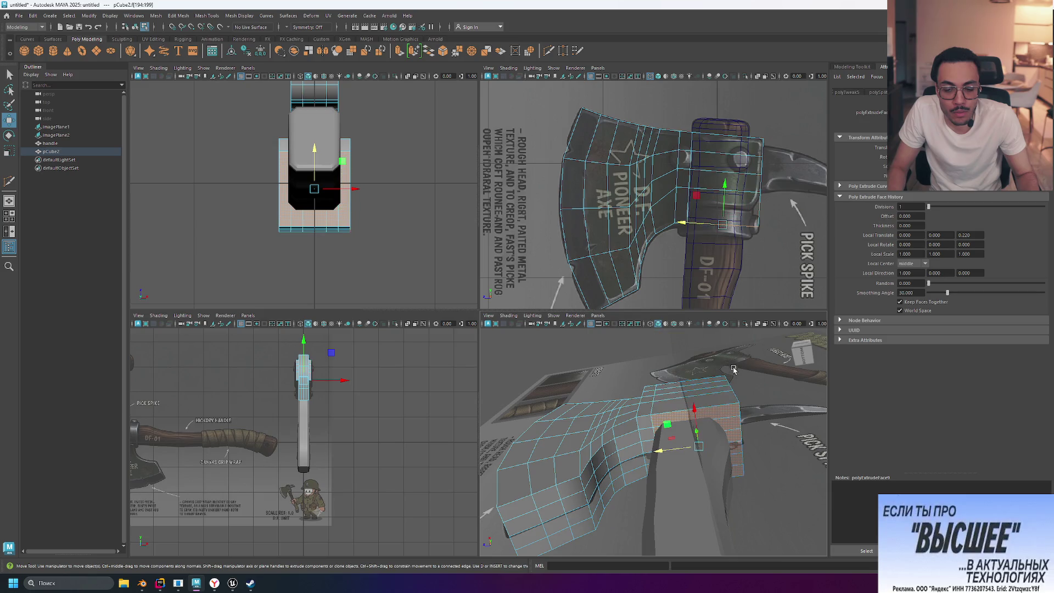
mouse_move(733, 373)
alt+mouse_down()
mouse_move(738, 387)
mouse_move(713, 406)
alt+mouse_up()
click(699, 422)
key(ctrl+z)
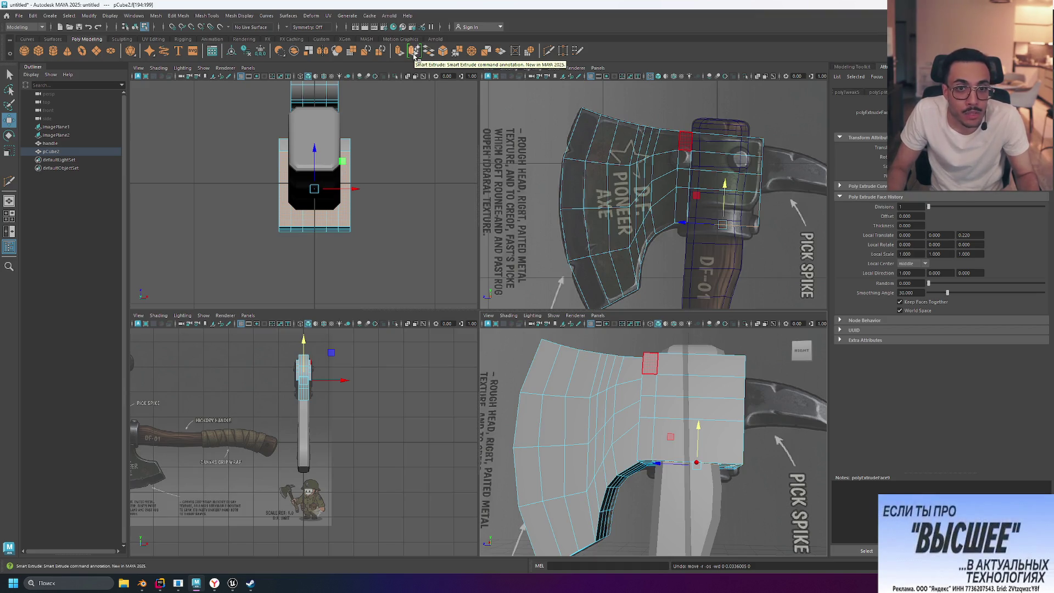
click(414, 55)
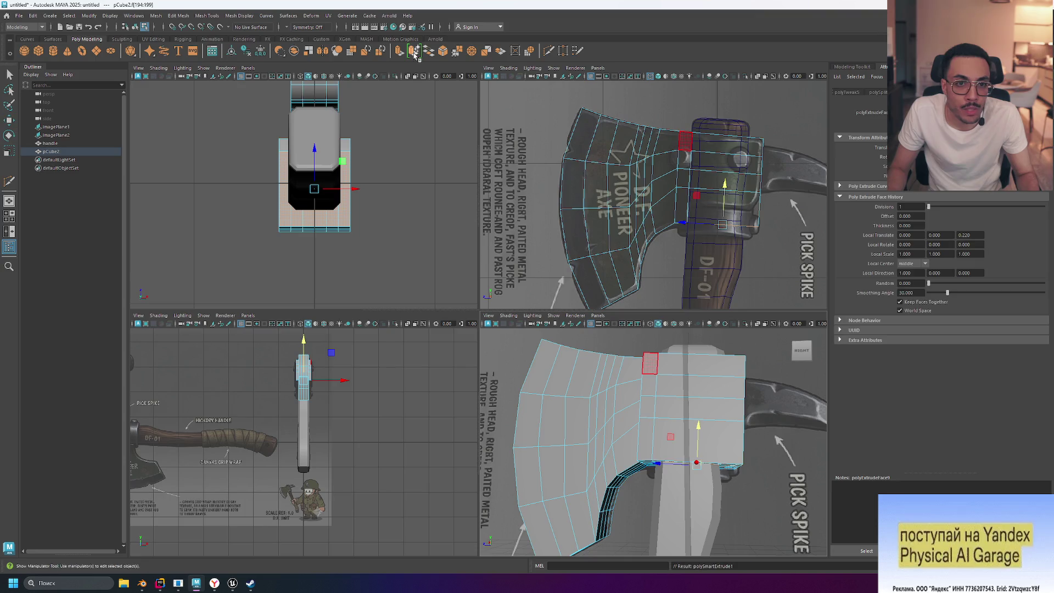
click(722, 185)
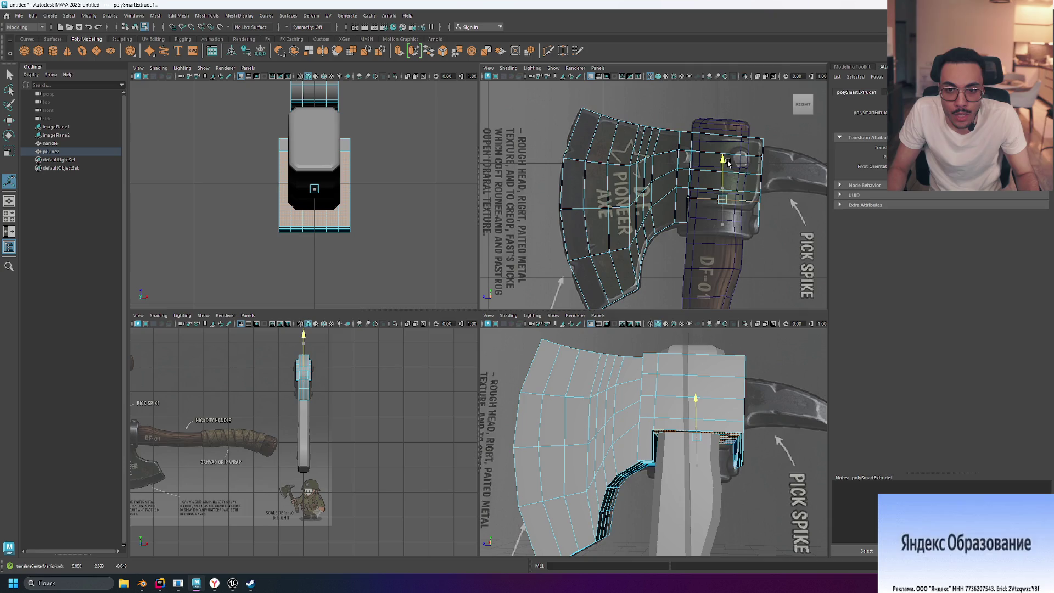
key(t)
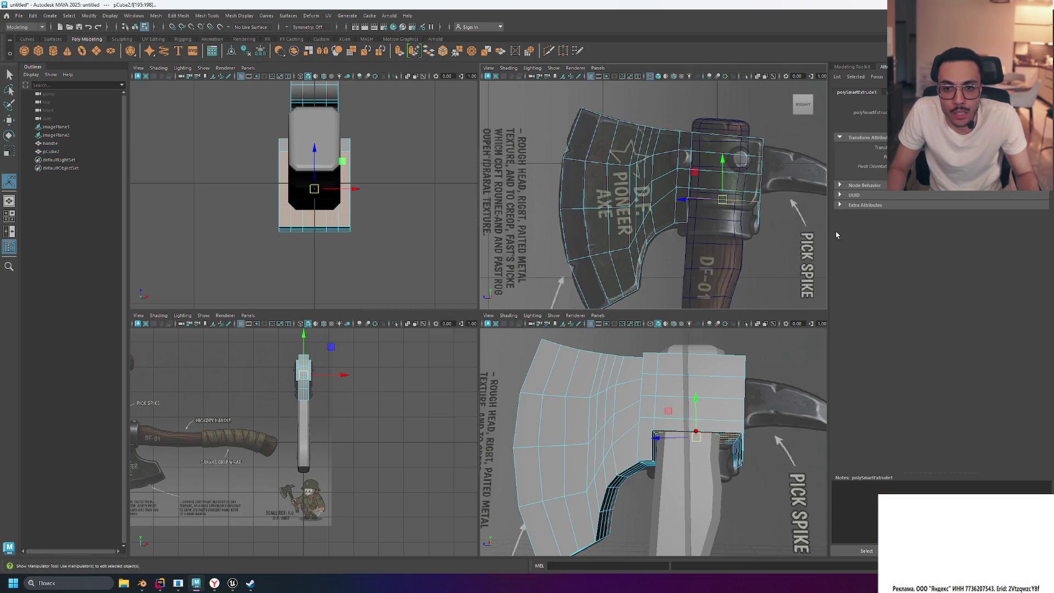
key(ctrl+z)
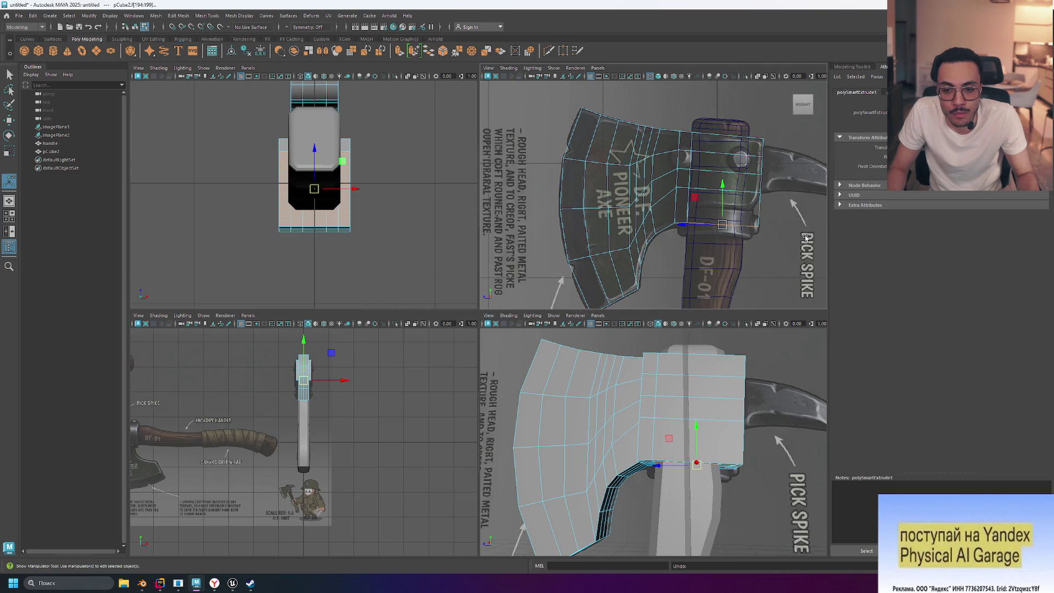
key(ctrl+z)
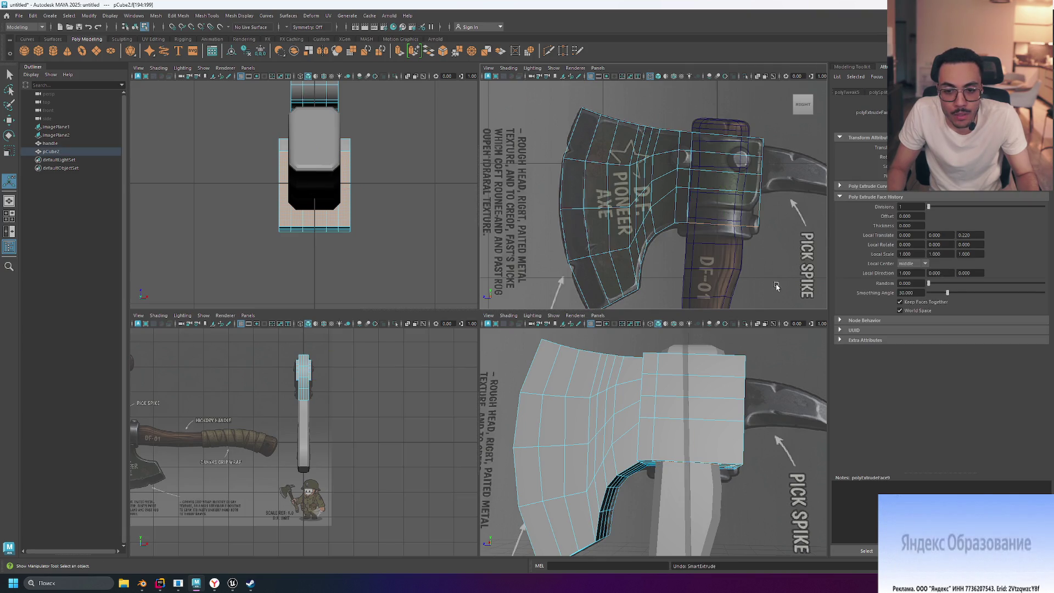
- Extrude the underside faces, trying a depth of about -0.215 with 1 division
click(399, 50)
drag(696, 498, 698, 482)
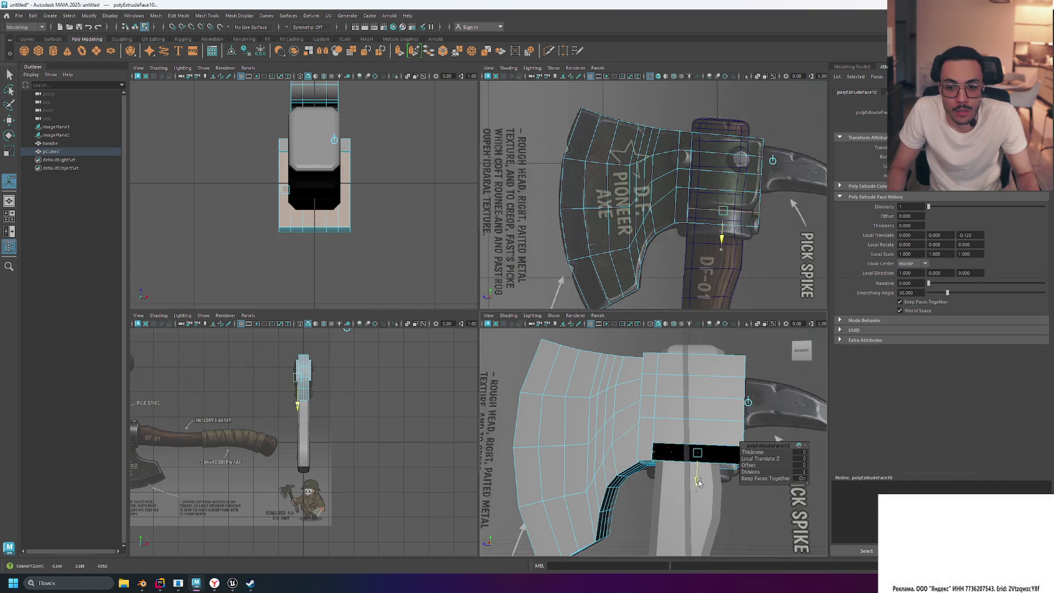
key(ctrl+z)
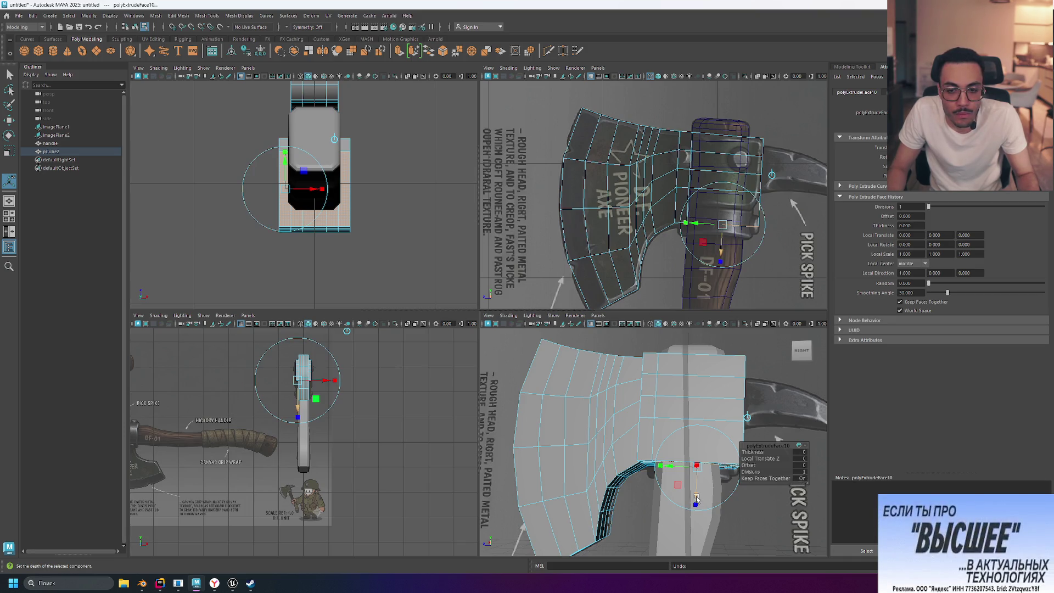
drag(695, 497, 732, 471)
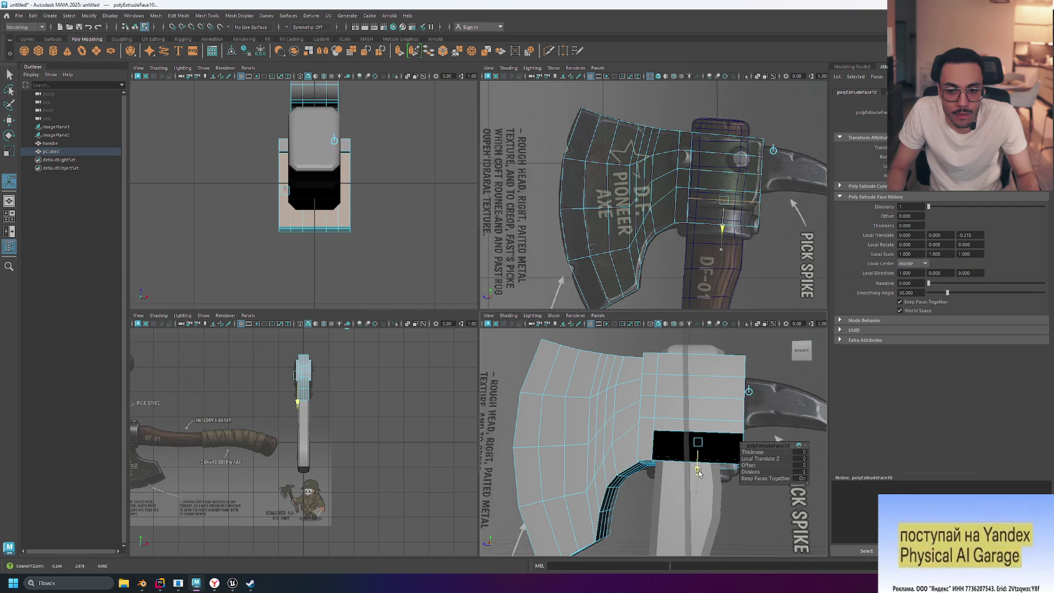
alt+drag(790, 409, 755, 379)
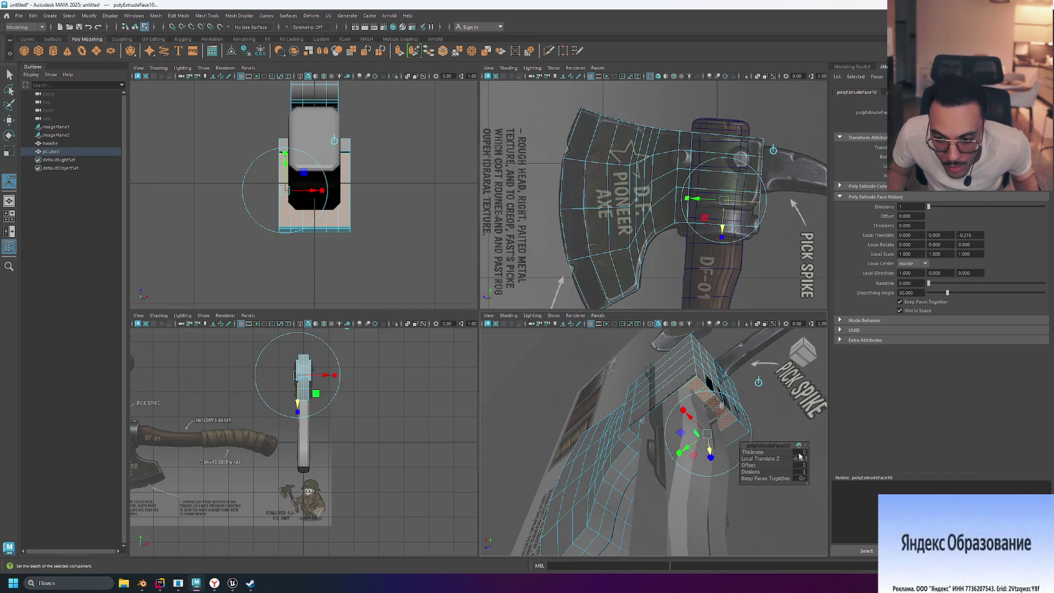
click(801, 472)
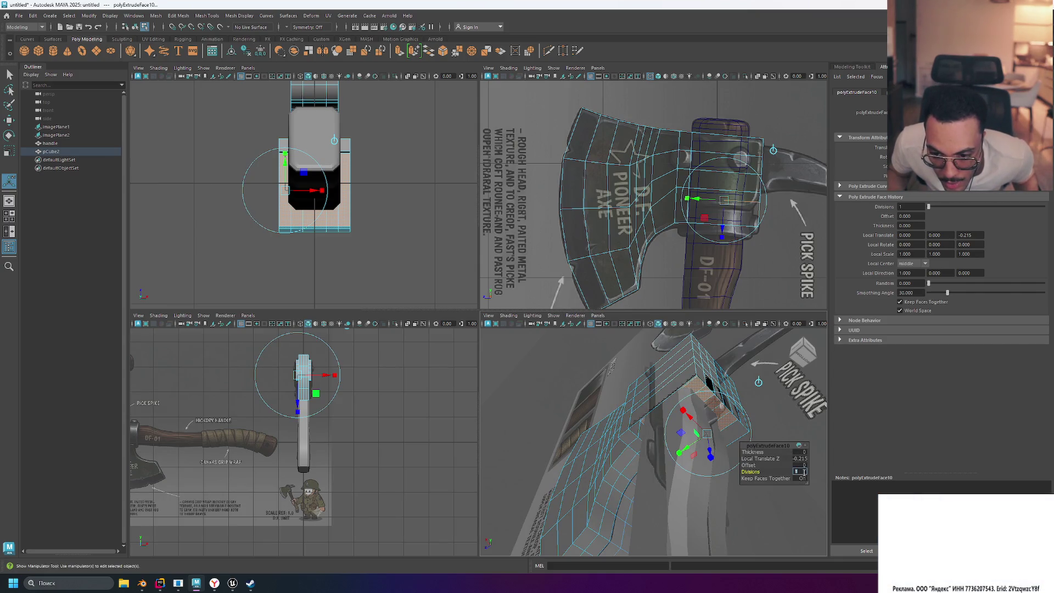
key(Return)
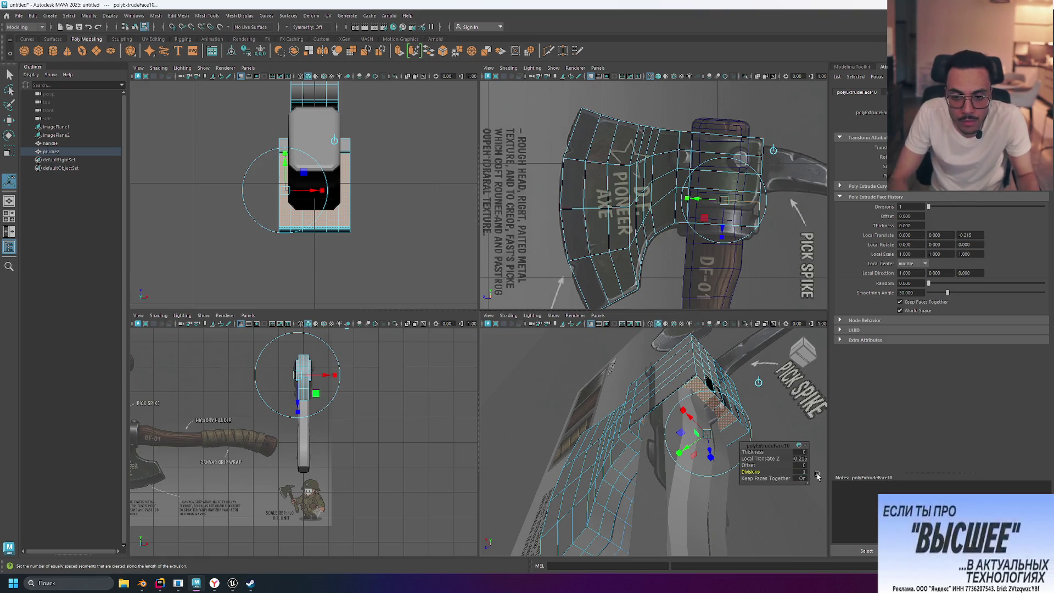
- Turn off Keep Faces Together and reset the extrusion depth to zero
alt+drag(762, 435, 801, 478)
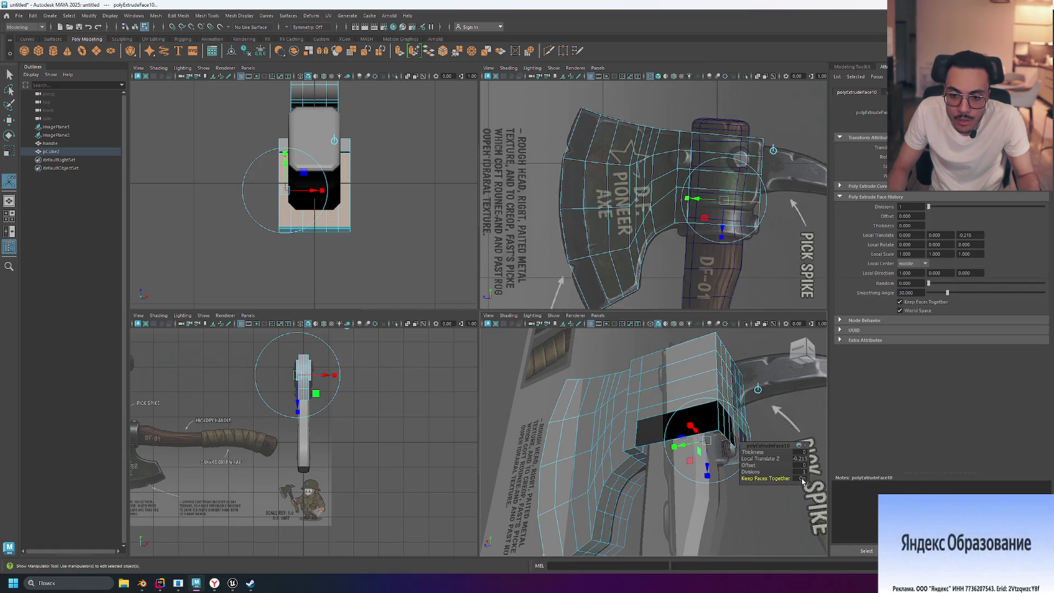
click(802, 478)
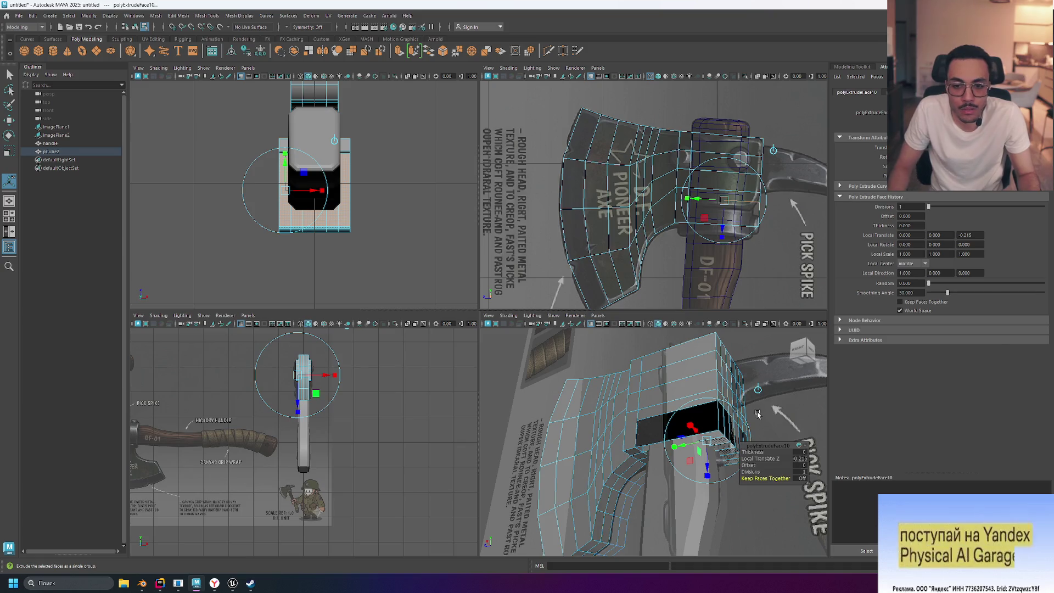
mouse_move(784, 406)
alt+mouse_down()
mouse_move(772, 396)
mouse_move(795, 482)
alt+mouse_up()
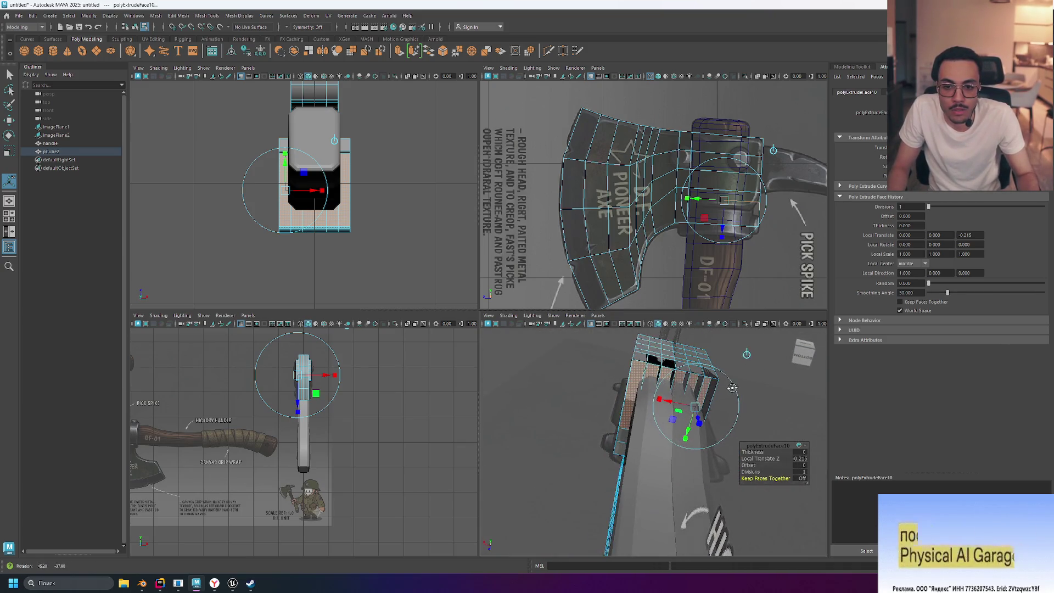
mouse_move(744, 403)
alt+mouse_down()
mouse_move(777, 396)
mouse_move(799, 413)
mouse_move(782, 421)
alt+mouse_up()
click(801, 478)
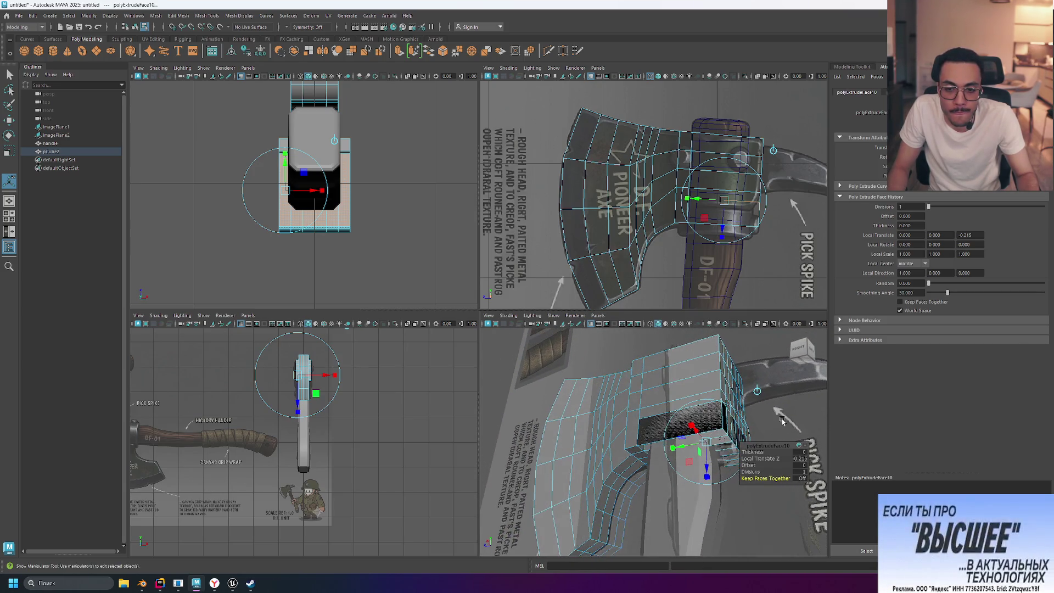
key(ctrl+z)
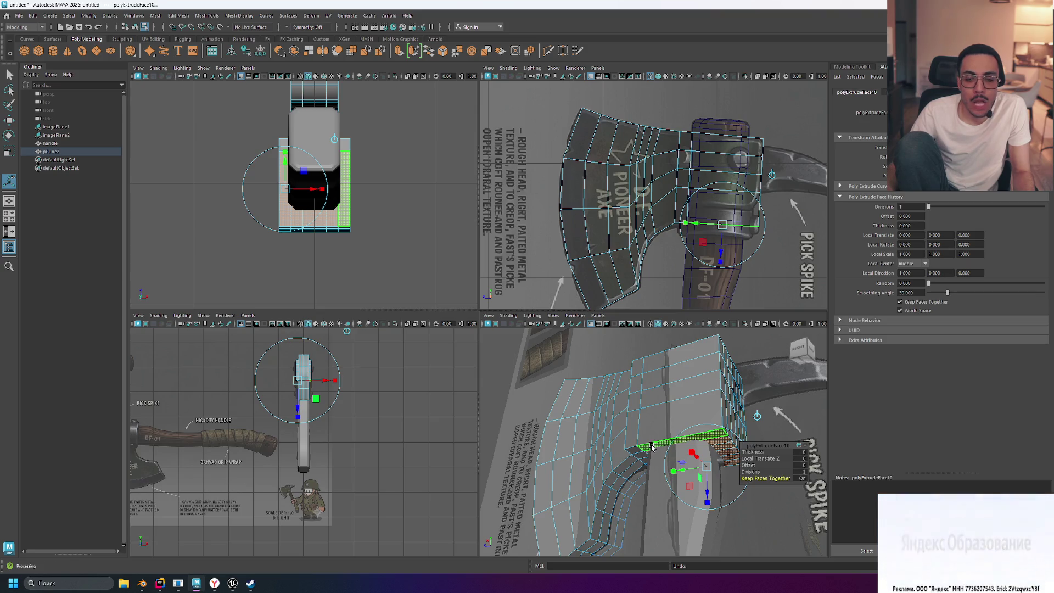
drag(706, 497, 706, 483)
- Undo the trial extrusion, then select the eye's face ring and raise it
key(ctrl+z)
key(ctrl+z)
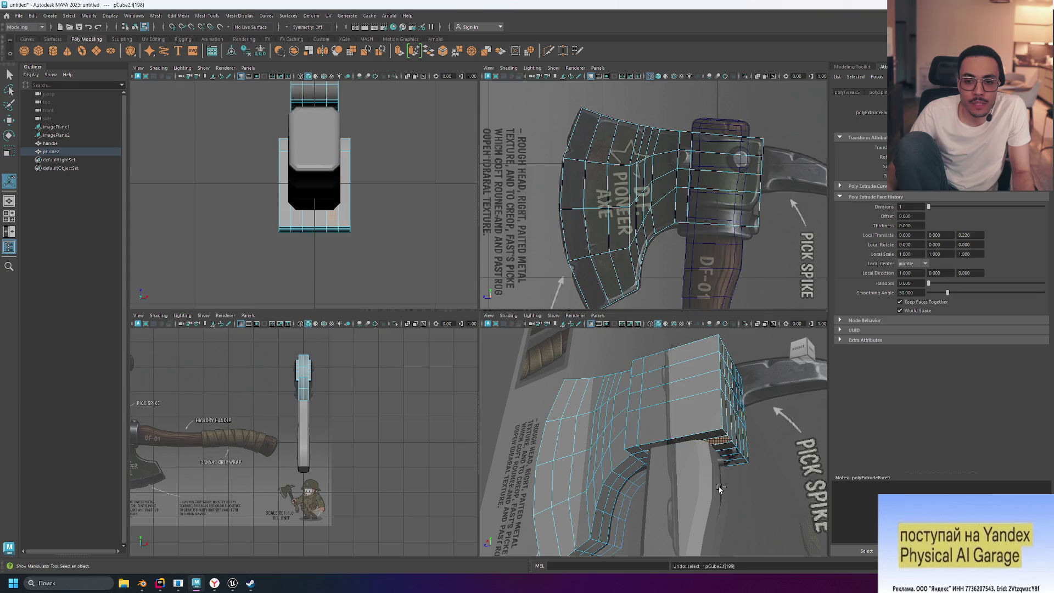
click(747, 473)
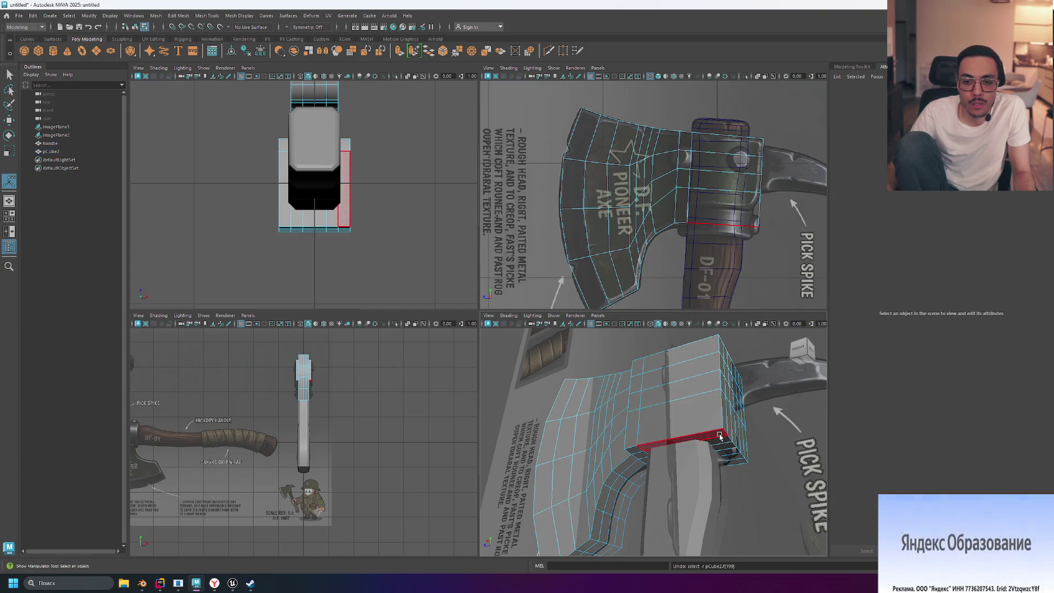
double_click(747, 471)
key(w)
drag(699, 429, 696, 401)
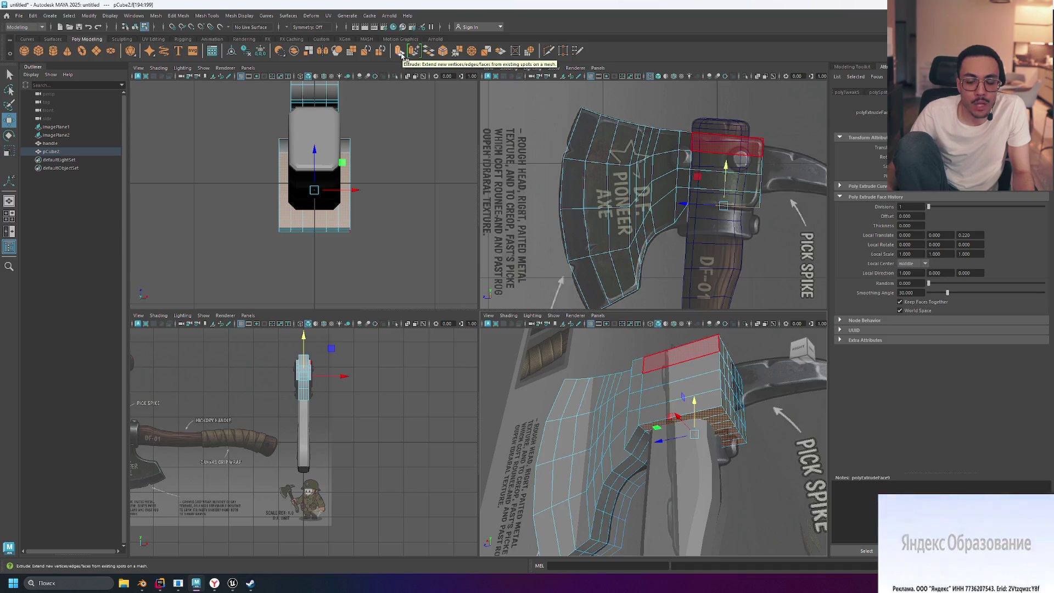
alt+drag(658, 467, 716, 475)
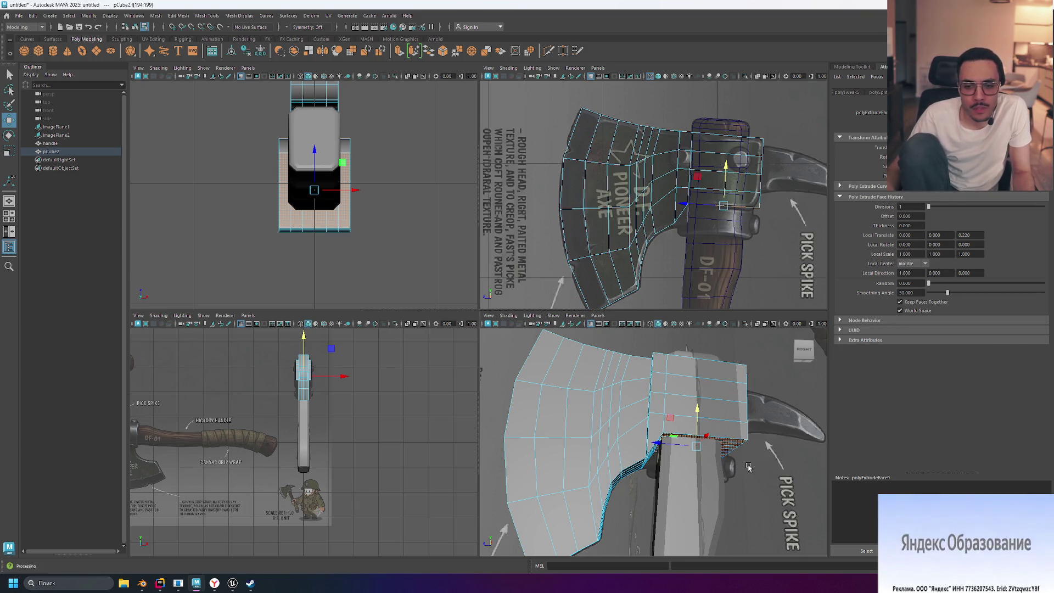
- Extrude the ring again and pull it down, then undo that extrusion entirely
click(413, 50)
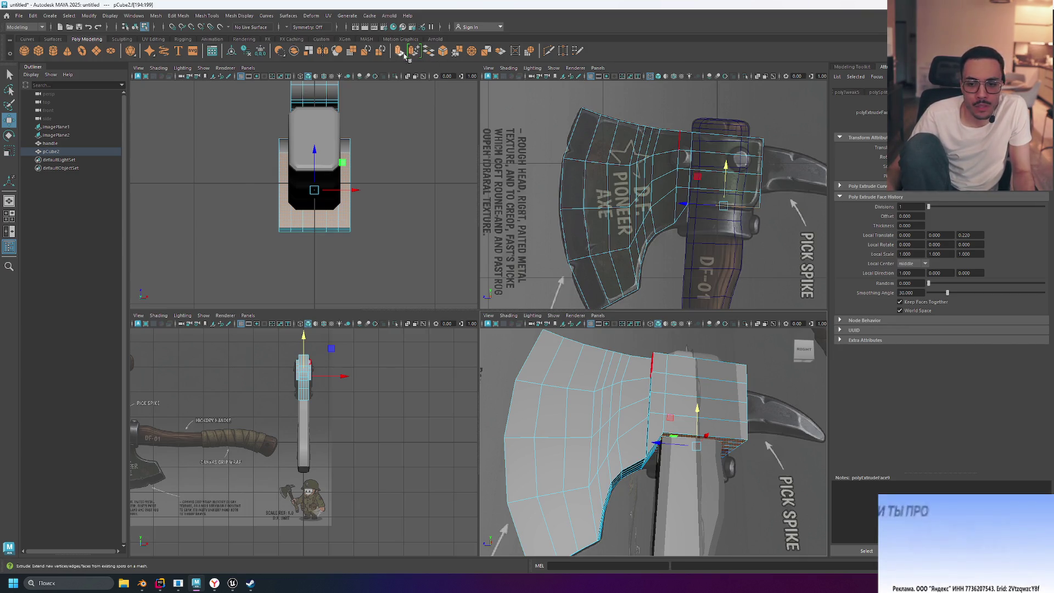
drag(689, 485, 696, 495)
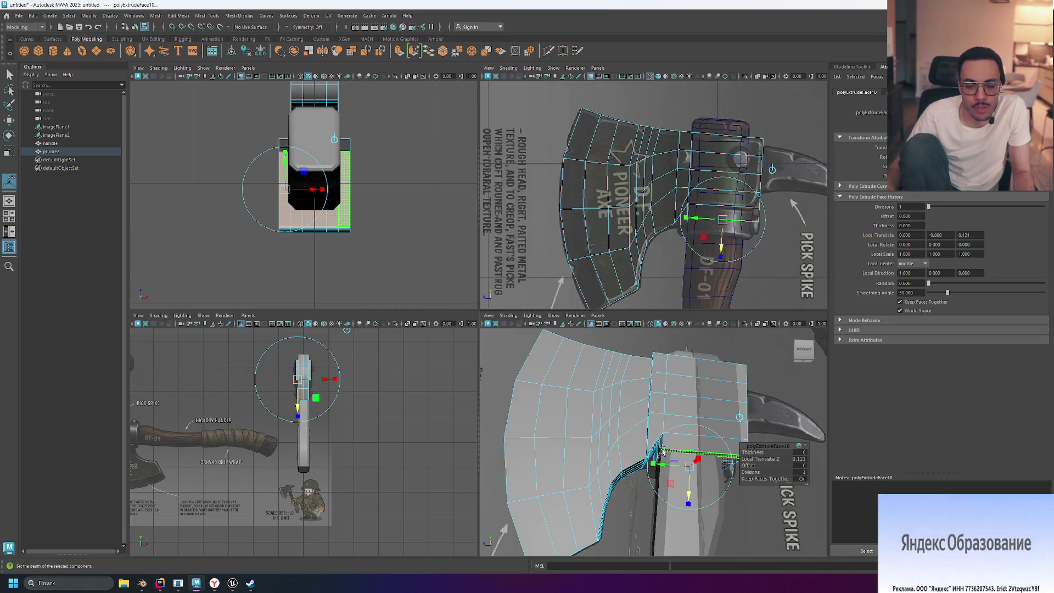
key(ctrl+z)
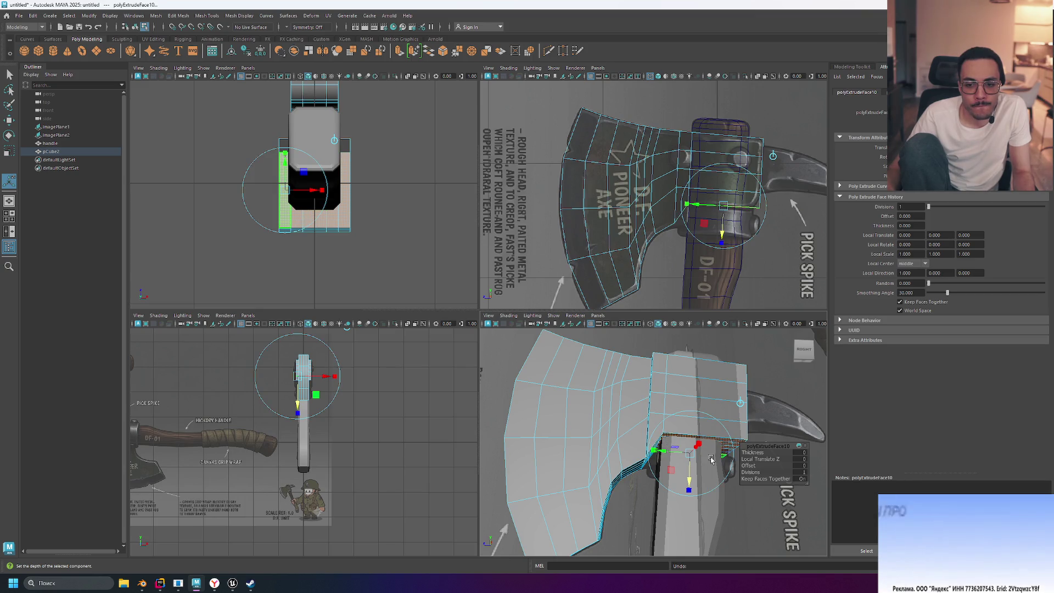
key(ctrl+z)
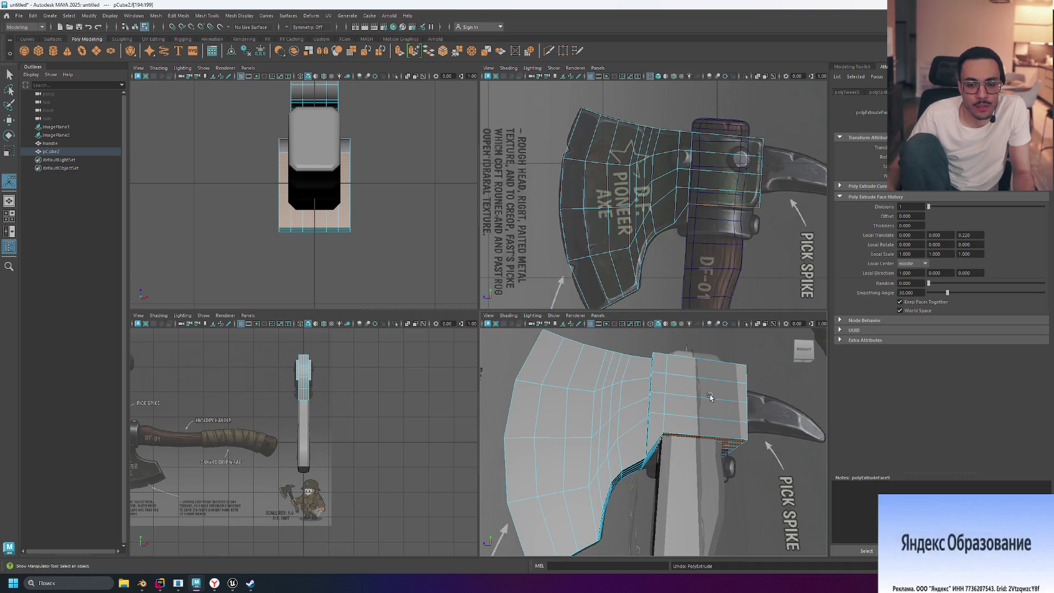
mouse_move(716, 396)
alt+mouse_down()
mouse_move(712, 418)
mouse_move(690, 383)
alt+mouse_up()
scroll(689, 384, up, 5)
scroll(687, 383, down, 5)
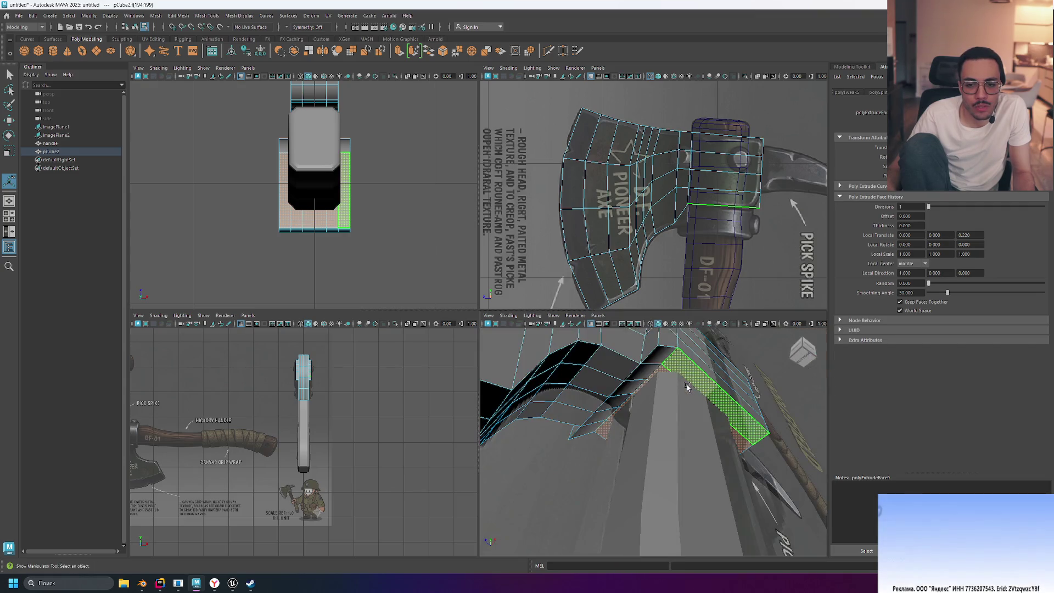
- Try extruding an edge under the axe head, then undo it
right_drag(671, 359, 668, 360)
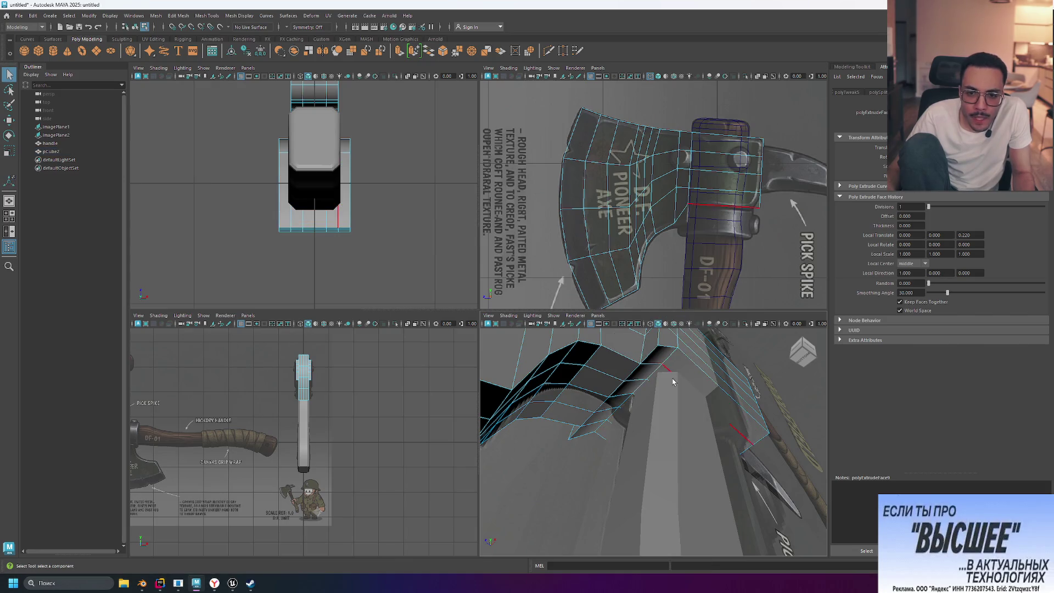
click(627, 418)
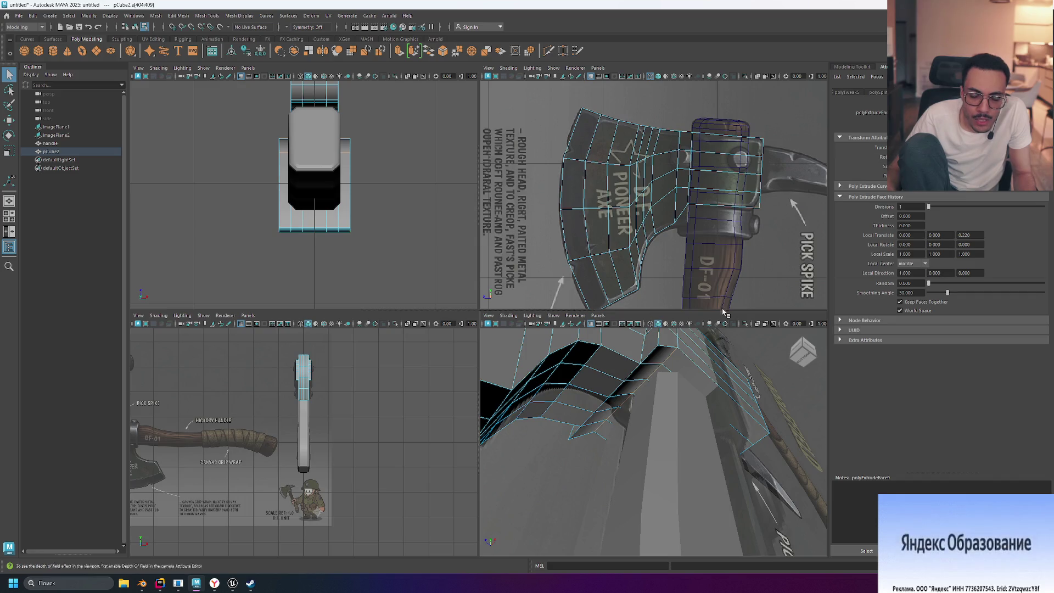
click(400, 56)
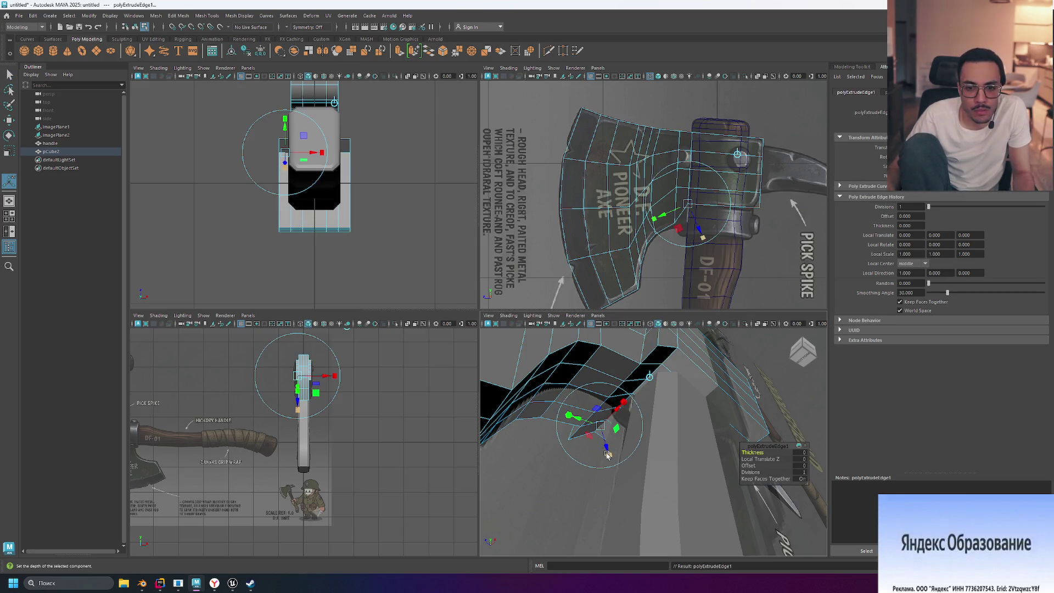
alt+drag(608, 454, 680, 435)
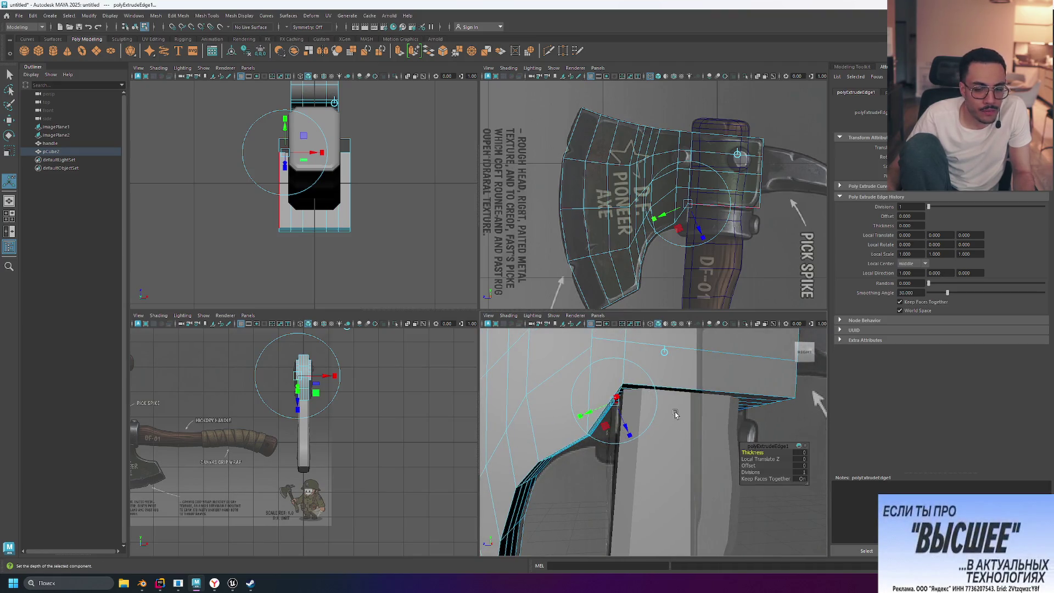
mouse_move(669, 409)
alt+mouse_down()
mouse_move(639, 449)
mouse_move(682, 461)
alt+mouse_up()
key(ctrl+z)
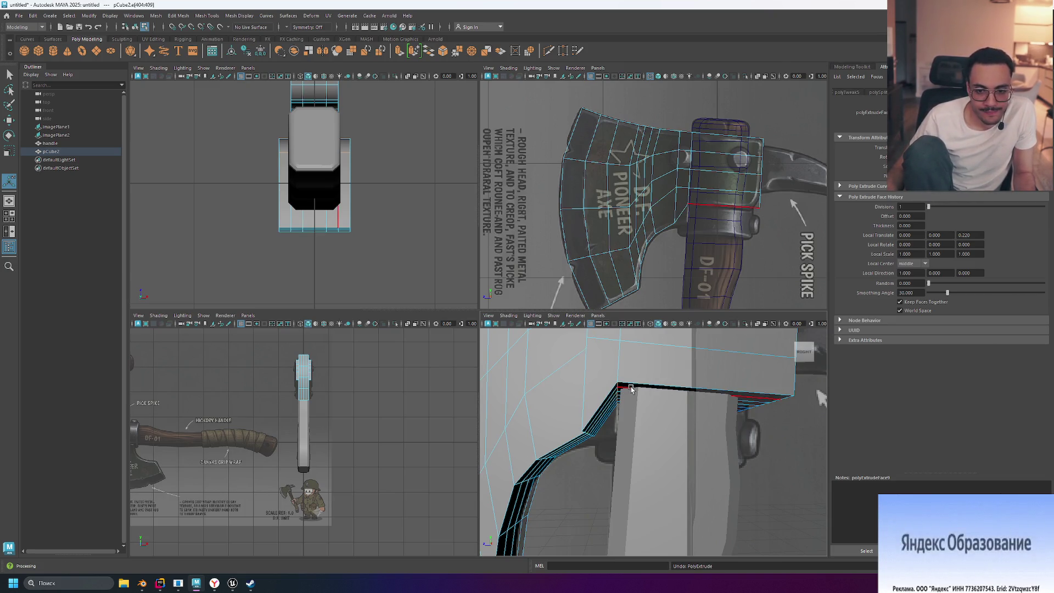
- In Face mode, select the loop of faces along the top of the eye
right_click(631, 388)
right_drag(629, 342, 630, 329)
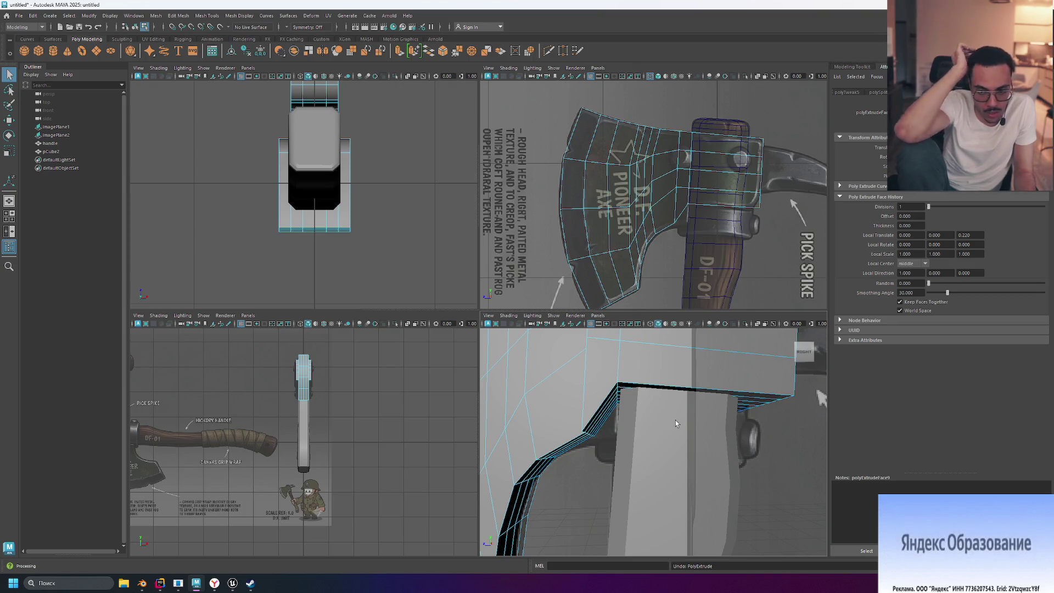
mouse_move(658, 445)
alt+mouse_down()
mouse_move(642, 447)
mouse_move(666, 441)
alt+mouse_up()
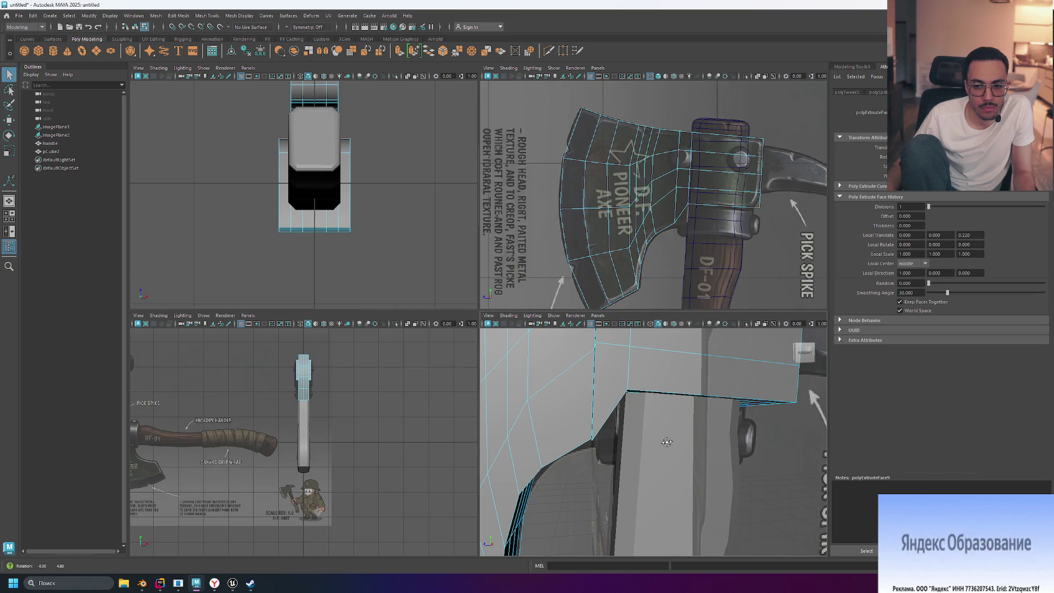
mouse_move(659, 426)
alt+mouse_down()
mouse_move(719, 384)
mouse_move(710, 402)
mouse_move(723, 414)
alt+mouse_up()
click(721, 376)
shift+double_click(725, 393)
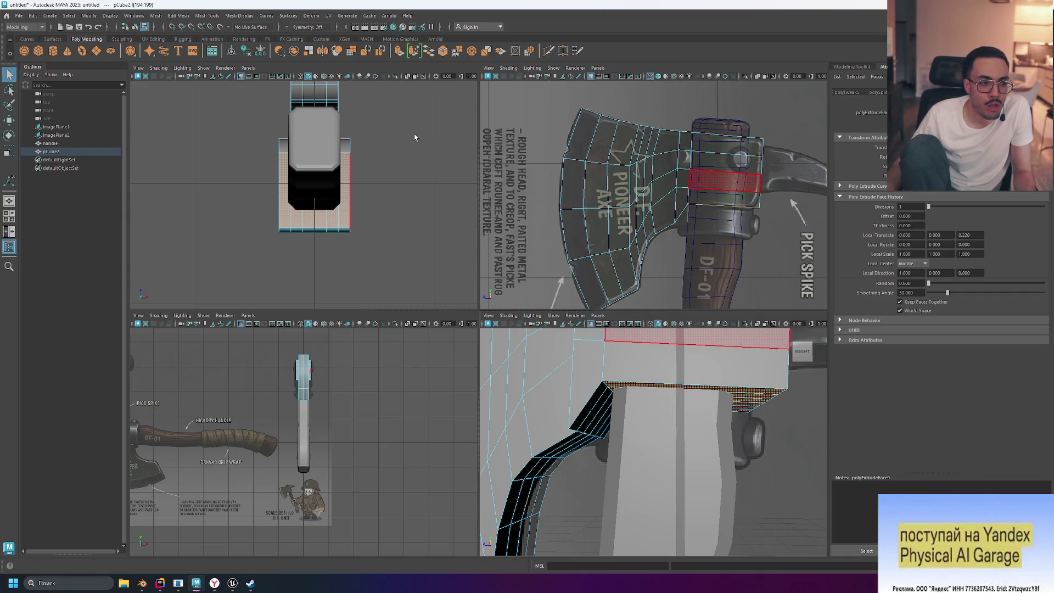
- Shift the selected face band vertically, then extrude it as polySmartExtrude1
key(w)
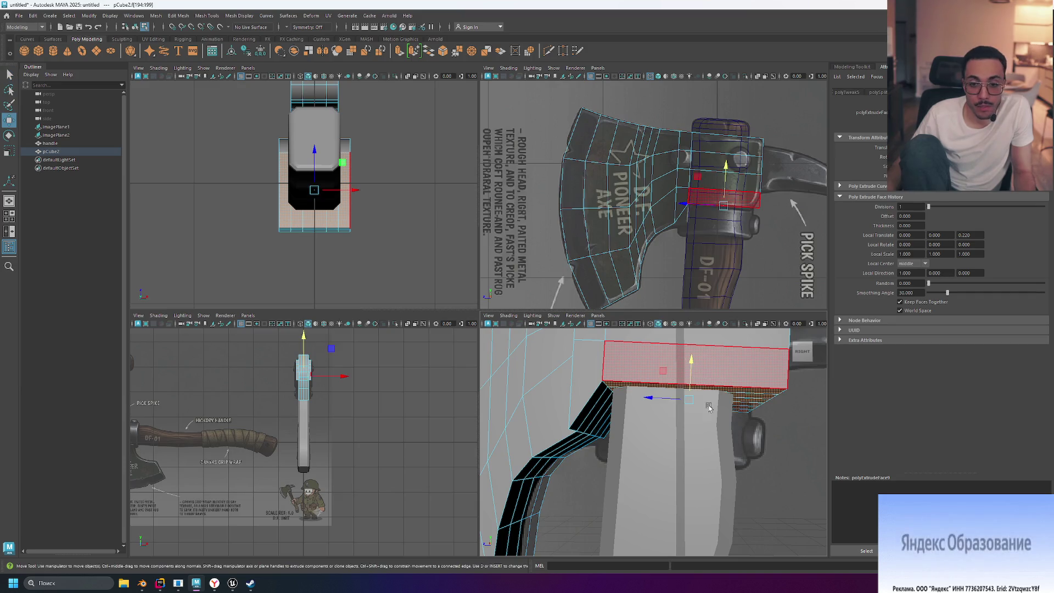
drag(692, 359, 692, 399)
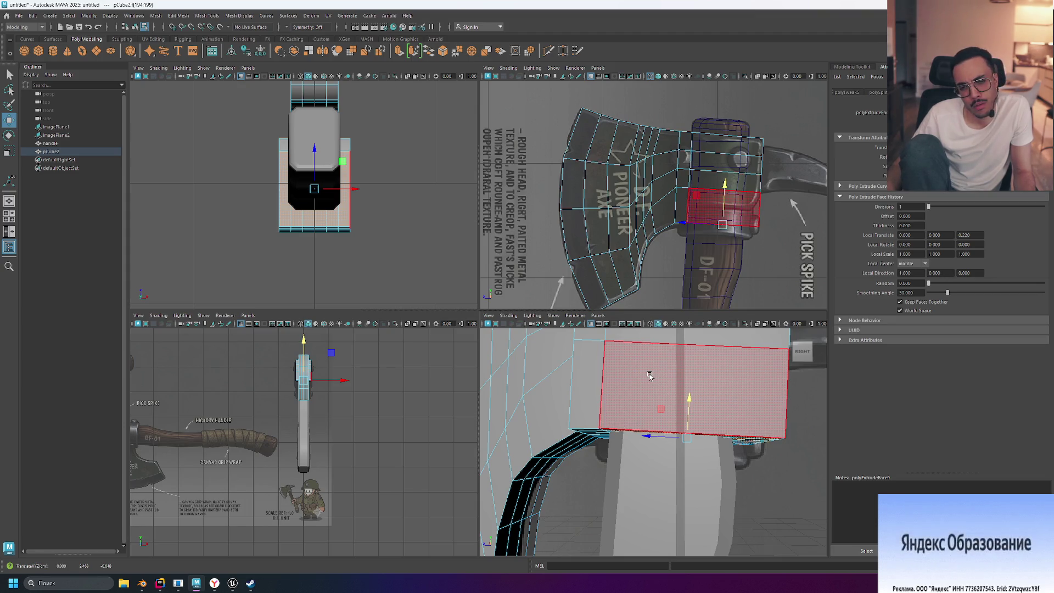
scroll(649, 375, down, 5)
scroll(649, 375, up, 4)
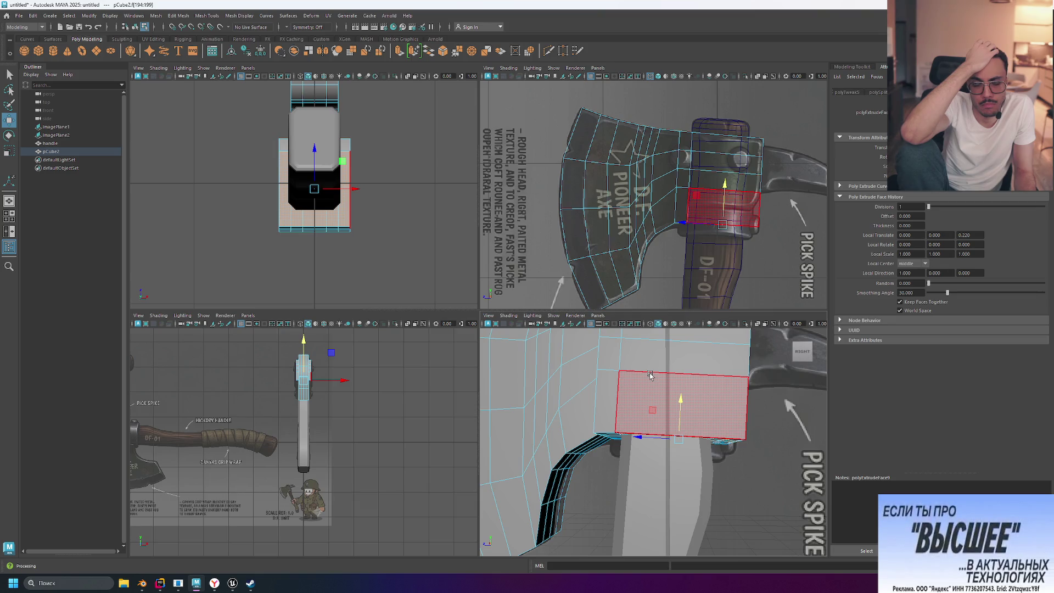
alt+drag(650, 377, 728, 404)
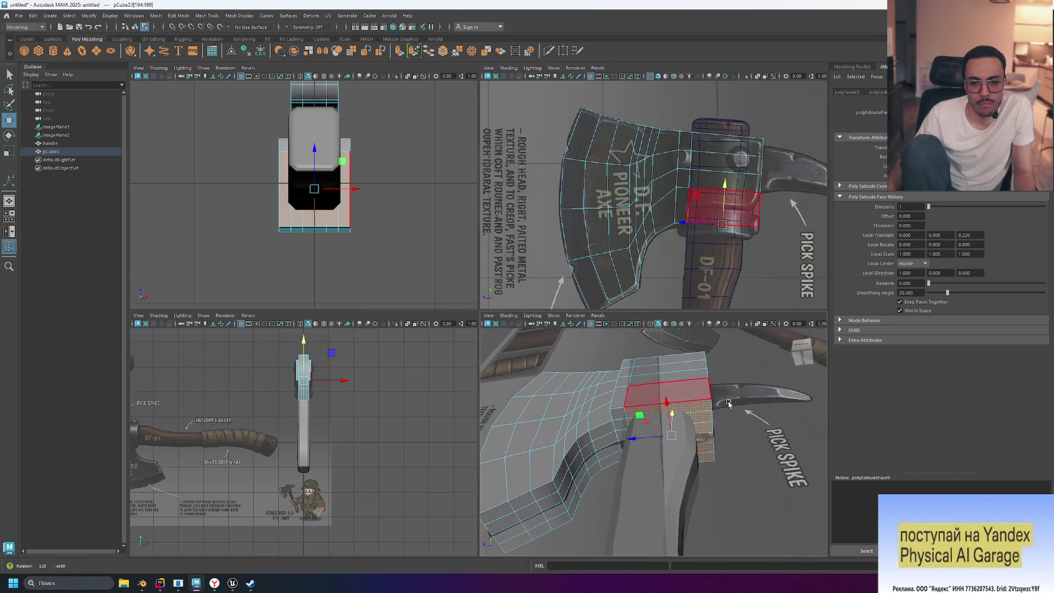
click(415, 50)
mouse_move(648, 401)
alt+mouse_down()
mouse_move(683, 405)
mouse_move(670, 402)
mouse_move(671, 379)
mouse_move(742, 403)
alt+mouse_up()
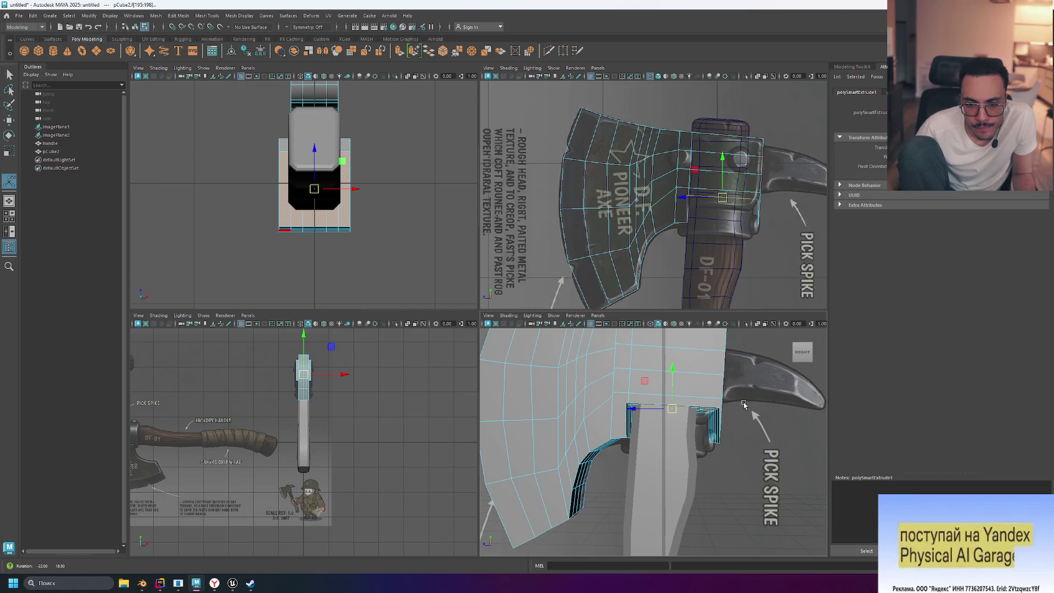
- Move the extruded faces down along Y, adjust the pivot, and extrude again with Ctrl+E
alt+drag(710, 421, 749, 419)
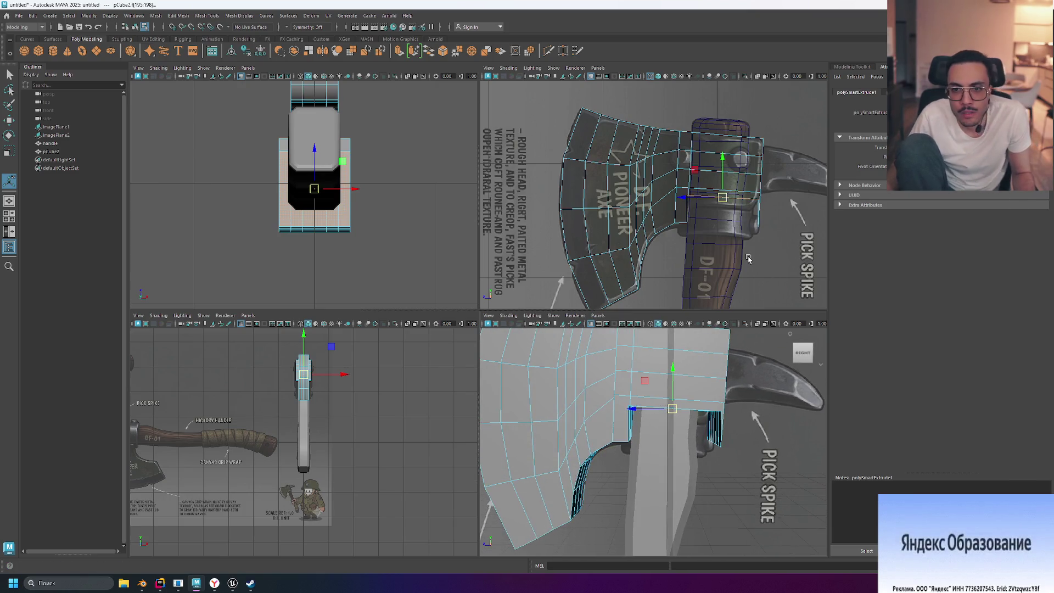
middle_drag(752, 248, 752, 275)
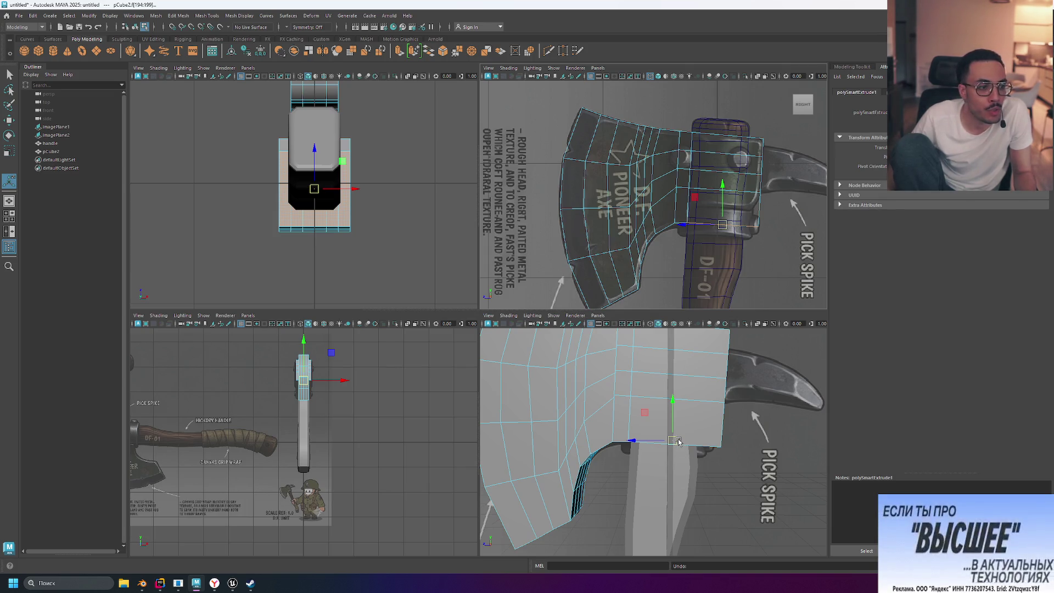
click(673, 404)
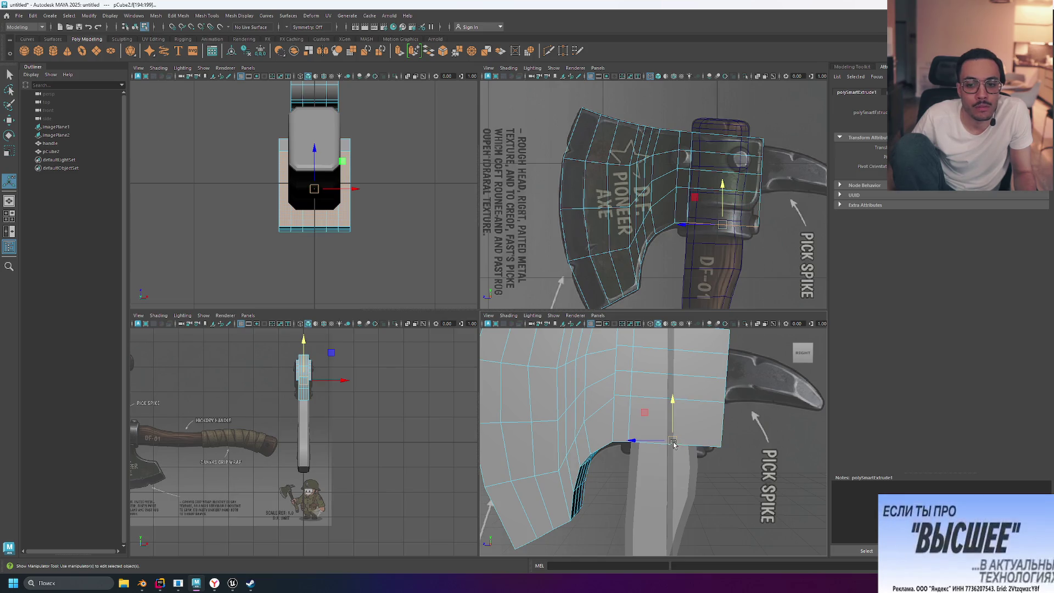
mouse_move(674, 445)
mouse_down()
mouse_move(697, 418)
mouse_move(724, 438)
mouse_move(670, 426)
mouse_move(692, 433)
mouse_up()
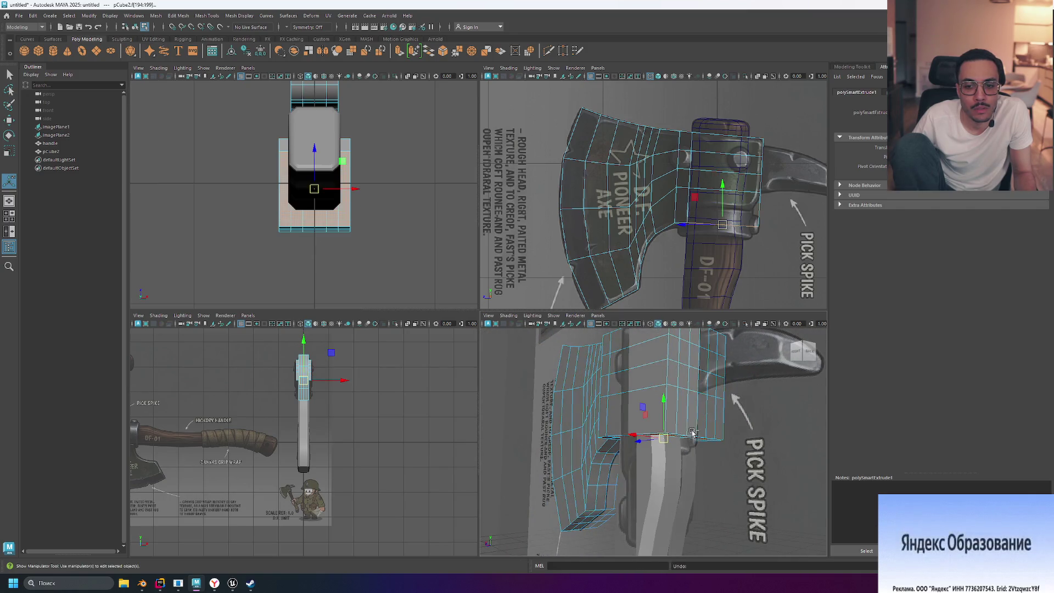
key(ctrl+e)
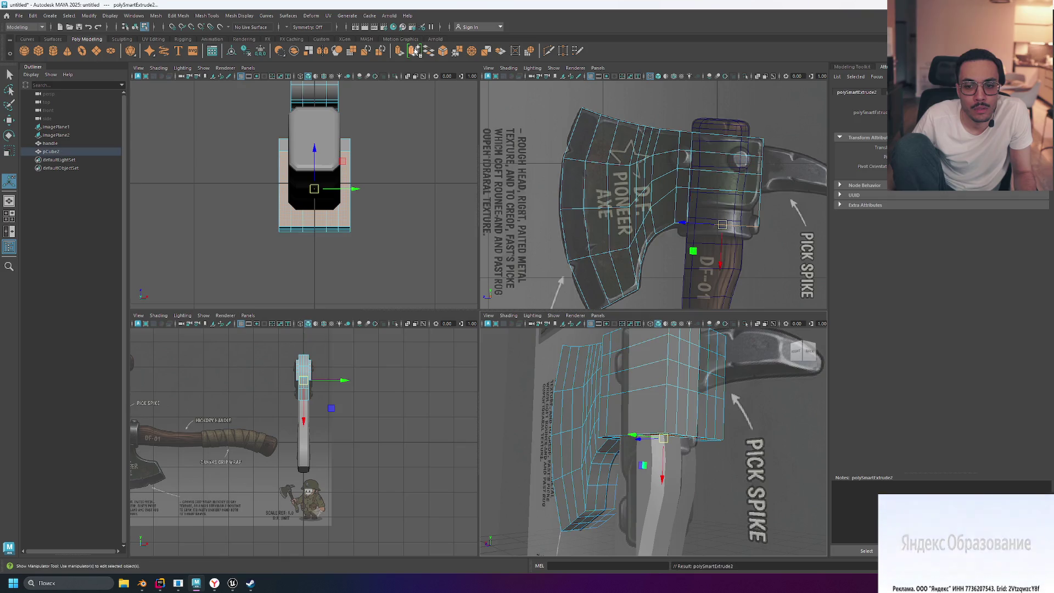
mouse_move(704, 454)
alt+mouse_down()
mouse_move(676, 462)
mouse_move(681, 437)
mouse_move(679, 455)
mouse_move(700, 441)
mouse_move(667, 434)
mouse_move(746, 447)
mouse_move(713, 439)
mouse_move(797, 439)
mouse_move(594, 454)
mouse_move(765, 444)
mouse_move(747, 422)
alt+mouse_up()
click(741, 459)
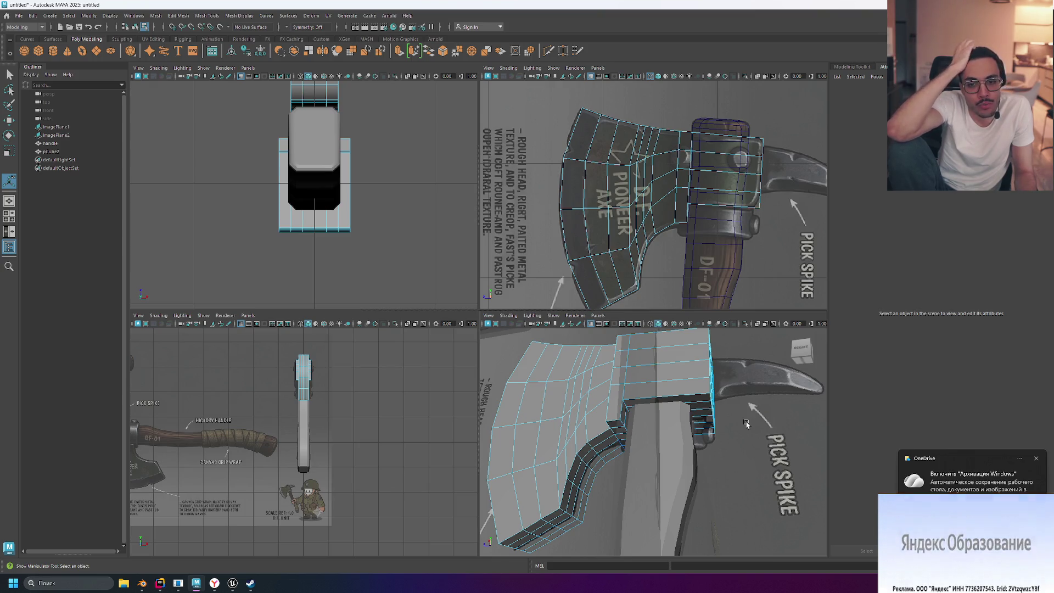
- Orbit to look down the blade edge and select the face at its upper corner
mouse_move(745, 423)
alt+mouse_down()
mouse_move(702, 435)
mouse_move(779, 476)
alt+mouse_up()
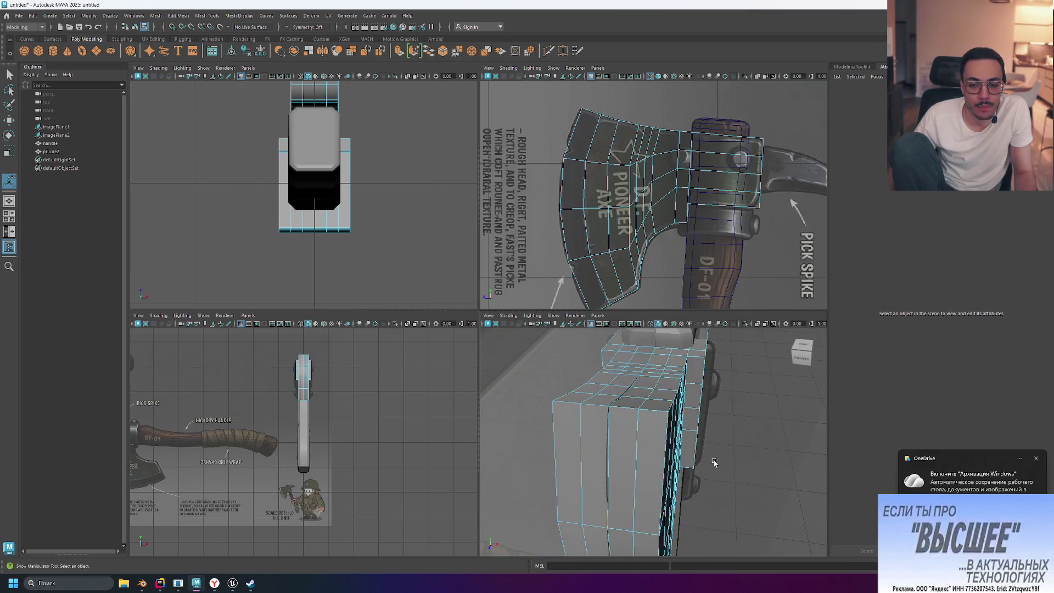
mouse_move(619, 406)
alt+mouse_down()
mouse_move(724, 400)
mouse_move(720, 417)
mouse_move(640, 373)
mouse_move(745, 438)
mouse_move(680, 401)
alt+mouse_up()
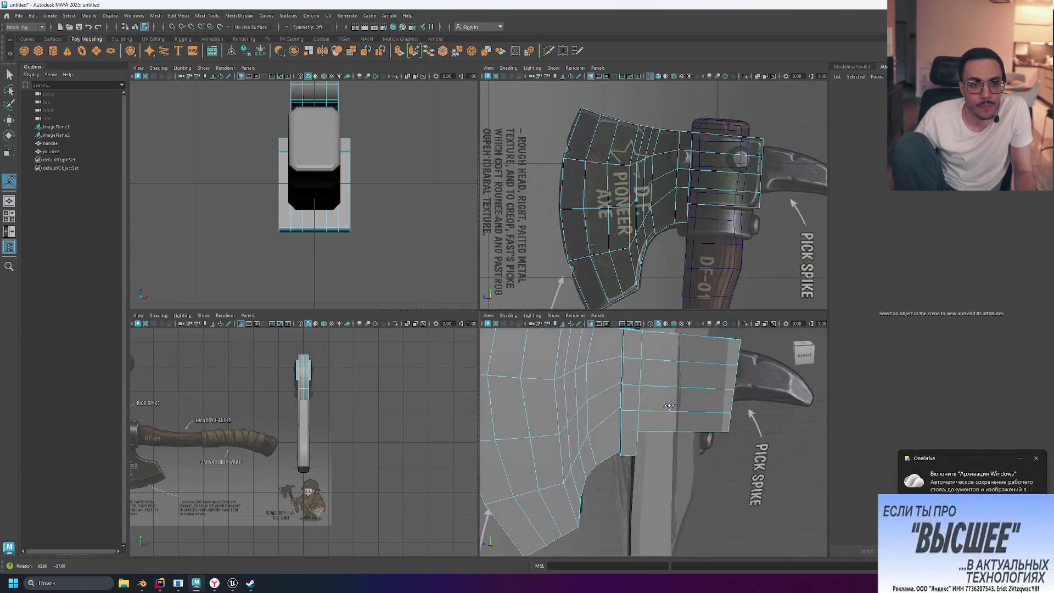
key(ctrl+e)
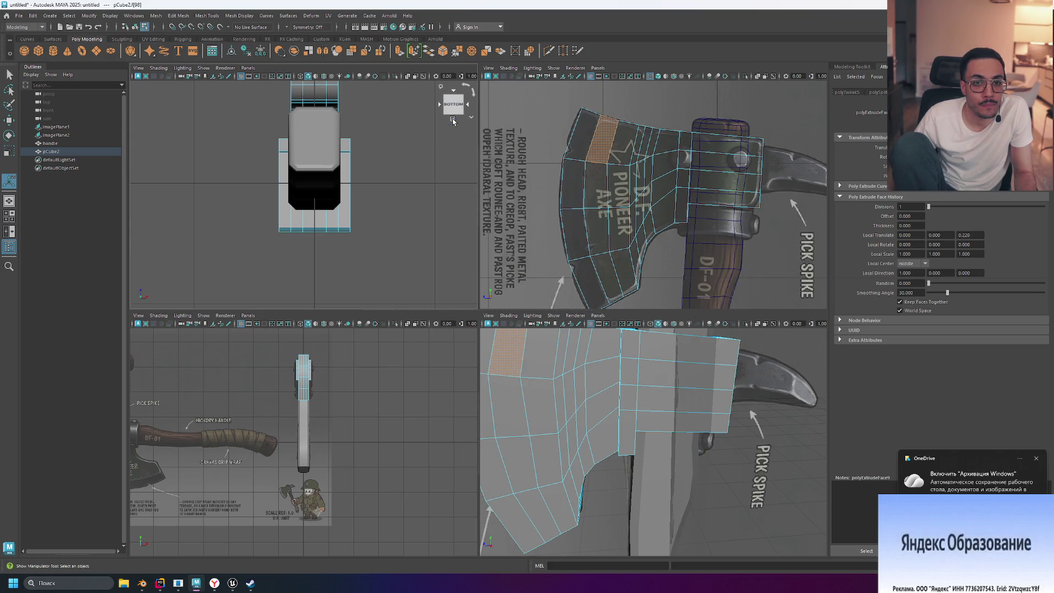
- Turn the top-left viewport from Bottom into a level Top view centred on the axe head
click(454, 120)
click(453, 94)
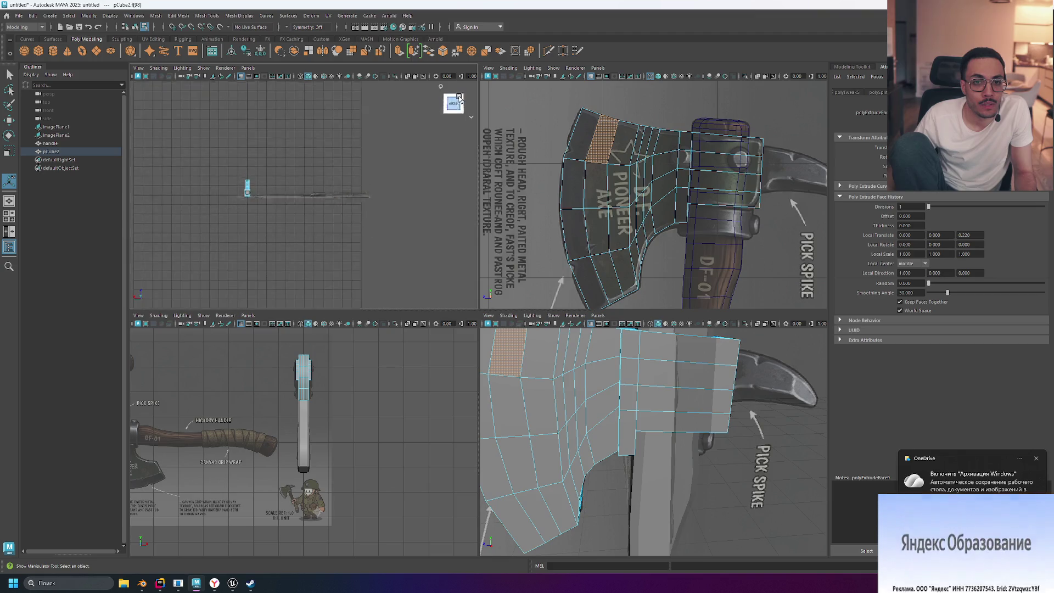
click(473, 94)
click(473, 94)
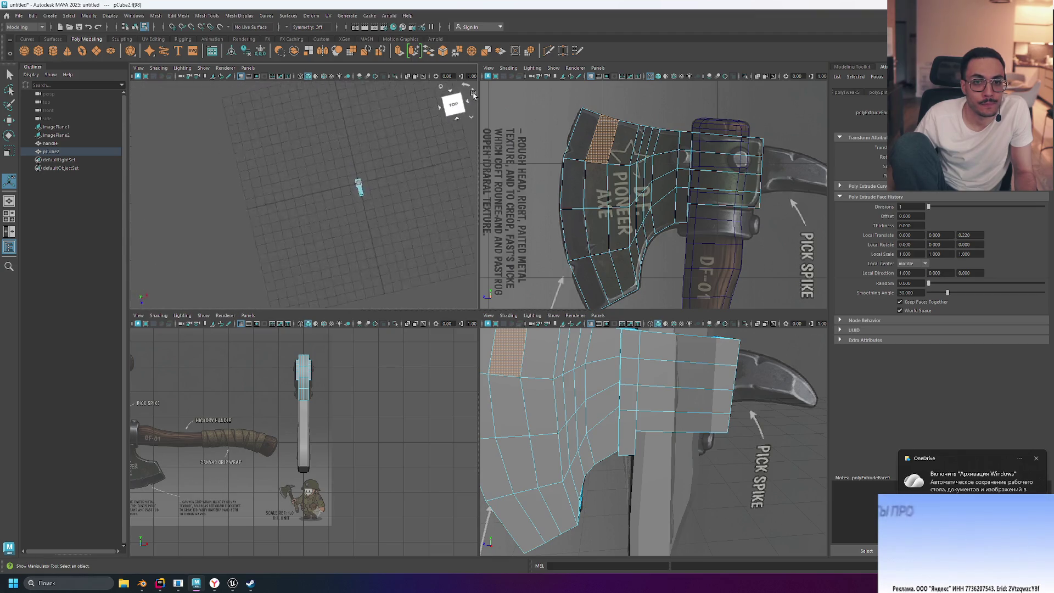
click(465, 87)
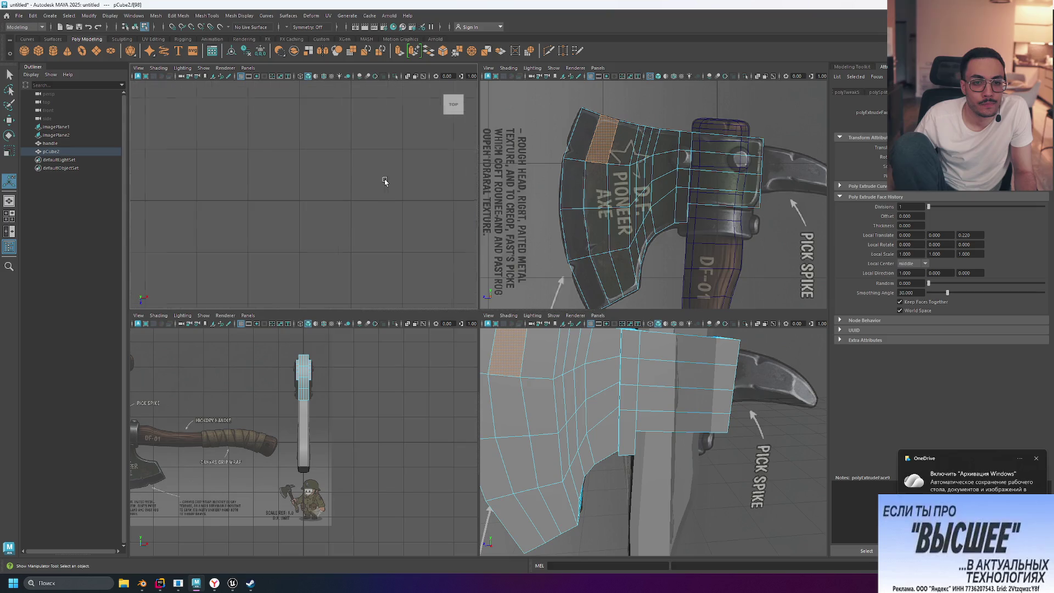
alt+drag(384, 181, 407, 196)
mouse_move(323, 199)
alt+middle_down()
mouse_move(245, 212)
mouse_move(402, 197)
alt+middle_up()
scroll(245, 212, up, 3)
scroll(403, 197, up, 4)
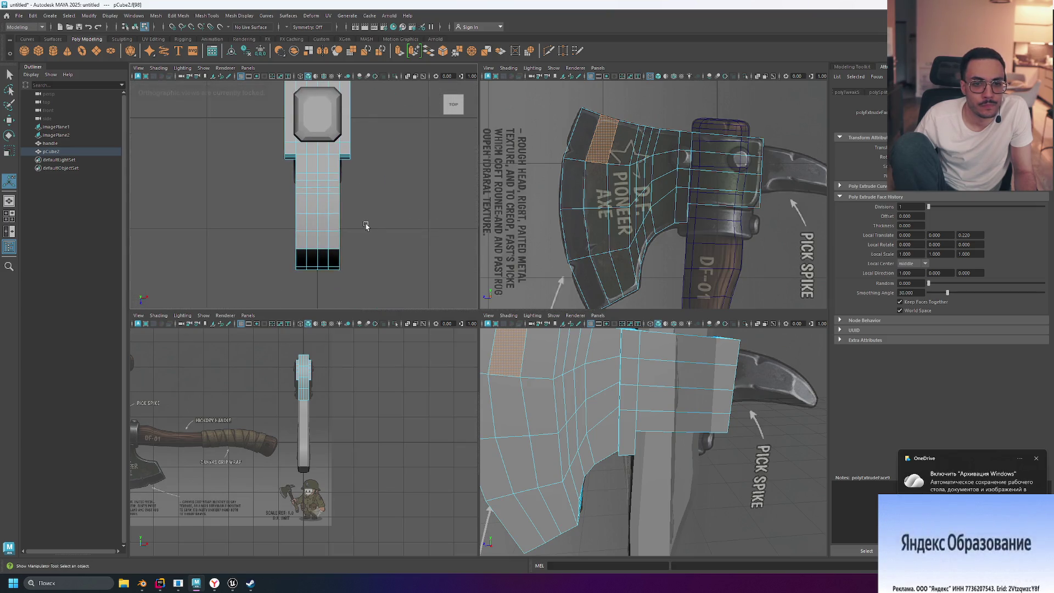
scroll(408, 227, down, 2)
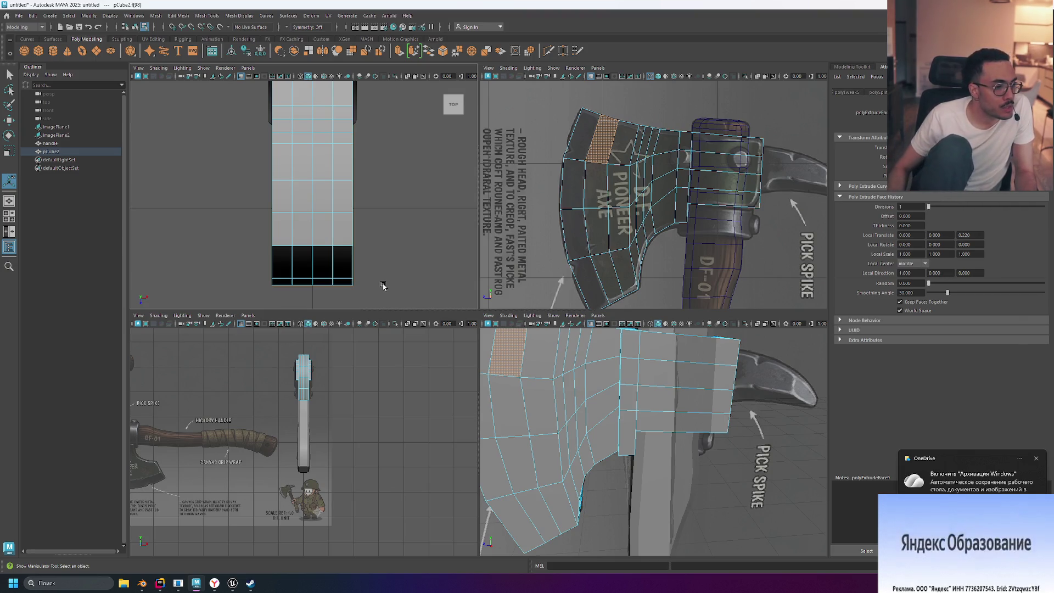
- Set the Move Tool's axis orientation to Object in its tool settings
click(9, 123)
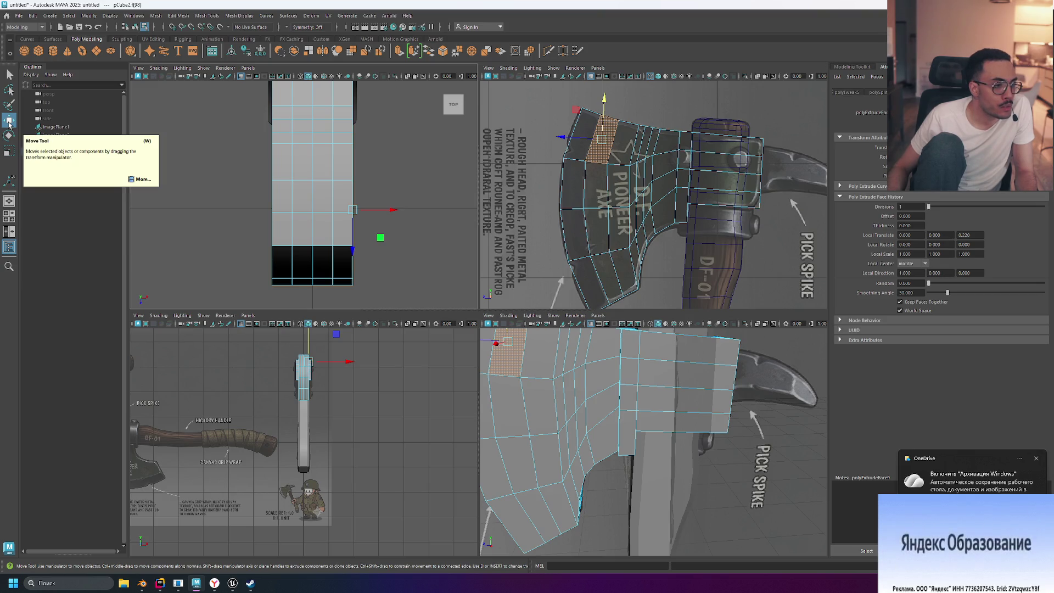
double_click(9, 123)
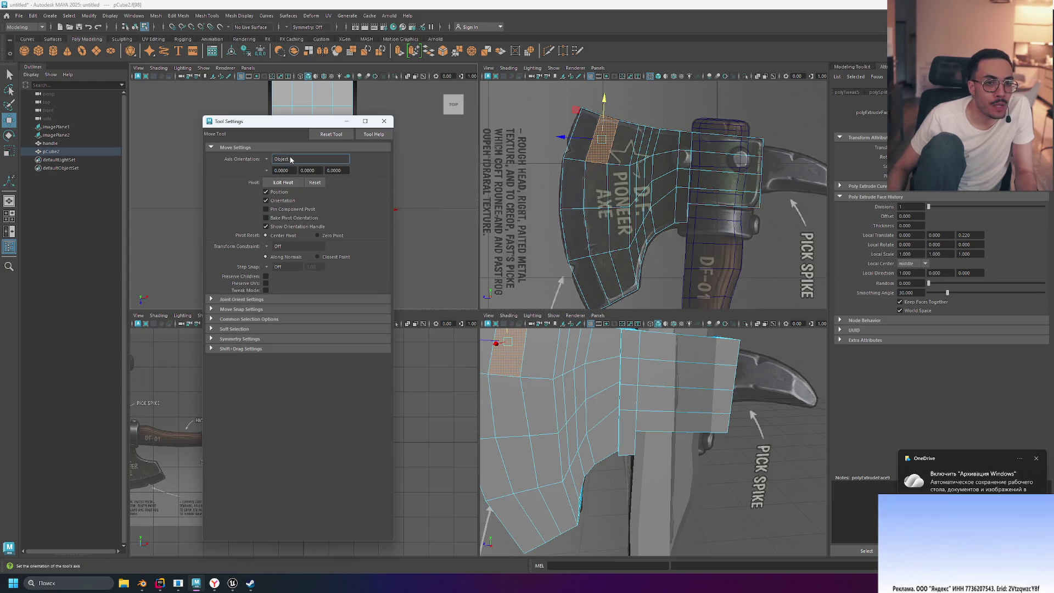
click(267, 160)
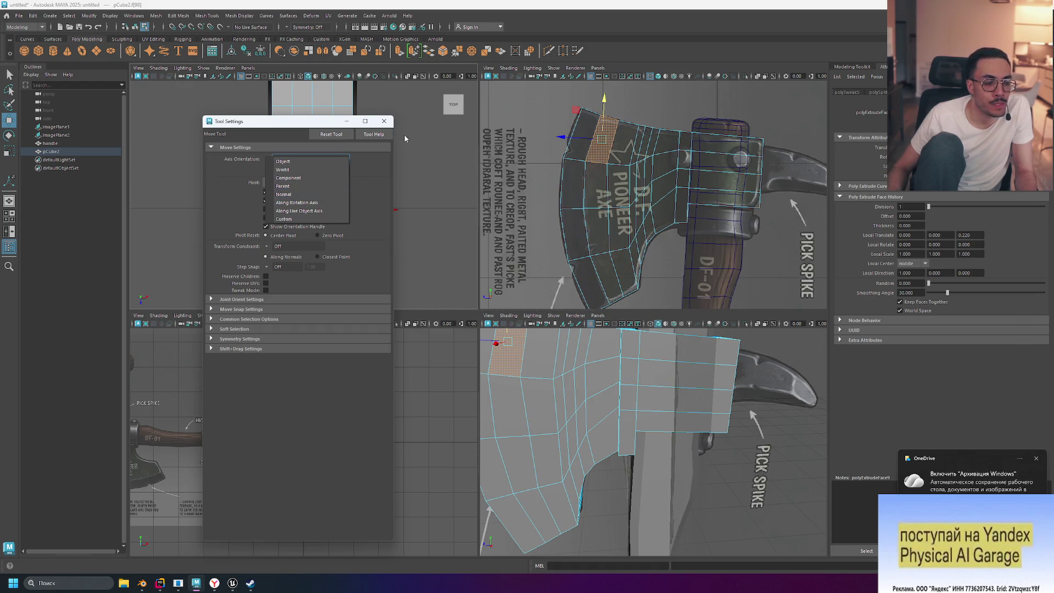
click(391, 127)
click(387, 123)
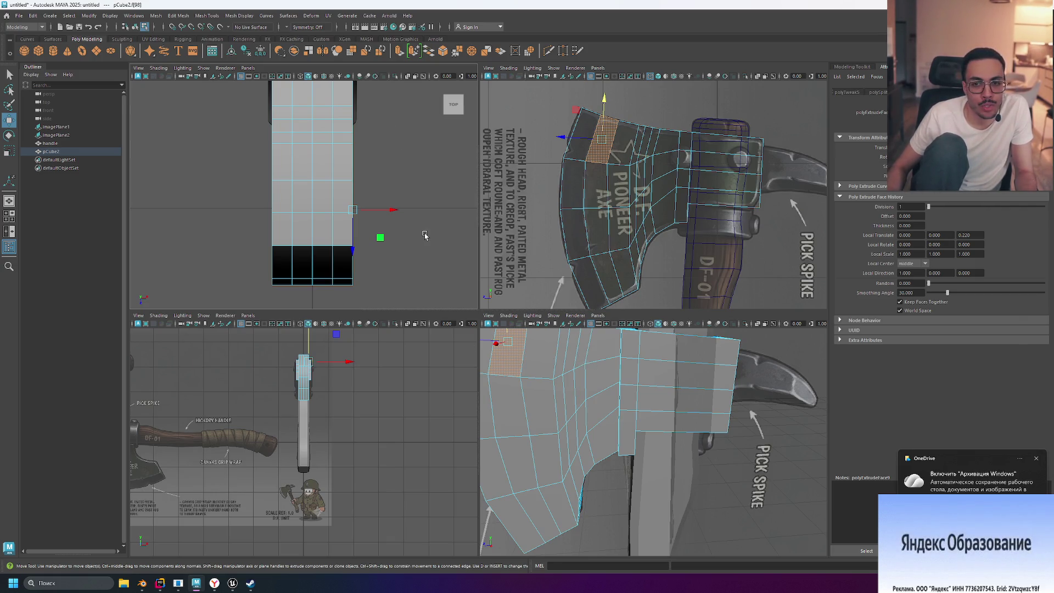
- Fit the model in the top view, then zoom and pan onto the full axe head
scroll(387, 214, down, 5)
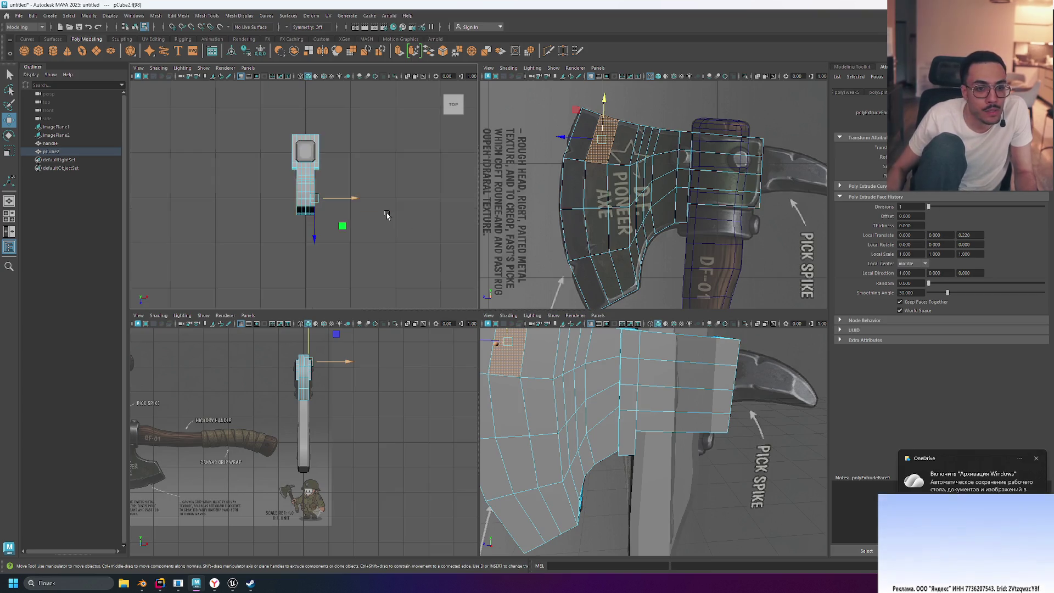
scroll(318, 172, up, 3)
scroll(329, 146, down, 3)
scroll(322, 148, up, 3)
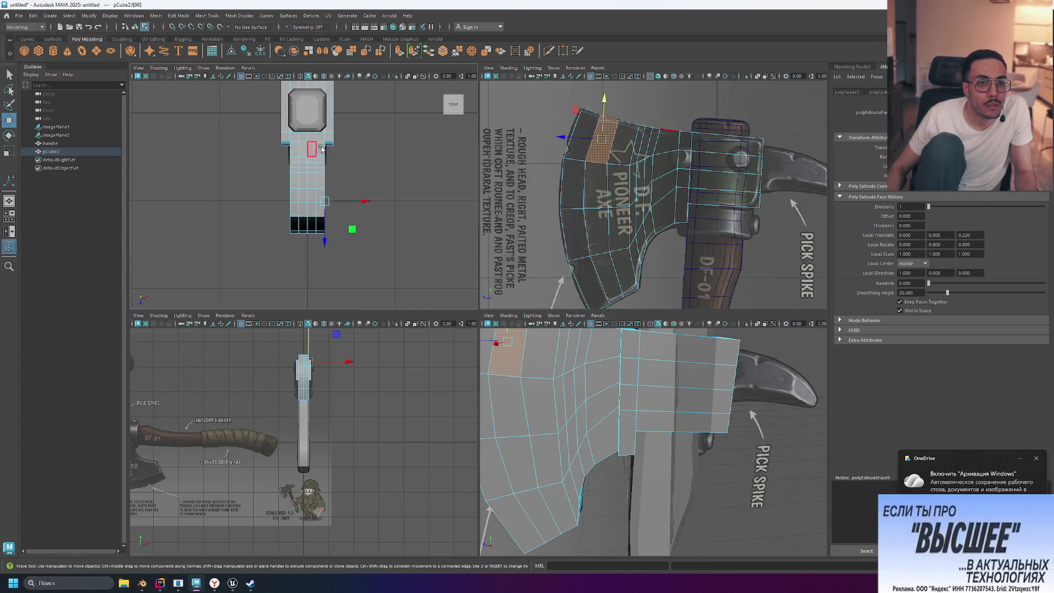
scroll(322, 148, up, 3)
click(456, 105)
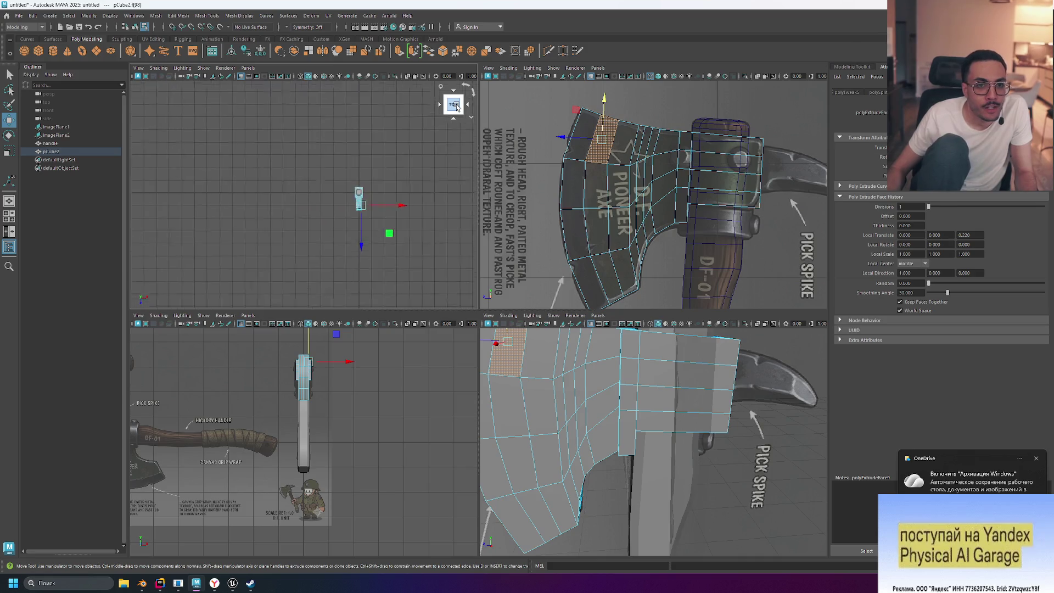
scroll(394, 198, up, 3)
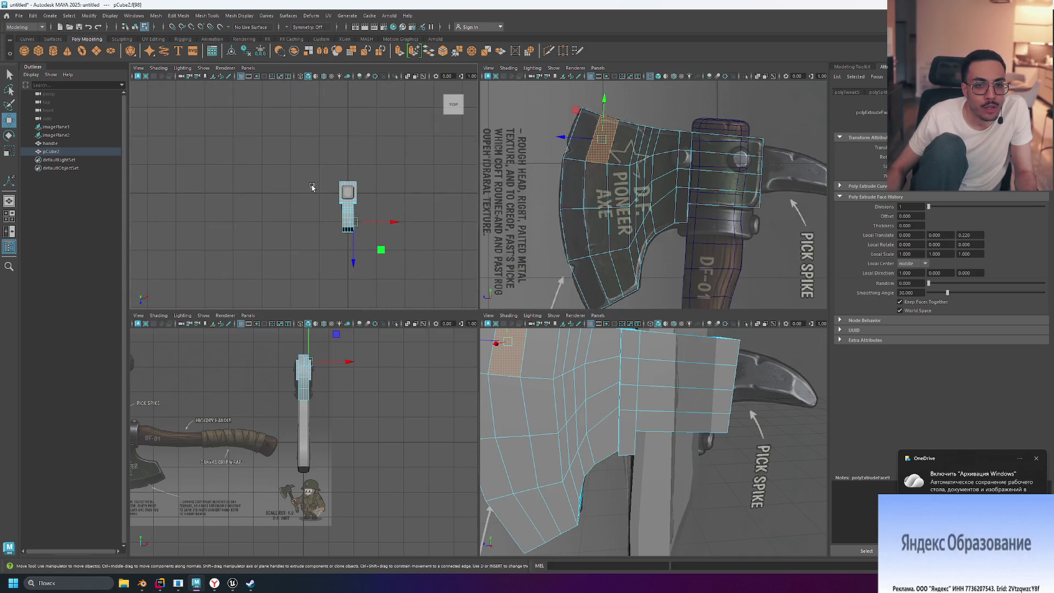
scroll(432, 222, up, 4)
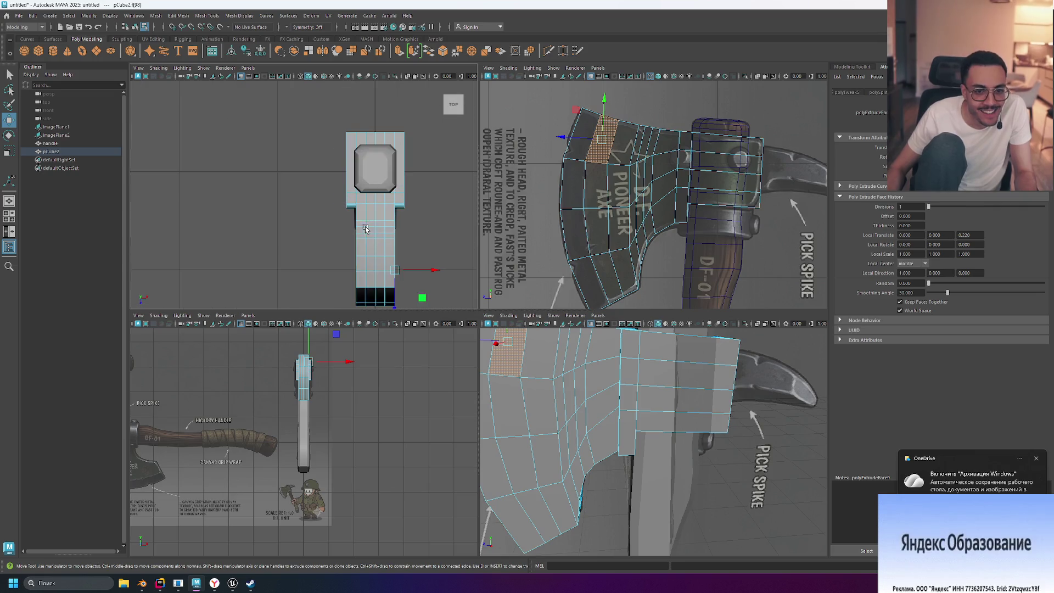
scroll(403, 232, up, 4)
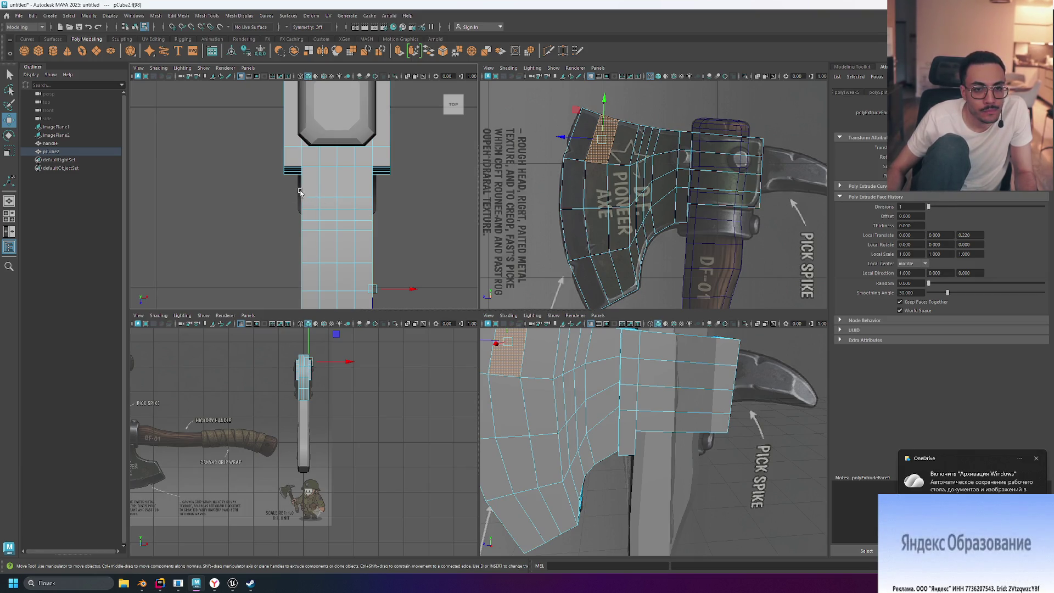
alt+middle_drag(416, 245, 387, 170)
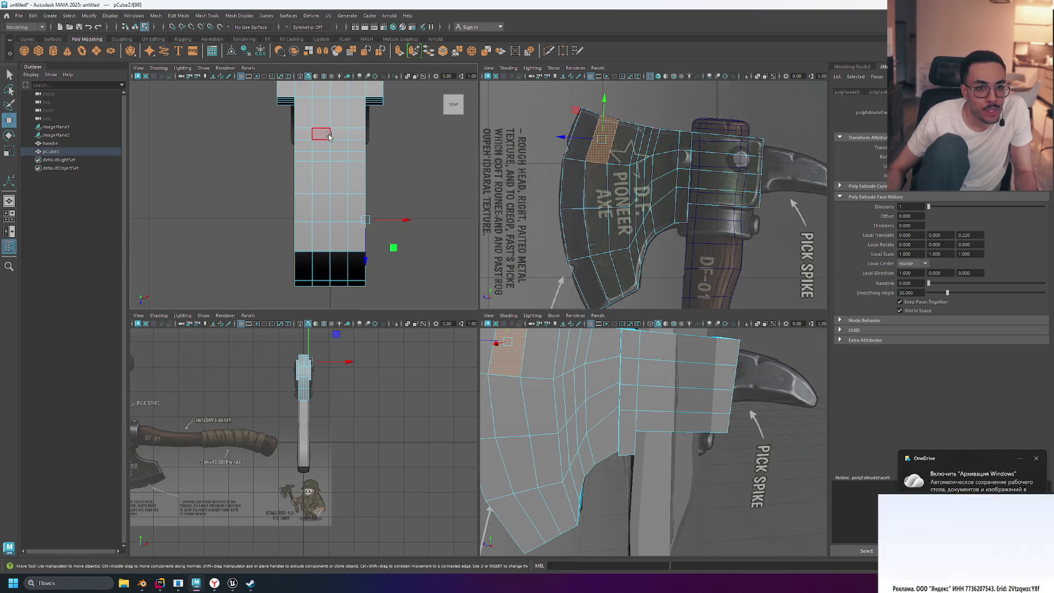
- Switch the mesh to Edge, then Vertex component mode
right_click(306, 136)
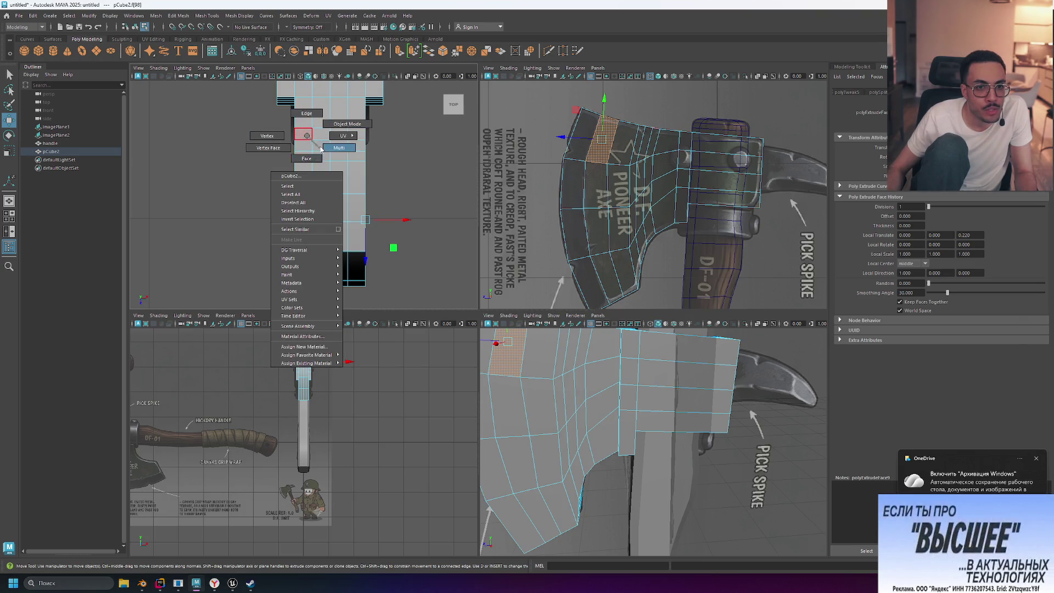
click(291, 125)
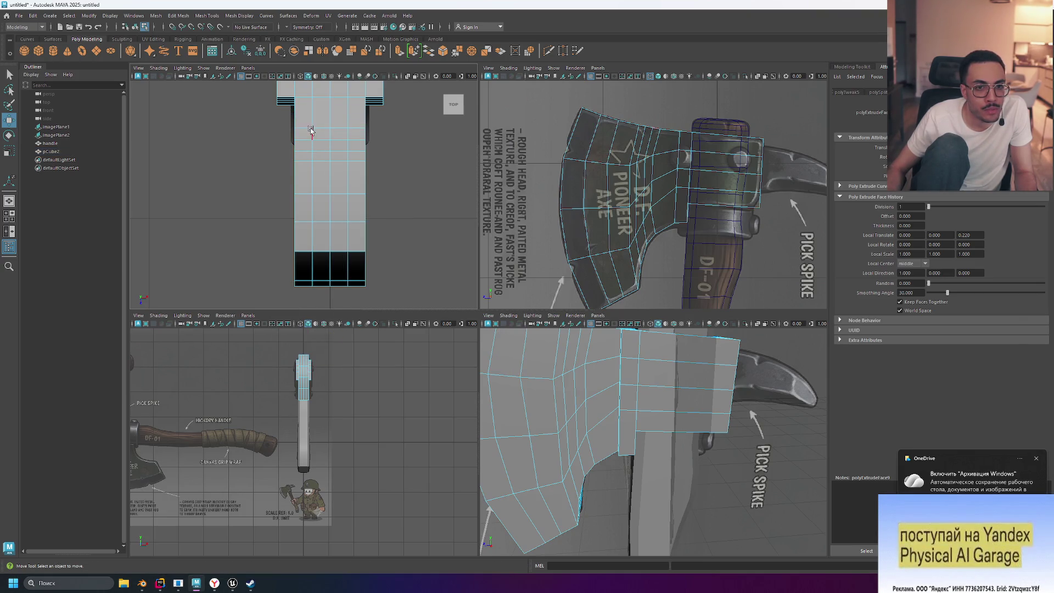
right_click(305, 135)
click(286, 136)
- Scale the blade's middle vertex rows inward to about 0.8, then 0.77 width
mouse_move(279, 123)
mouse_down()
mouse_move(407, 278)
mouse_move(407, 303)
mouse_up()
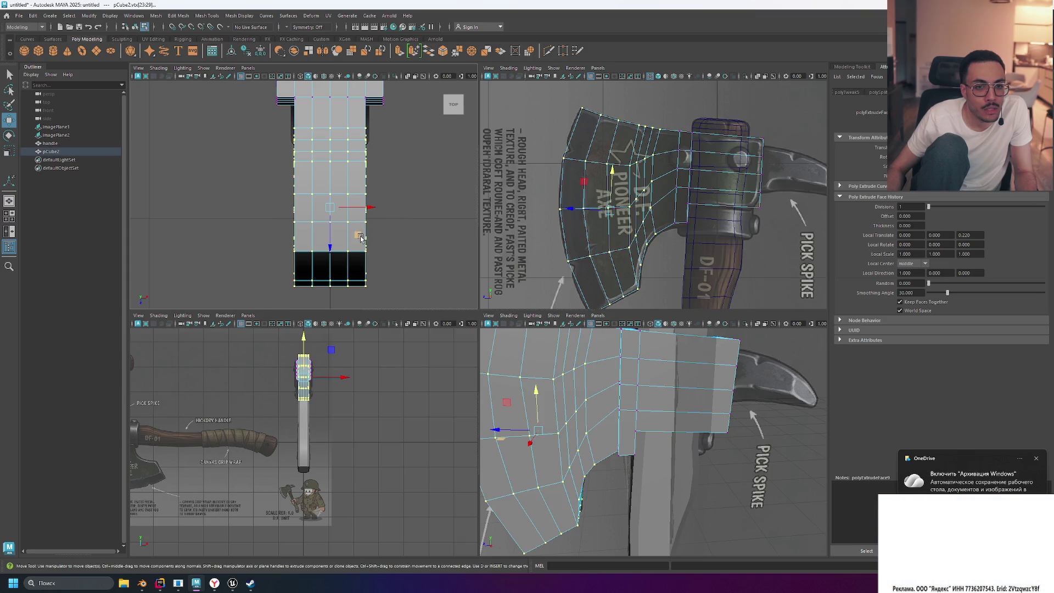
key(r)
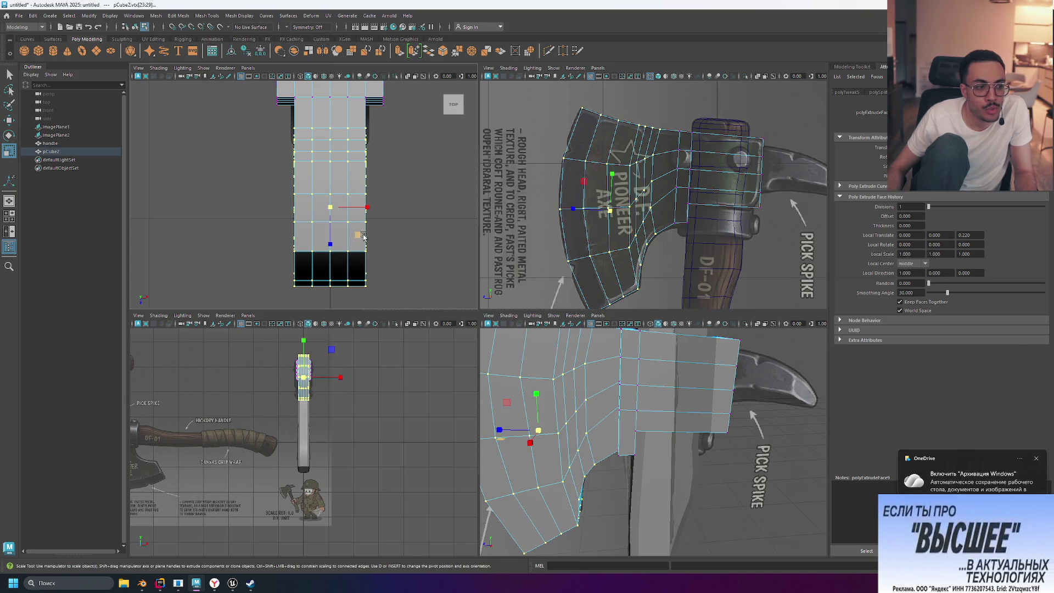
drag(367, 207, 357, 207)
scroll(376, 130, up, 5)
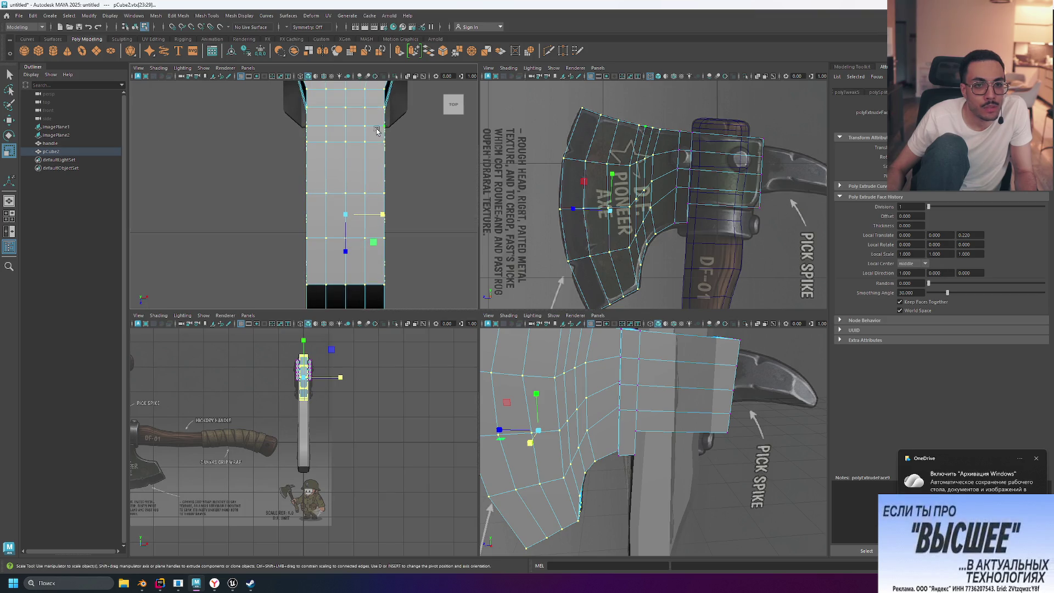
scroll(400, 129, down, 5)
scroll(359, 153, up, 4)
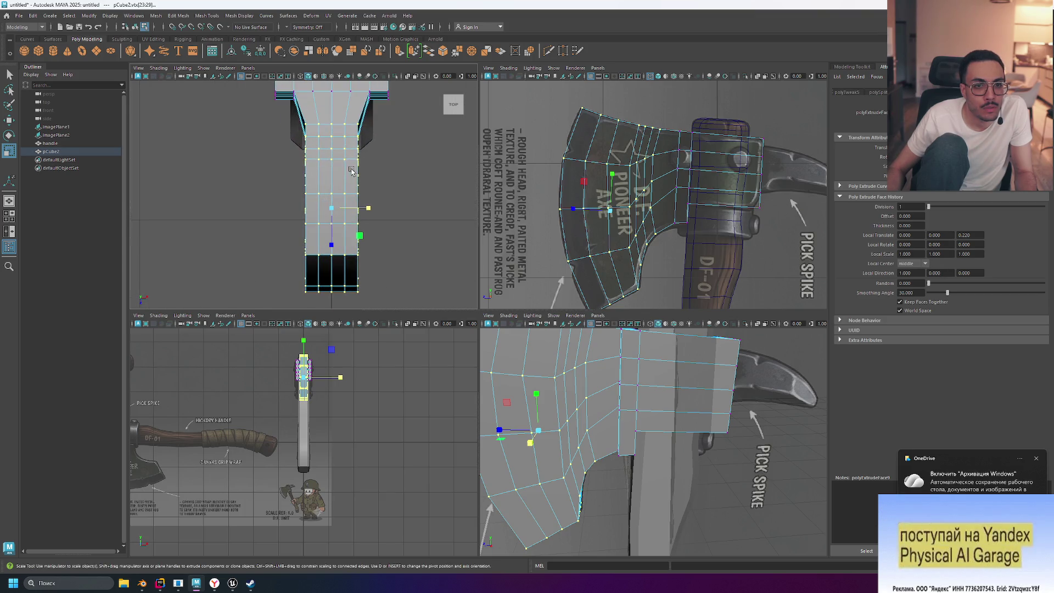
click(363, 144)
mouse_move(376, 144)
mouse_down()
mouse_move(324, 170)
mouse_move(292, 233)
mouse_up()
drag(293, 300, 294, 300)
drag(369, 219, 367, 221)
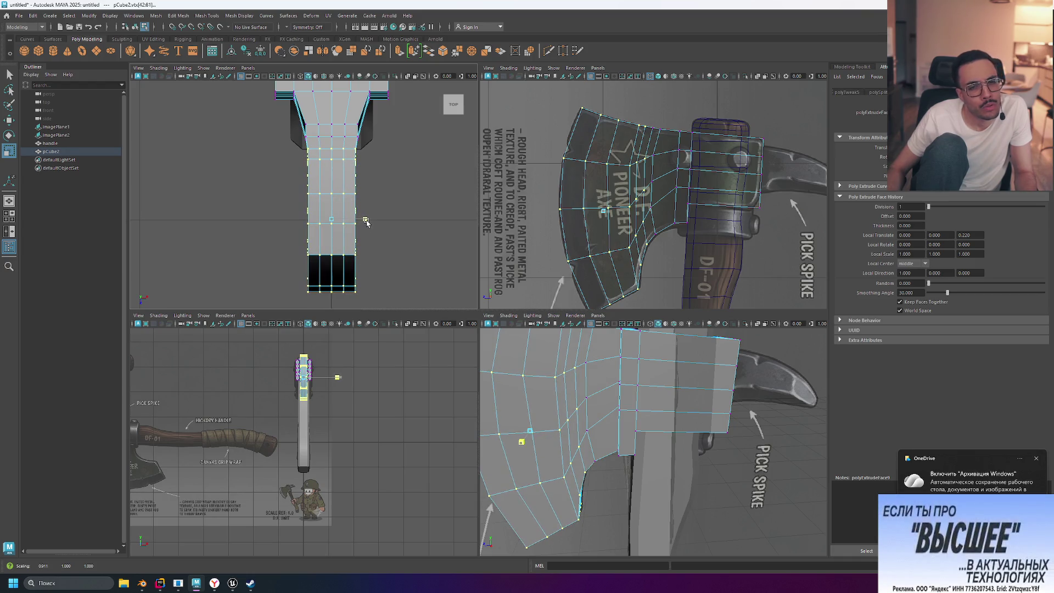
- Narrow further blade rows, squeeze the lower rows to 0.833, and pinch the tip vertices
mouse_move(378, 133)
mouse_down()
mouse_move(324, 300)
mouse_move(296, 301)
mouse_up()
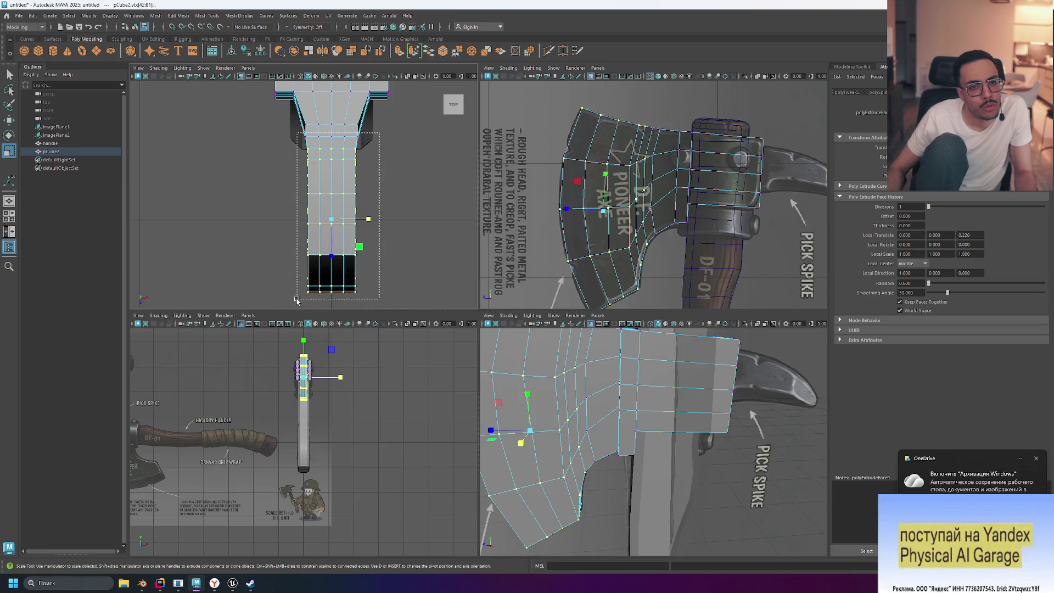
drag(368, 215, 366, 215)
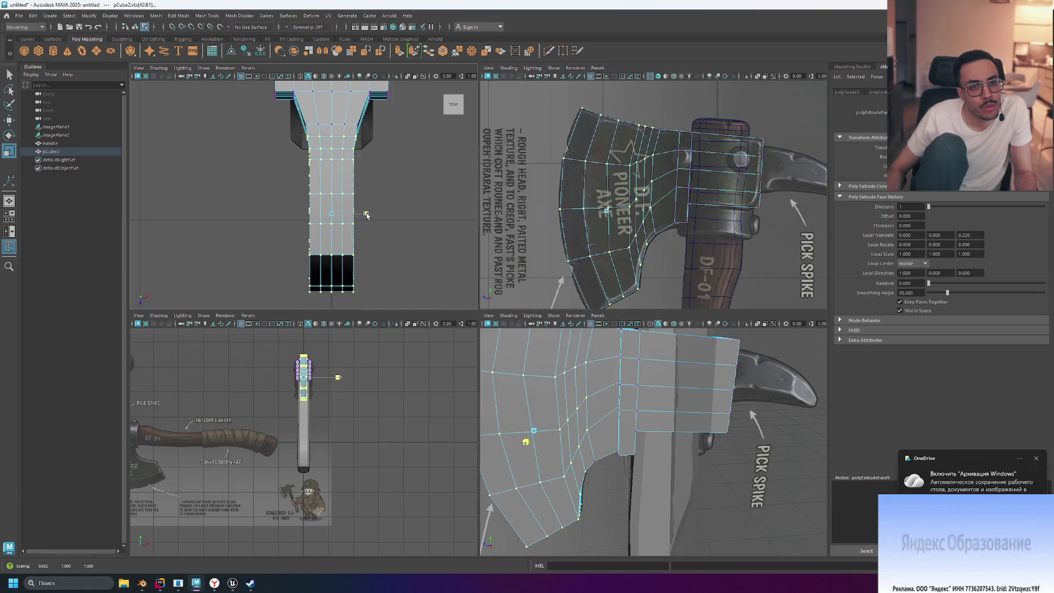
click(388, 189)
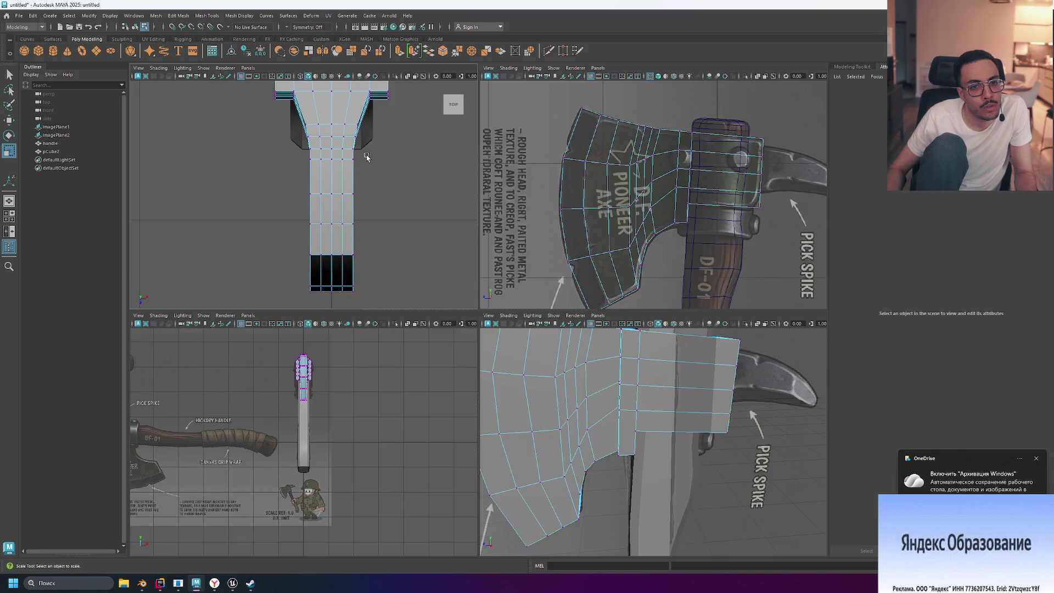
drag(301, 187, 302, 299)
drag(368, 226, 369, 226)
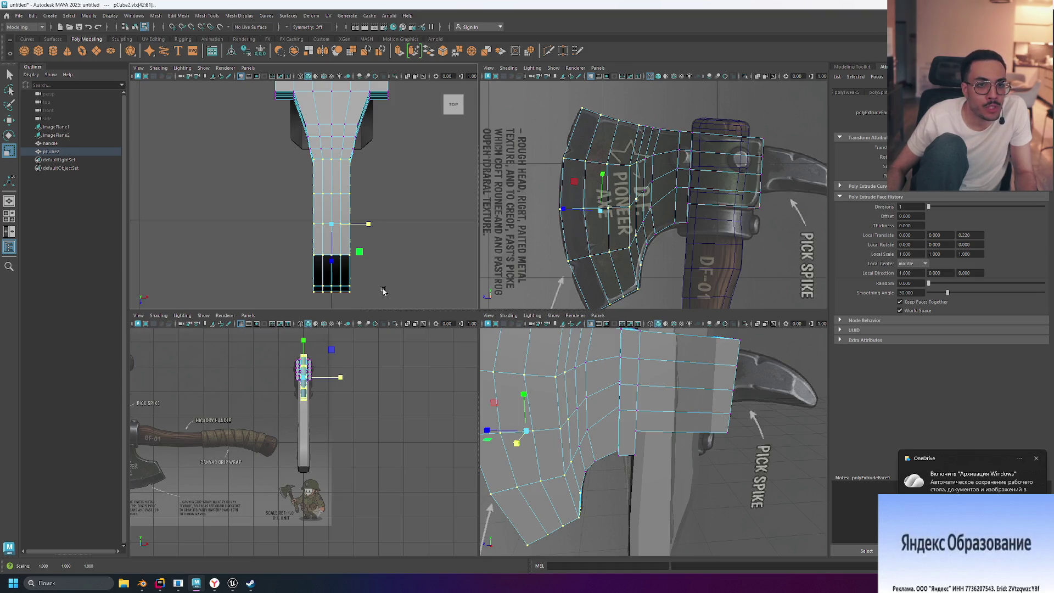
drag(359, 296, 285, 272)
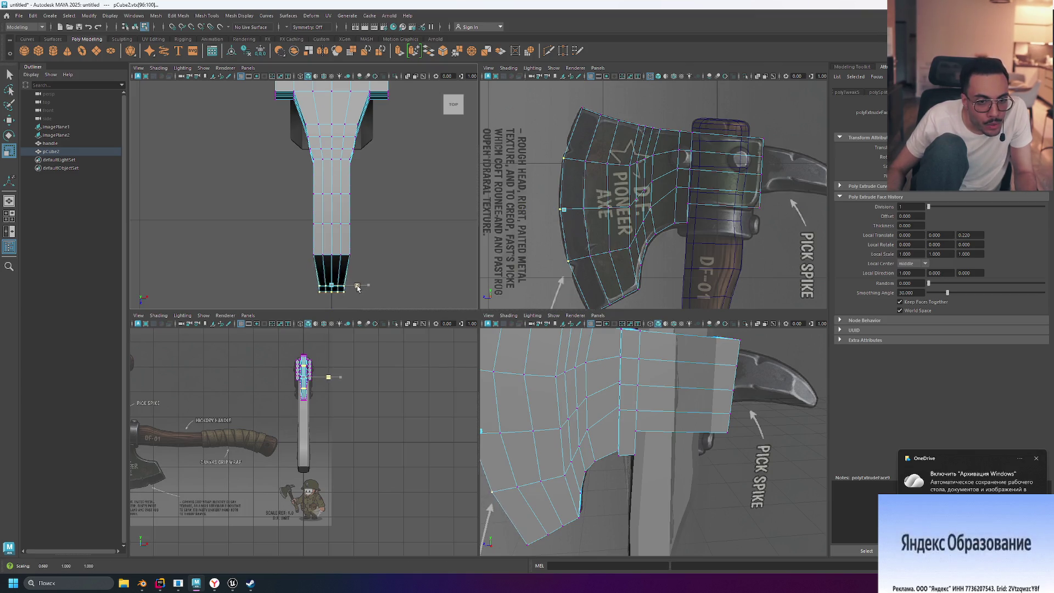
drag(342, 288, 340, 287)
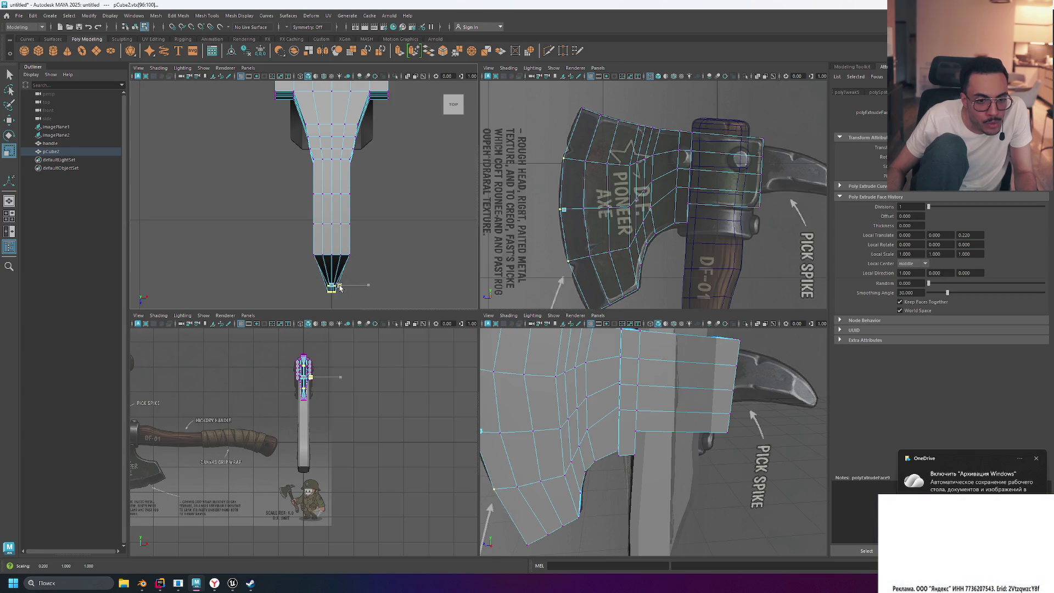
scroll(314, 419, up, 5)
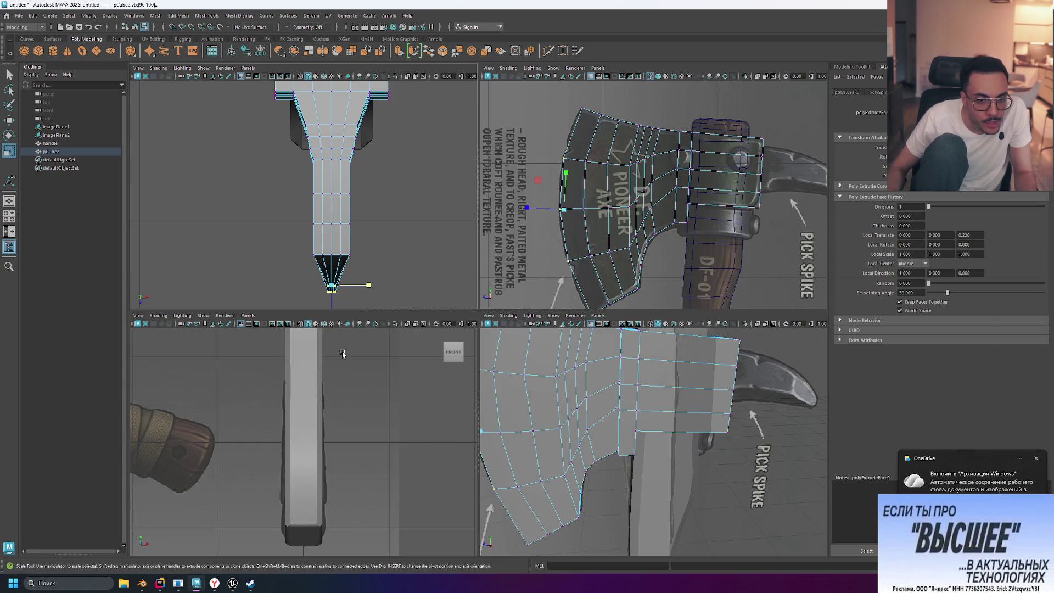
- Frame the blade-tip vertices in the front view, try a sideways stretch, then undo it
key(space)
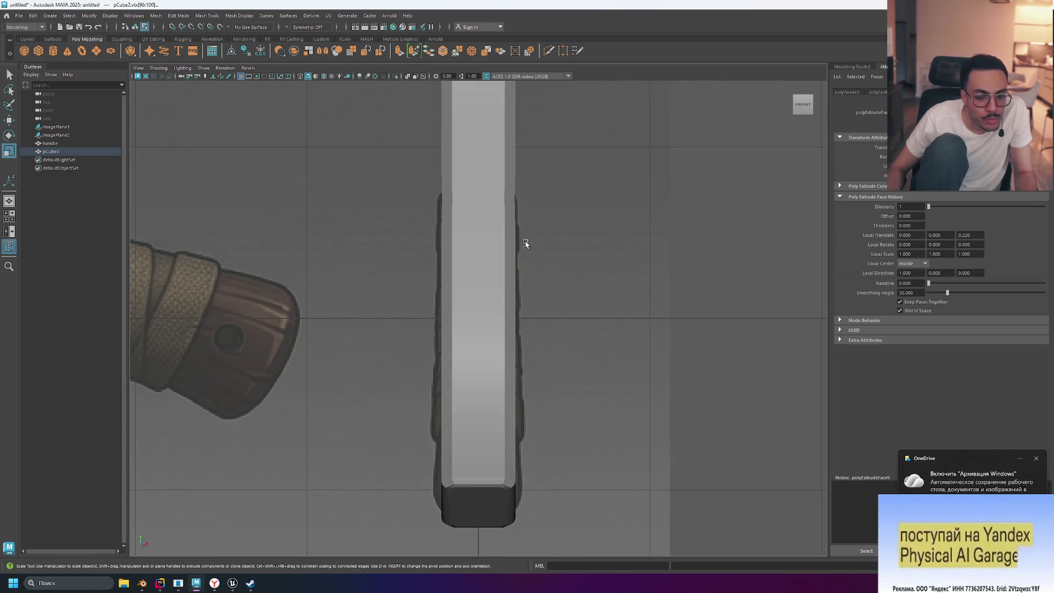
key(f)
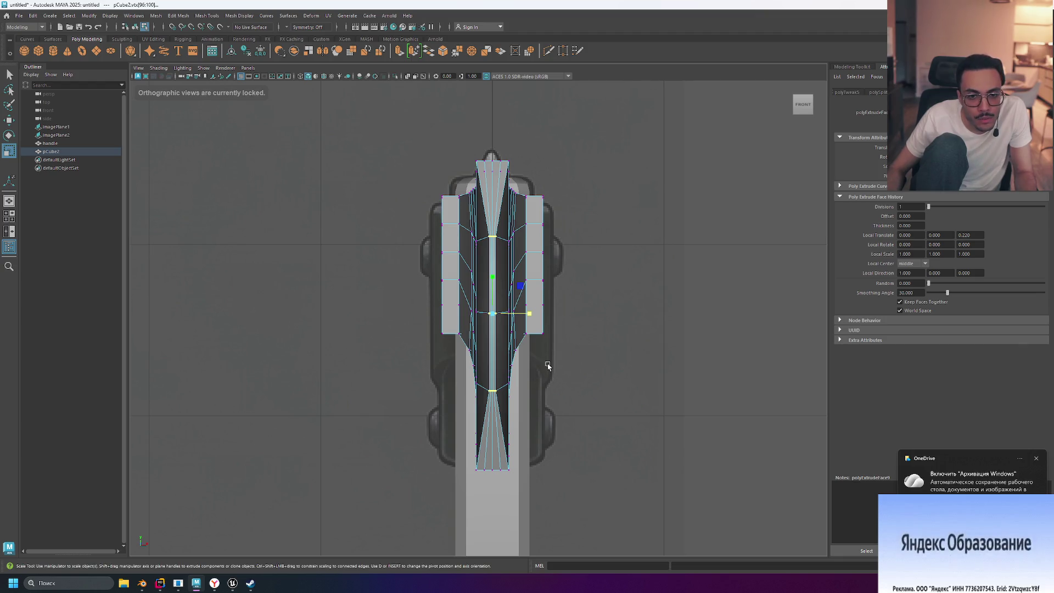
mouse_move(529, 313)
mouse_down()
mouse_move(600, 314)
mouse_move(543, 313)
mouse_move(581, 317)
mouse_up()
scroll(604, 321, down, 5)
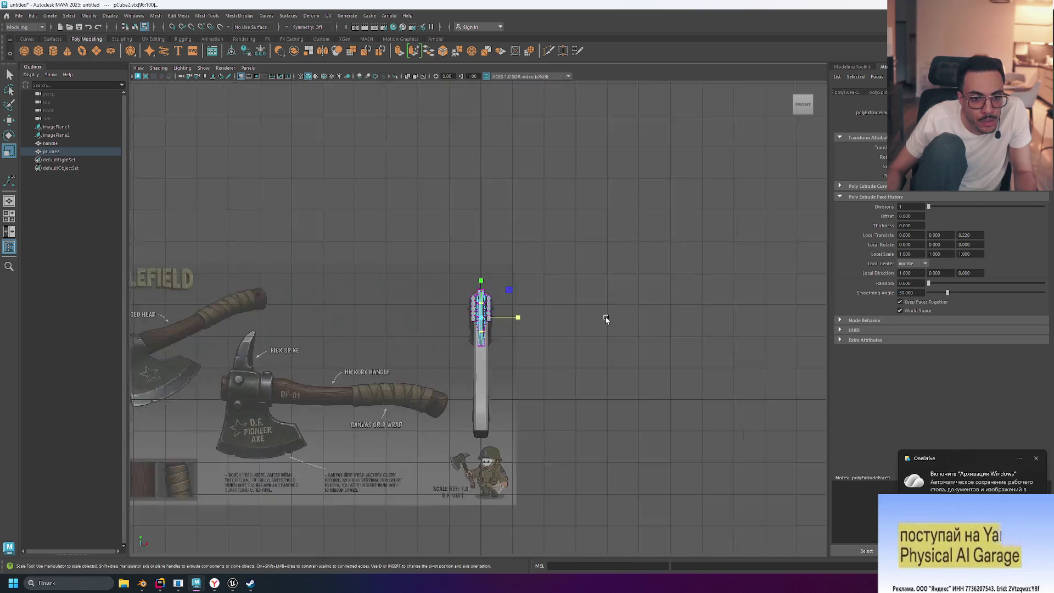
scroll(543, 327, up, 8)
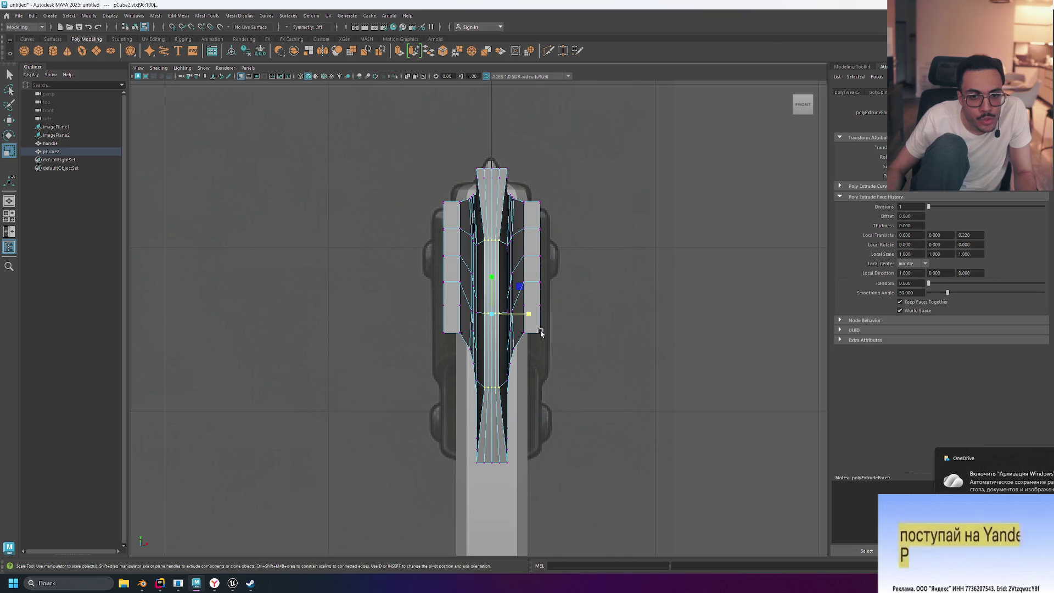
key(ctrl+z)
key(ctrl+z)
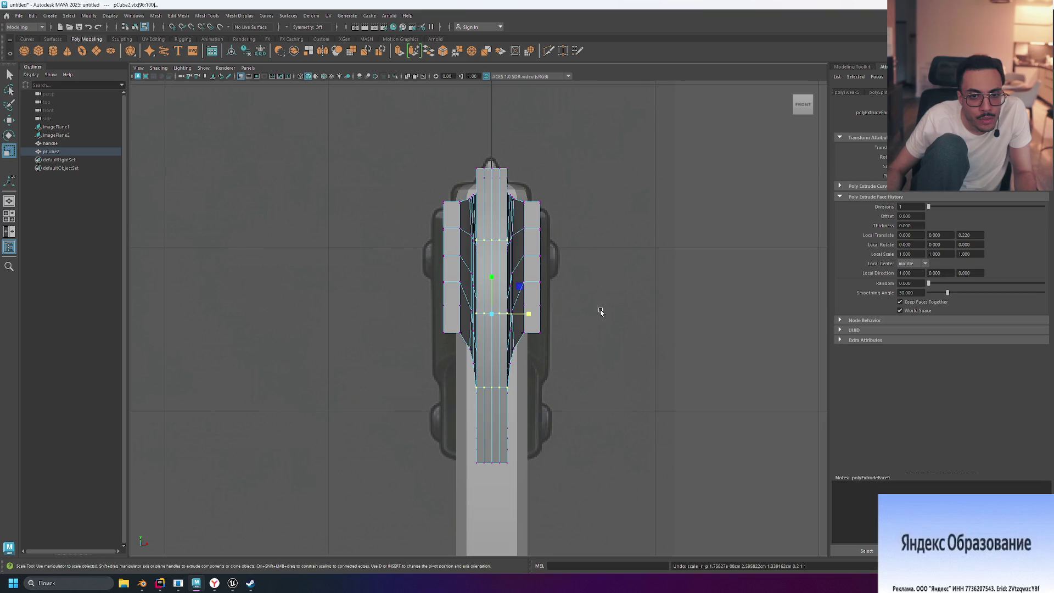
alt+middle_drag(601, 311, 590, 312)
key(space)
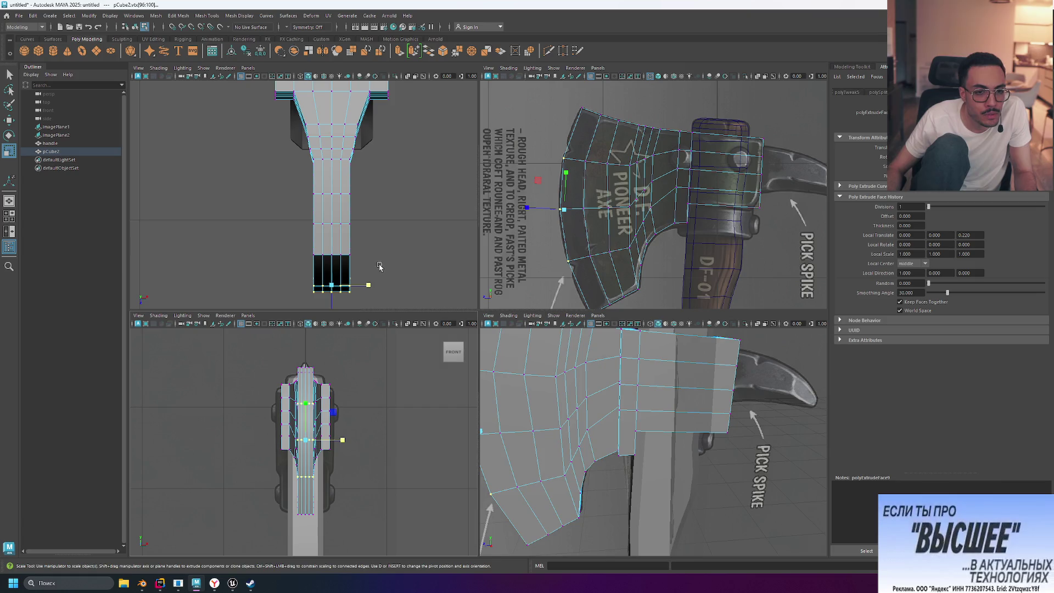
- Select the two blade-end vertices, try squeezing them to half width, then undo it
drag(338, 265, 326, 277)
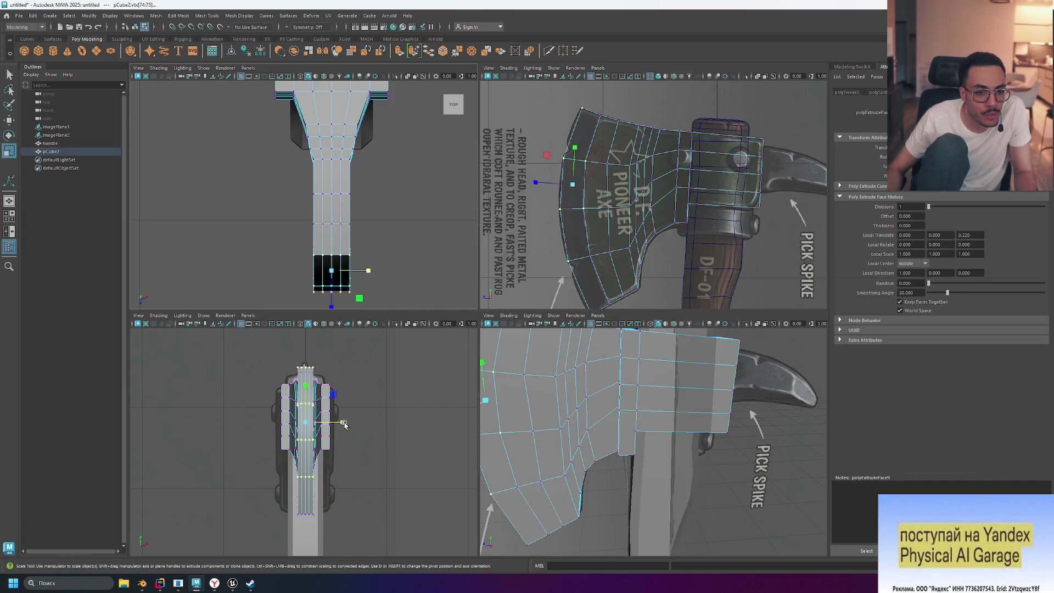
key(space)
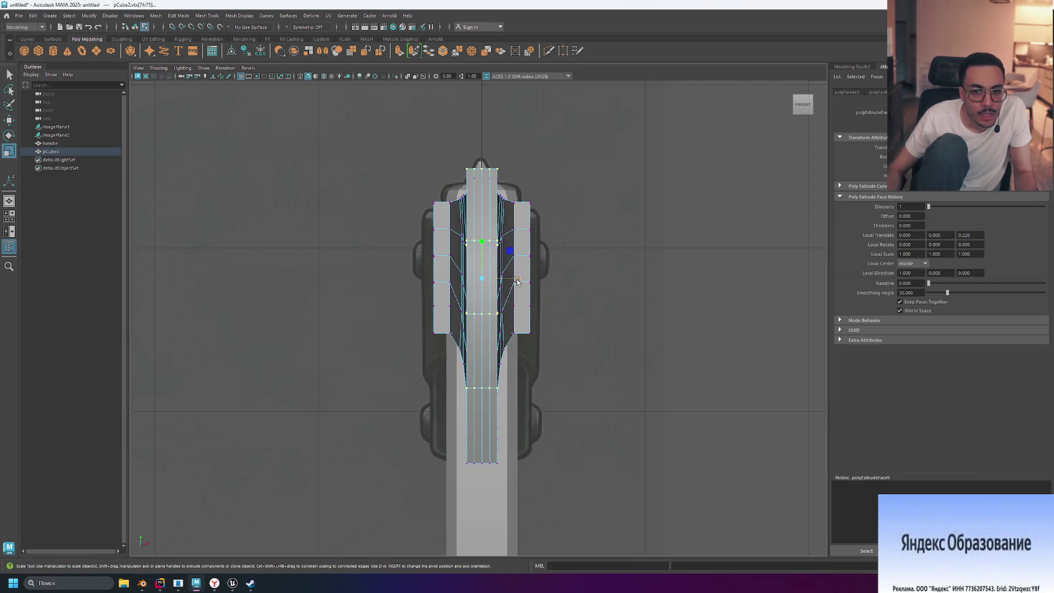
drag(520, 282, 500, 281)
key(ctrl+z)
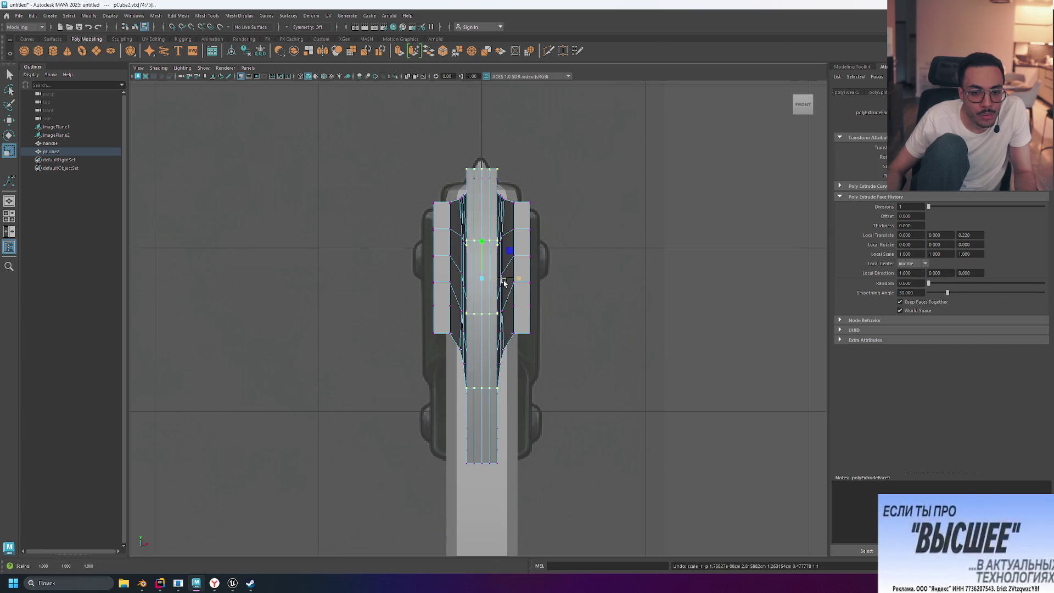
key(space)
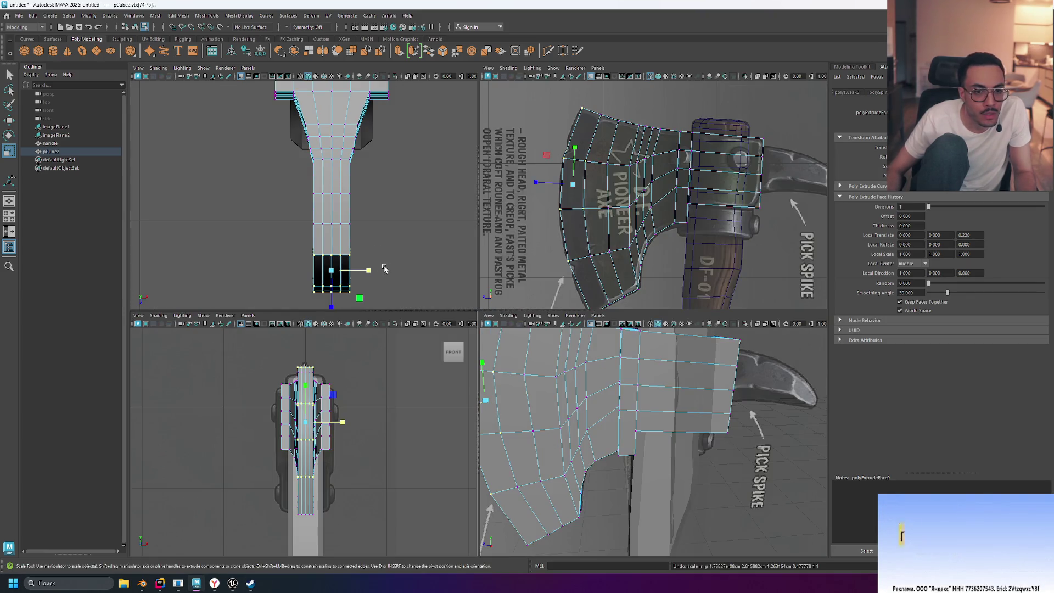
- Select the whole blade-end vertex row and narrow it along X to about 0.8 width
drag(379, 239, 273, 311)
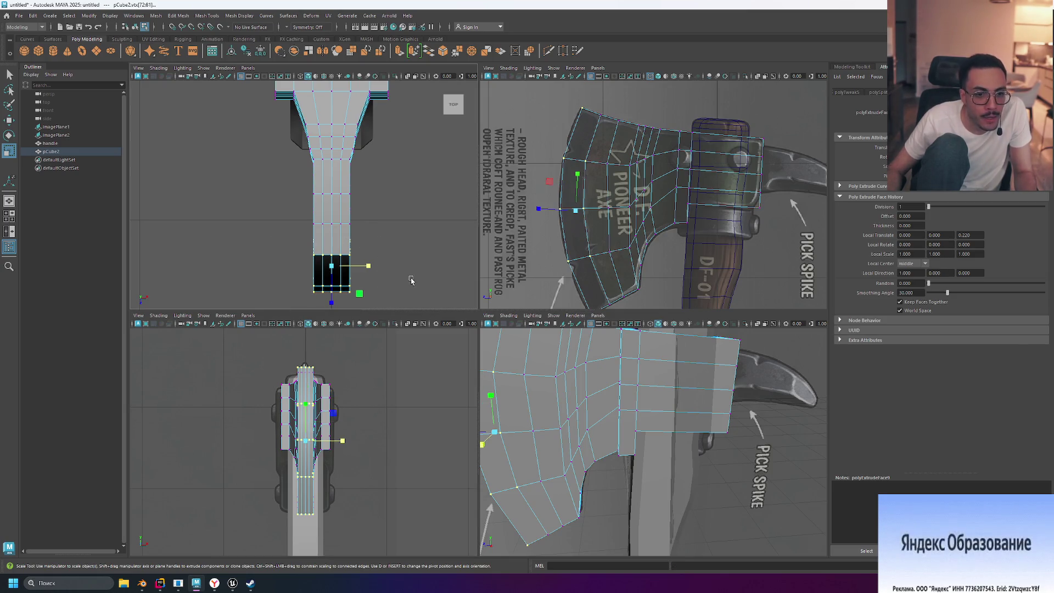
key(space)
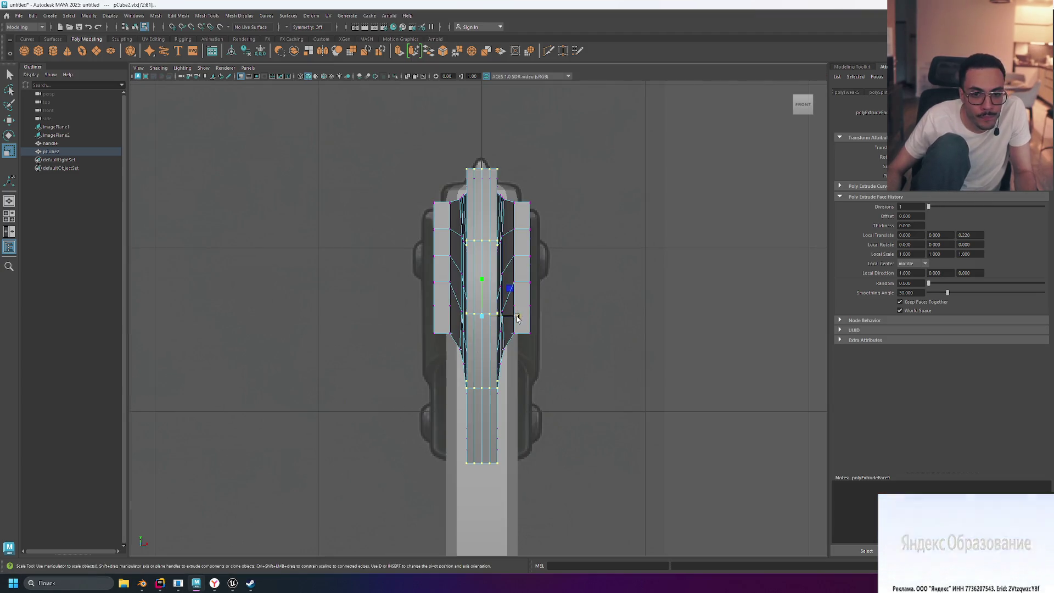
drag(518, 317, 491, 318)
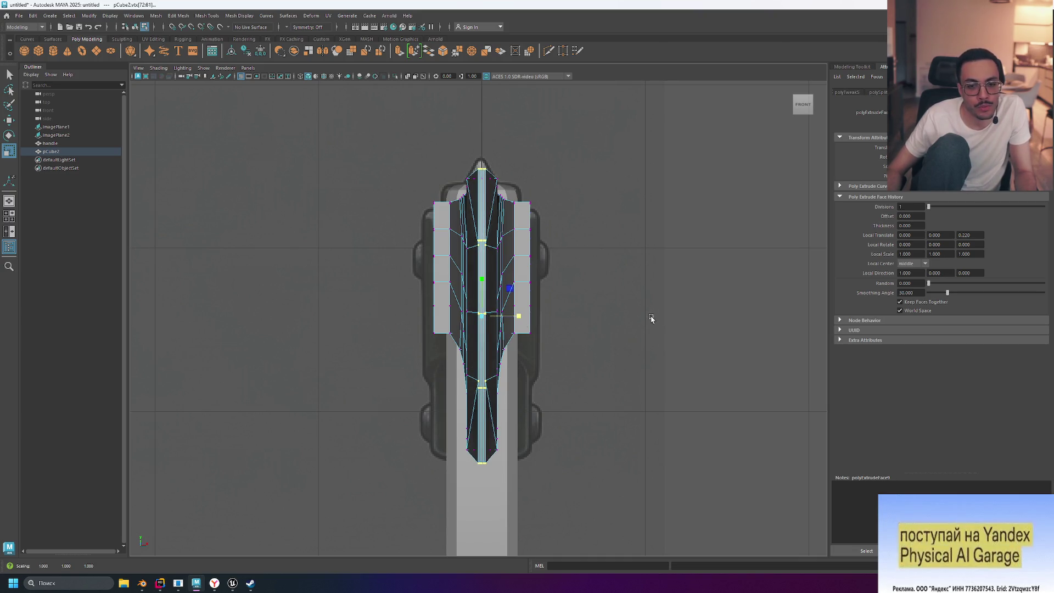
alt+drag(649, 315, 635, 315)
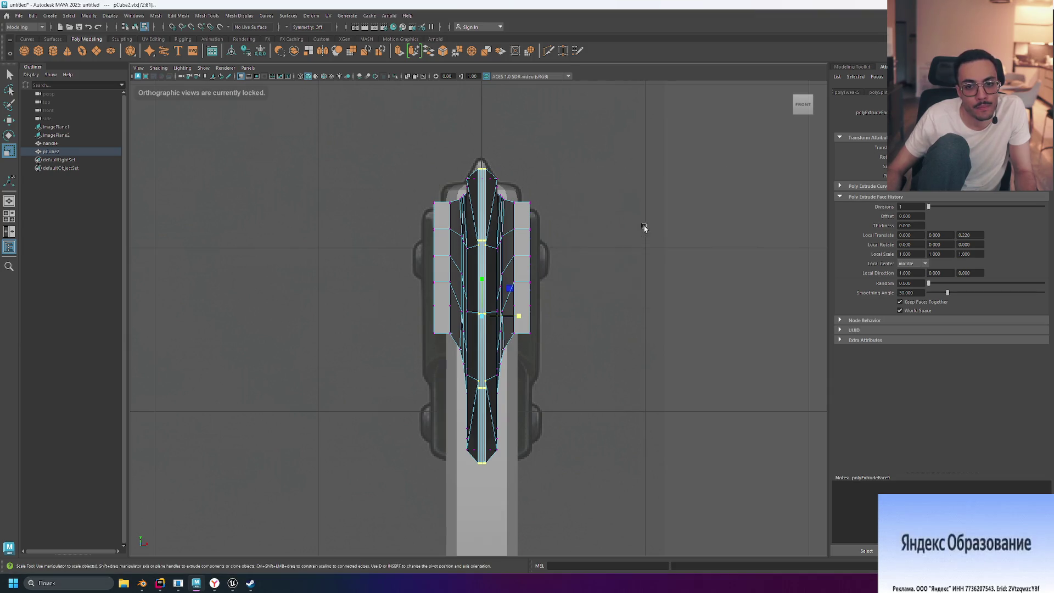
key(space)
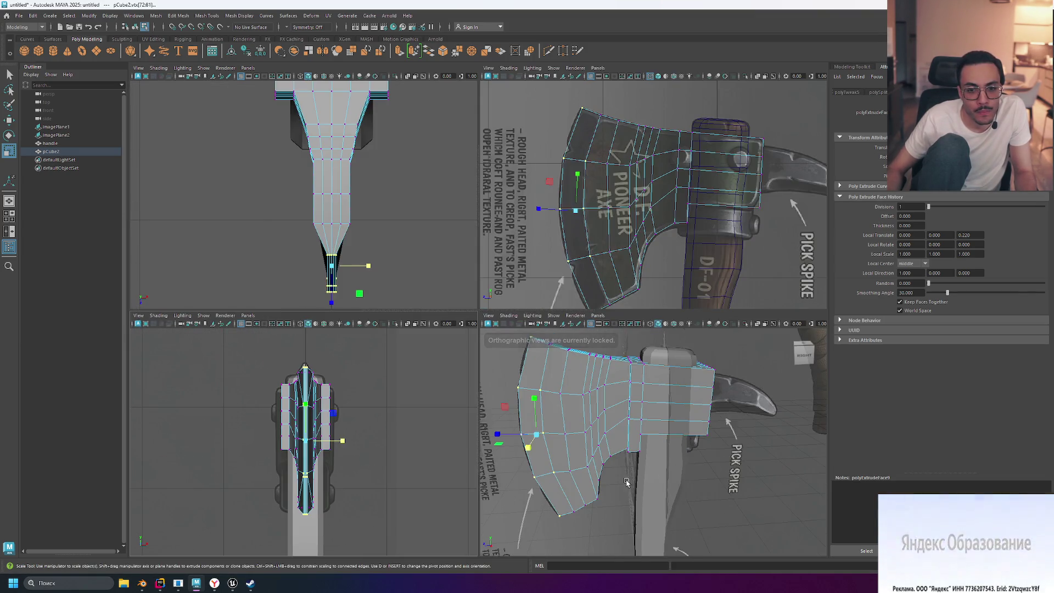
- Scale the blade's edge vertices slightly thinner along X and orbit the perspective view to check the taper
key(space)
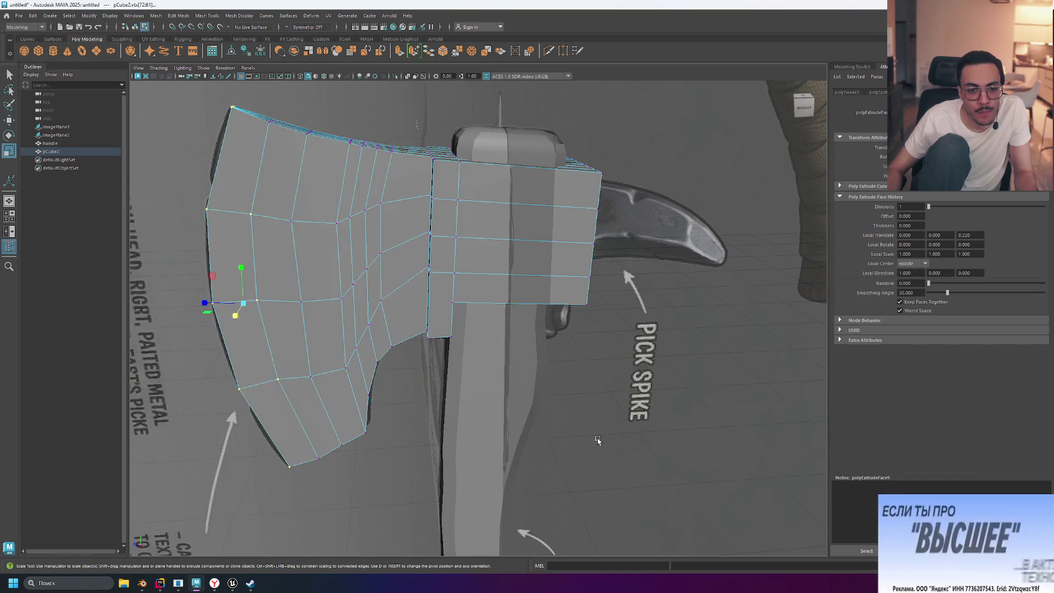
mouse_move(461, 395)
alt+mouse_down()
mouse_move(516, 349)
mouse_move(571, 358)
mouse_move(571, 390)
mouse_move(552, 415)
mouse_move(431, 404)
mouse_move(435, 424)
mouse_move(505, 415)
mouse_move(539, 391)
mouse_move(554, 397)
mouse_move(535, 409)
mouse_move(486, 393)
mouse_move(527, 395)
mouse_move(494, 387)
alt+mouse_up()
scroll(493, 387, up, 5)
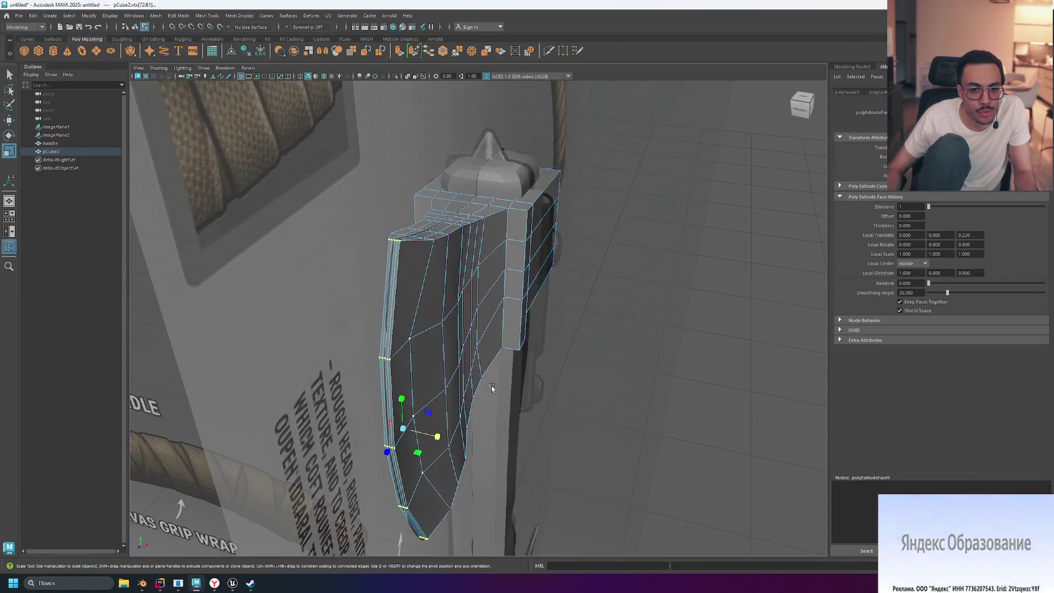
mouse_move(437, 437)
mouse_down()
mouse_move(422, 438)
mouse_move(541, 411)
mouse_move(442, 488)
mouse_up()
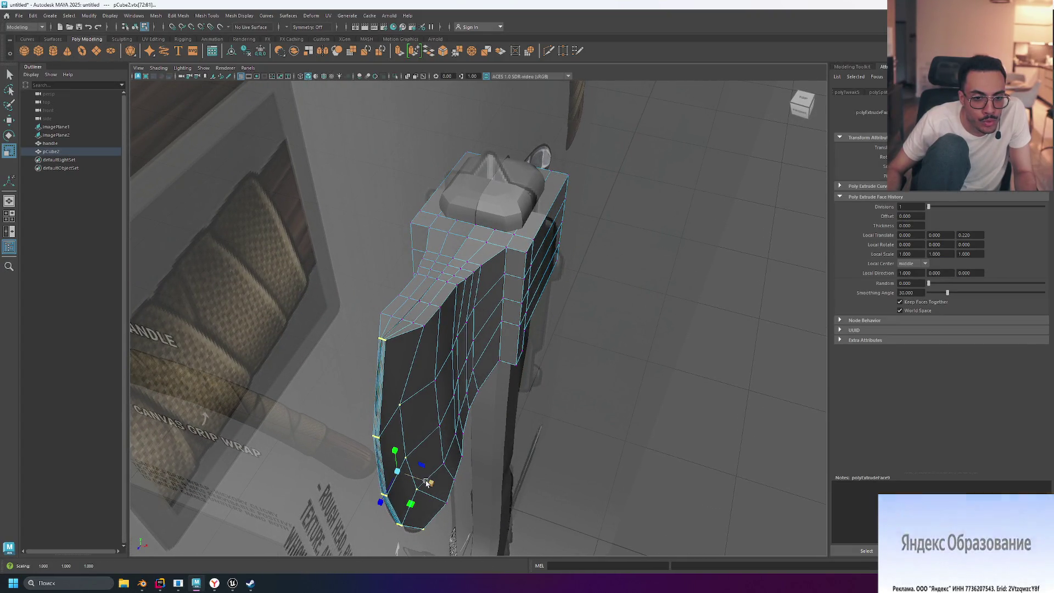
alt+drag(572, 416, 577, 397)
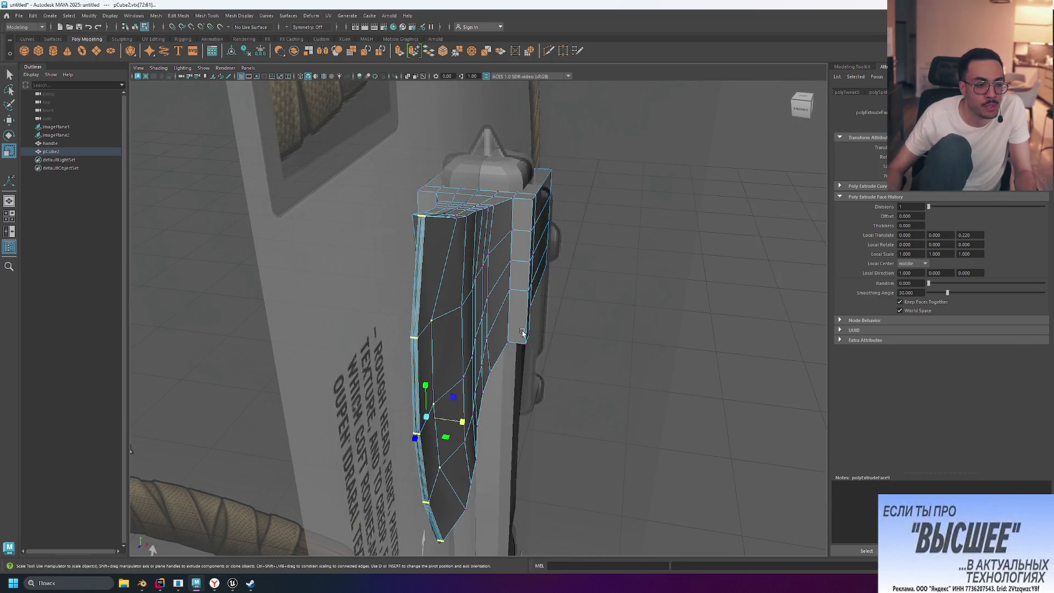
alt+drag(569, 308, 381, 394)
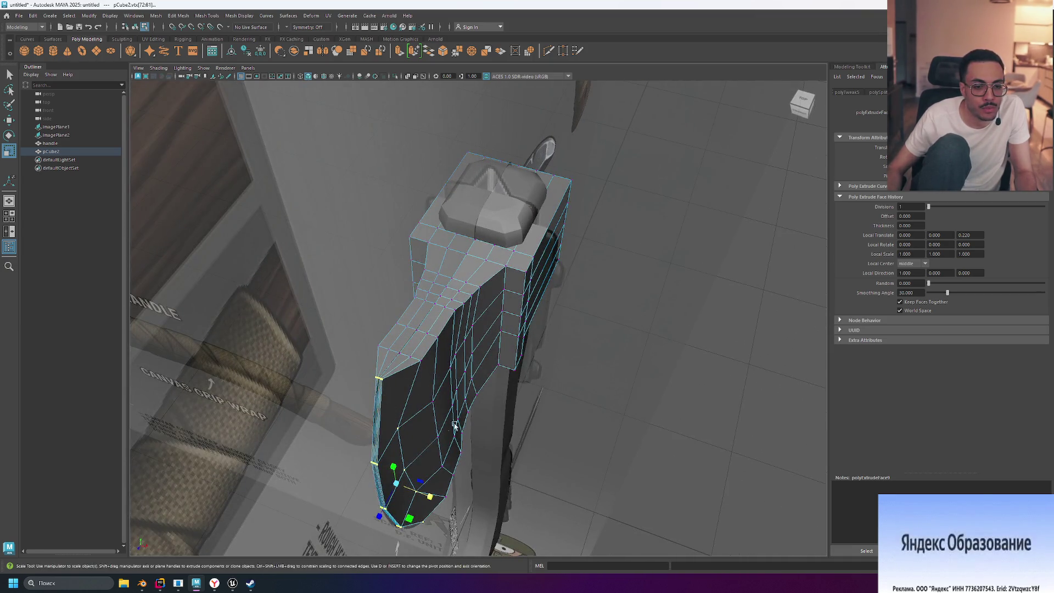
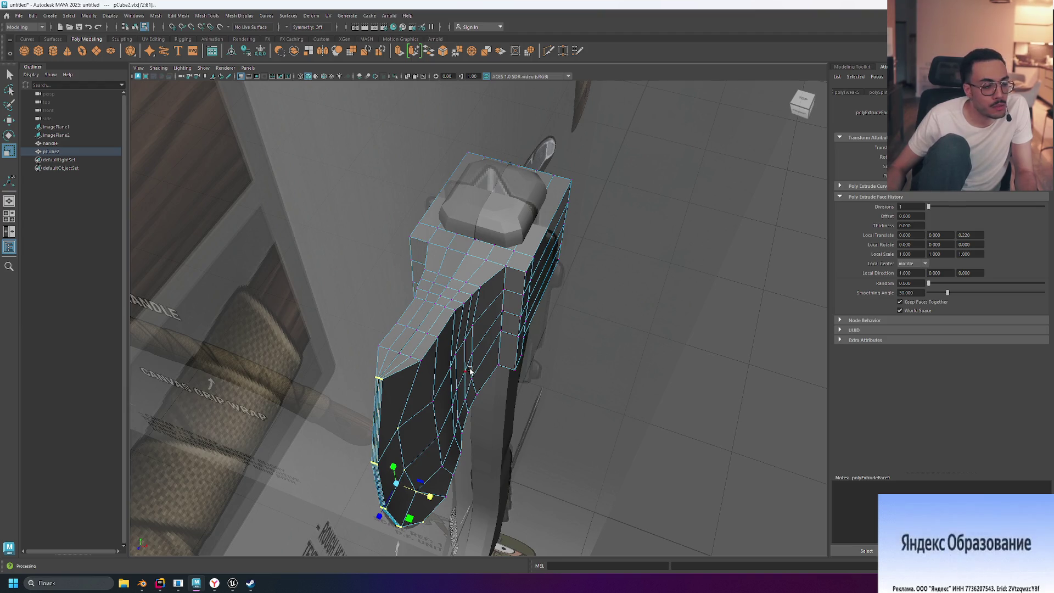
- Orbit and zoom in on the junction between the axe blade and its collar
mouse_move(618, 386)
alt+mouse_down()
mouse_move(527, 307)
mouse_move(504, 269)
alt+mouse_up()
mouse_move(562, 340)
alt+mouse_down()
mouse_move(581, 309)
mouse_move(548, 322)
alt+mouse_up()
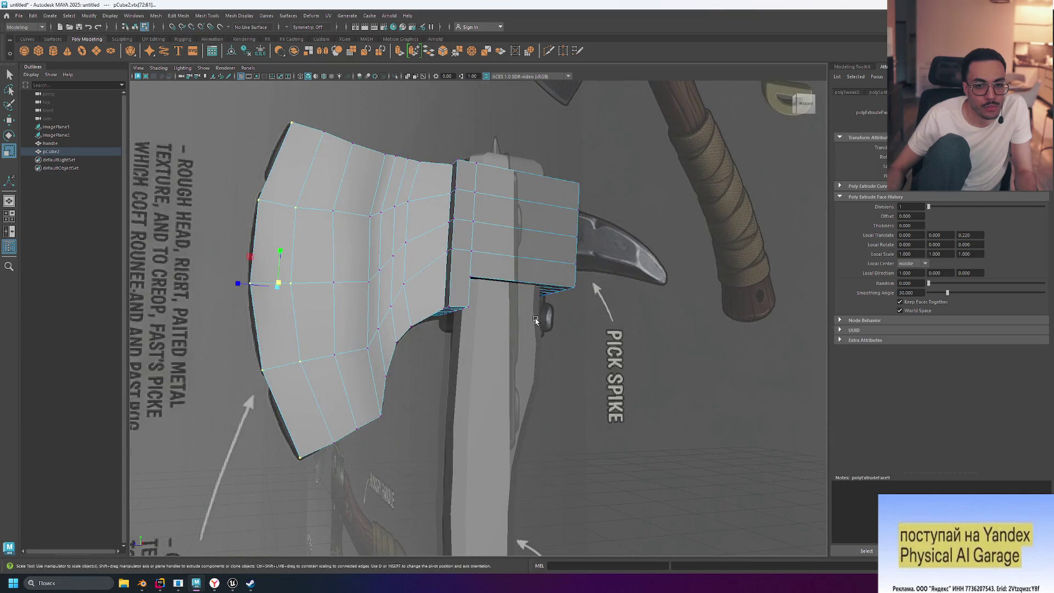
scroll(479, 285, up, 5)
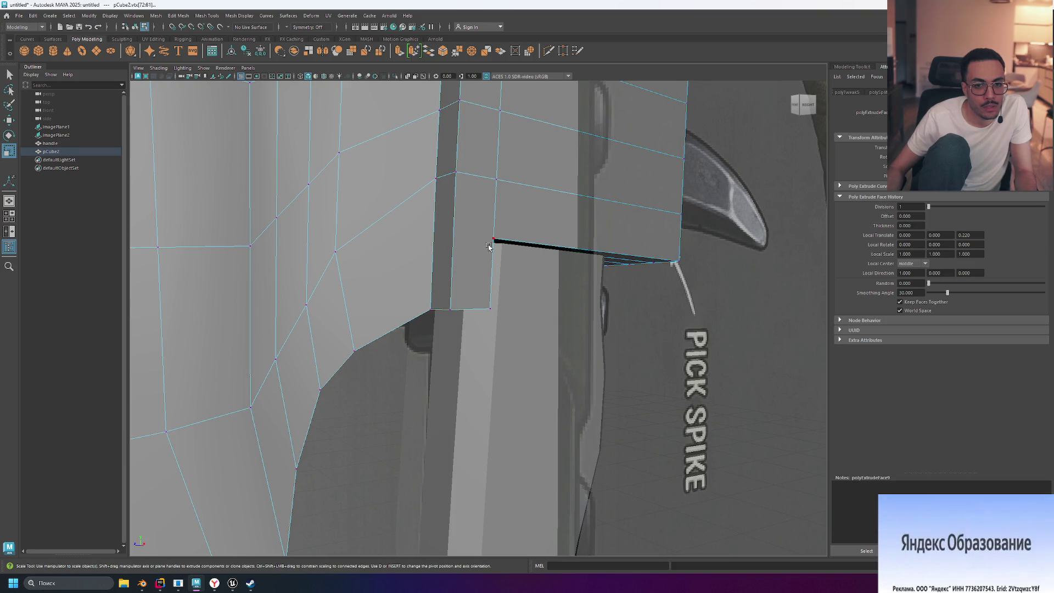
alt+drag(488, 242, 490, 239)
shift+right_drag(490, 240, 487, 254)
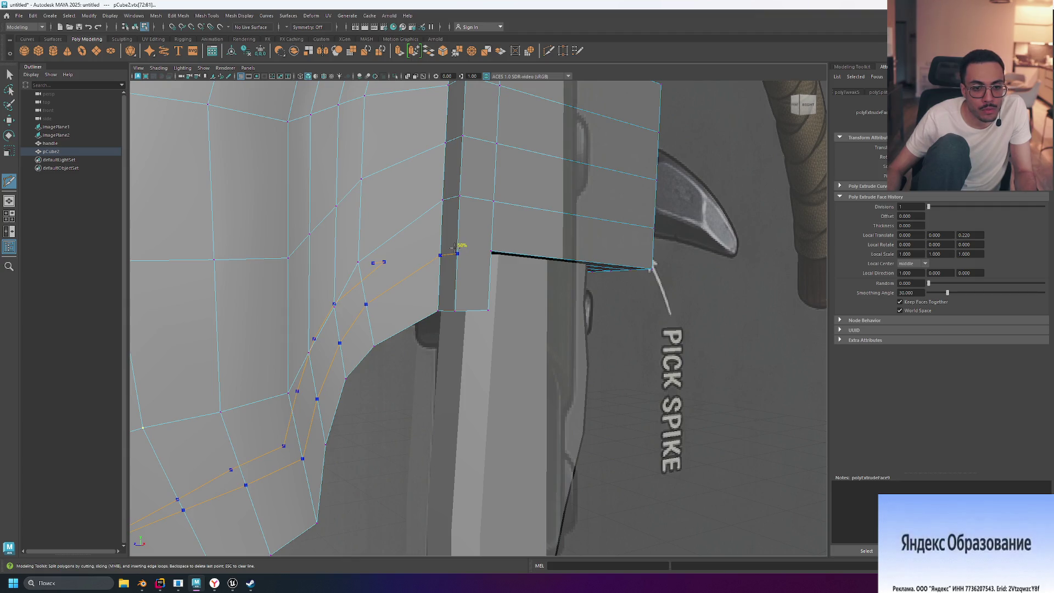
- Cut first edges across the blade, placing points at the collar corner and near the collar
click(458, 247)
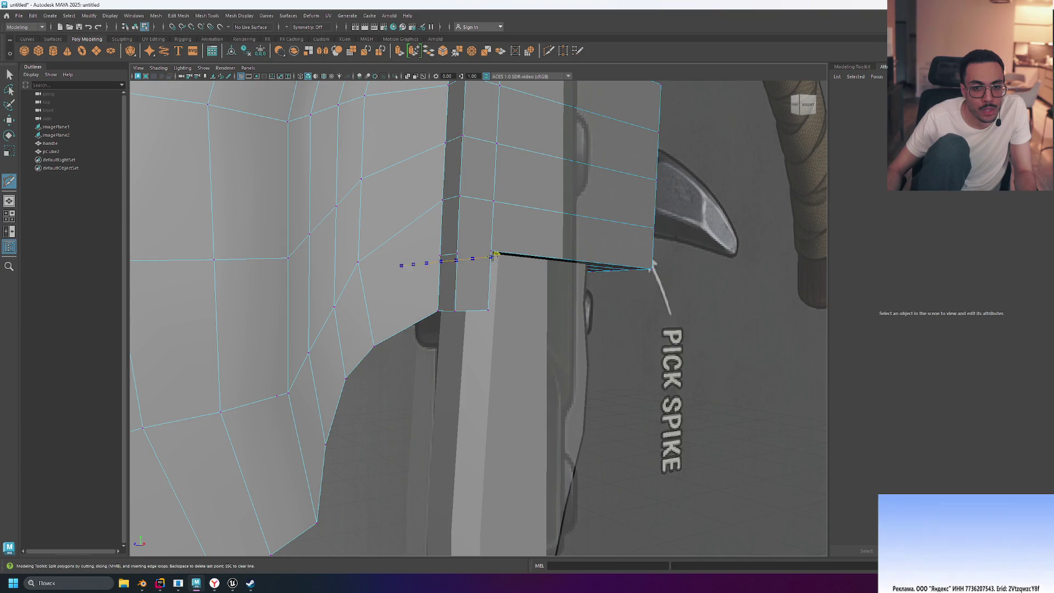
key(Return)
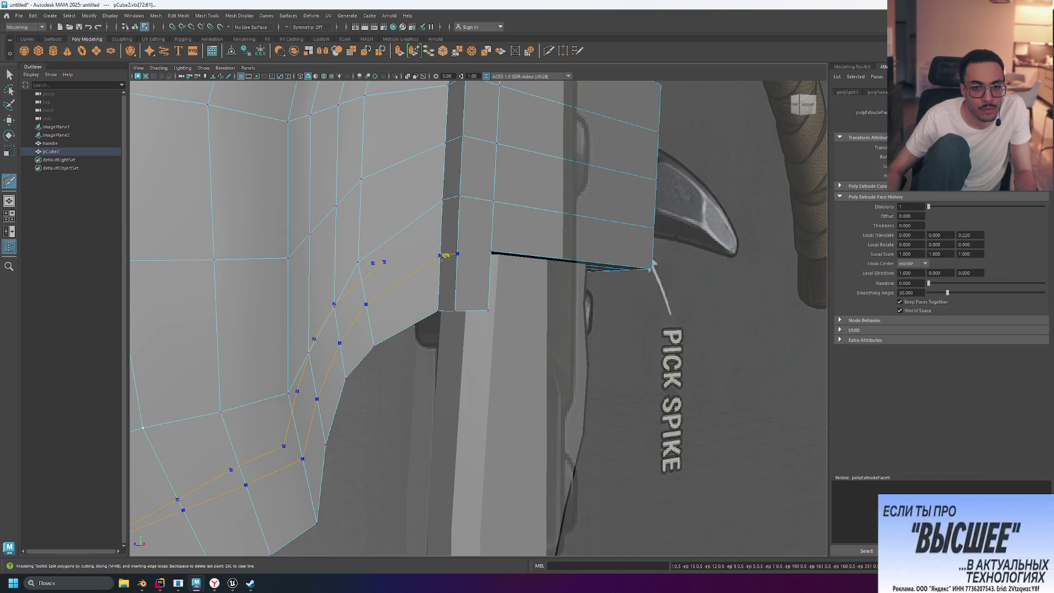
click(440, 265)
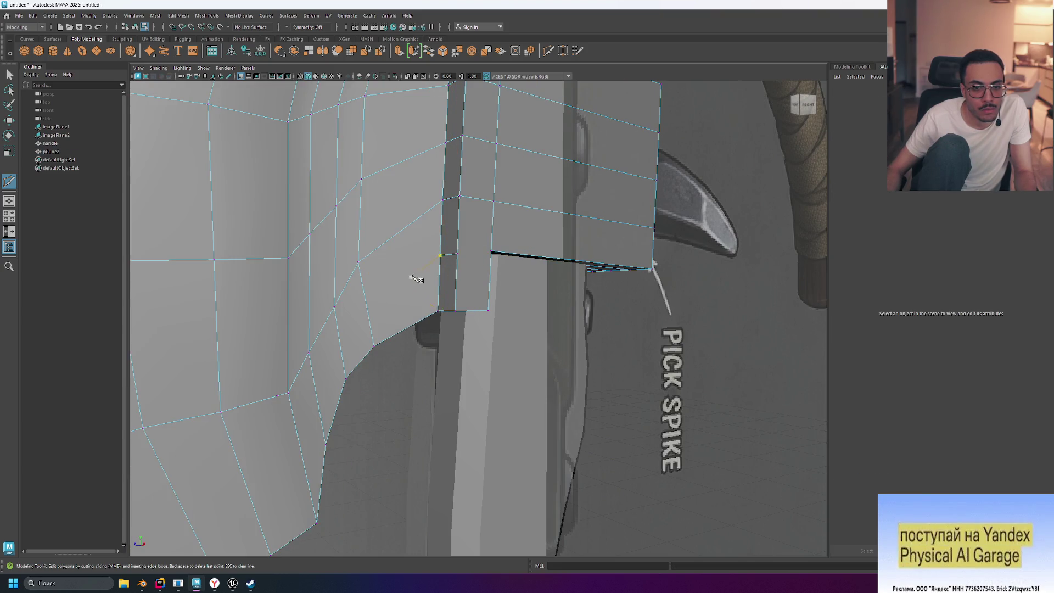
scroll(432, 266, down, 5)
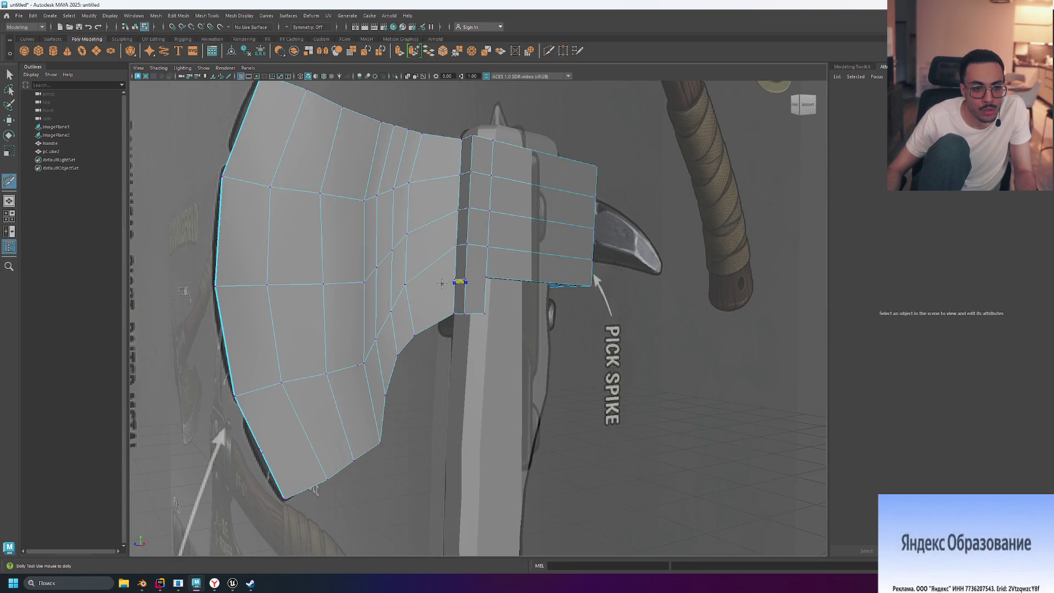
click(448, 292)
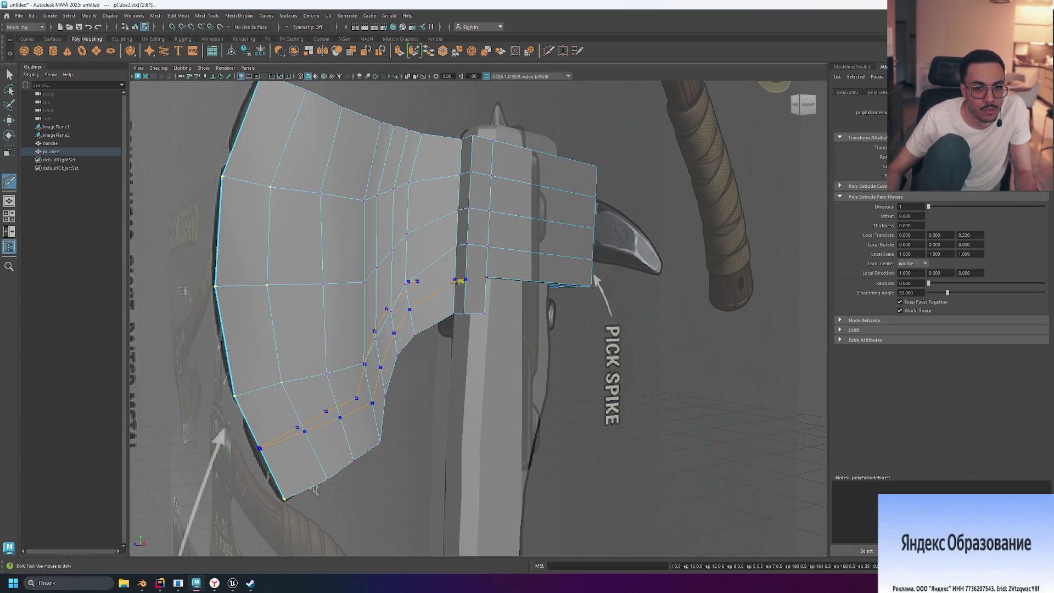
click(484, 284)
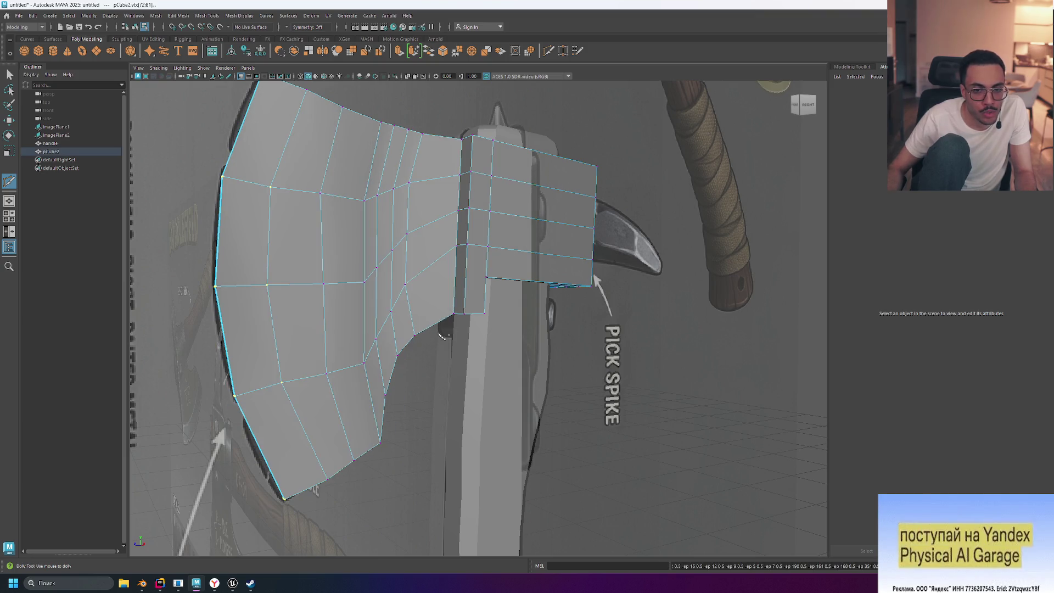
- From an underside view, preview an edge loop across the blade and place a point on the head's edge
alt+middle_drag(610, 331, 581, 328)
alt+drag(545, 337, 436, 266)
ctrl+click(436, 266)
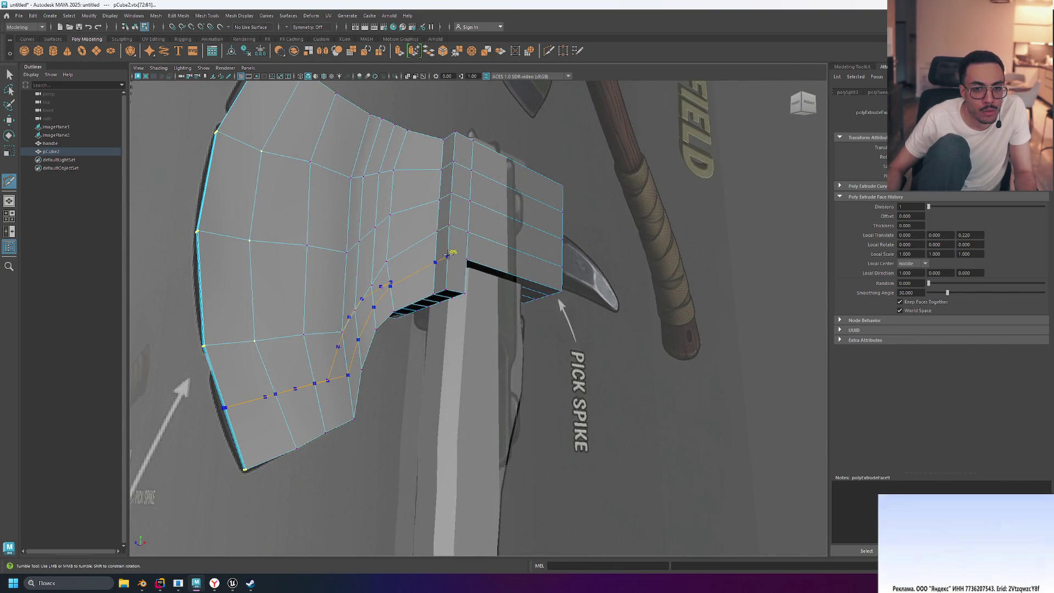
ctrl+click(447, 255)
- Cut from the collar corner vertex along the collar's top edge and across the axe head
mouse_move(471, 299)
alt+mouse_down()
mouse_move(584, 336)
mouse_move(502, 341)
mouse_move(357, 258)
alt+mouse_up()
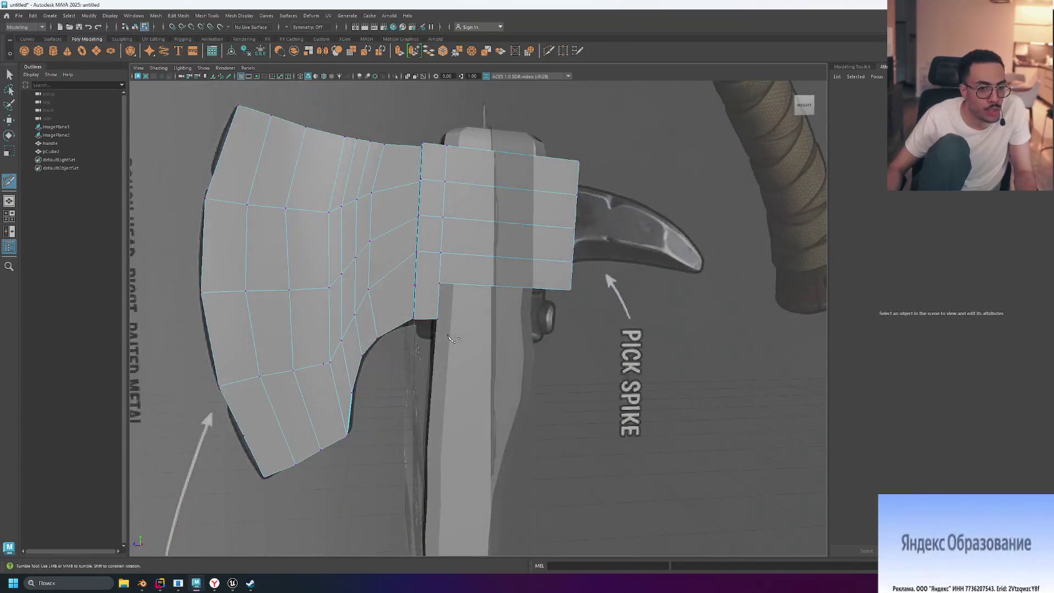
scroll(334, 246, up, 5)
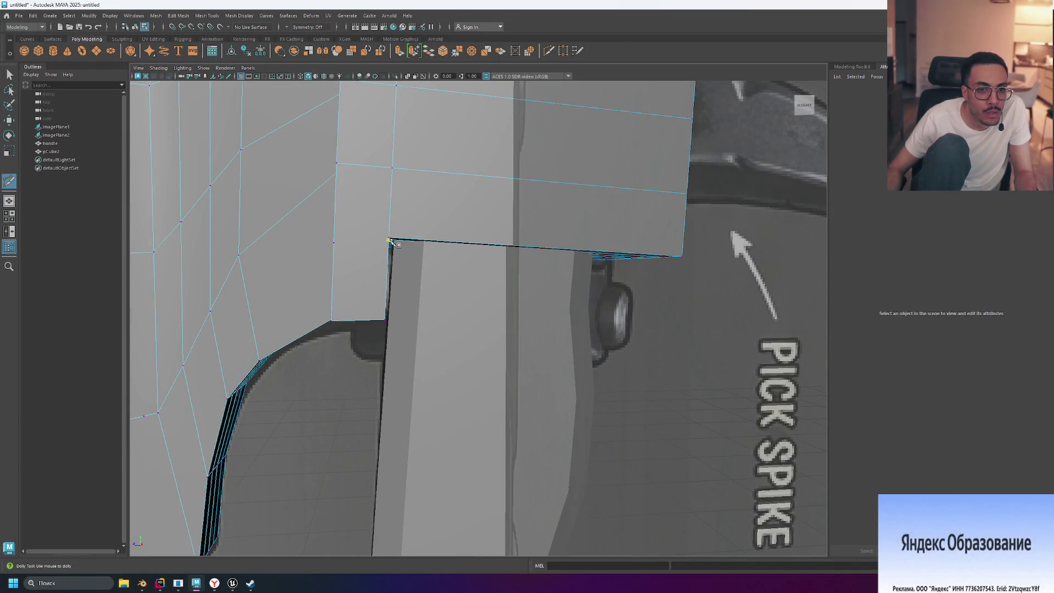
mouse_move(390, 242)
alt+mouse_down()
mouse_move(422, 308)
mouse_move(458, 319)
alt+mouse_up()
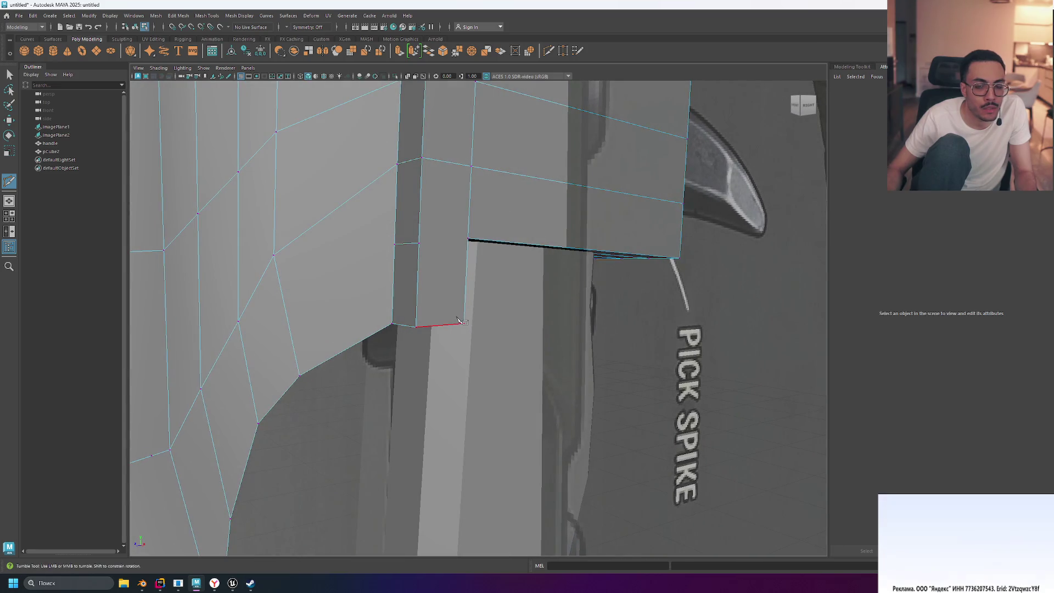
scroll(458, 319, down, 2)
click(456, 272)
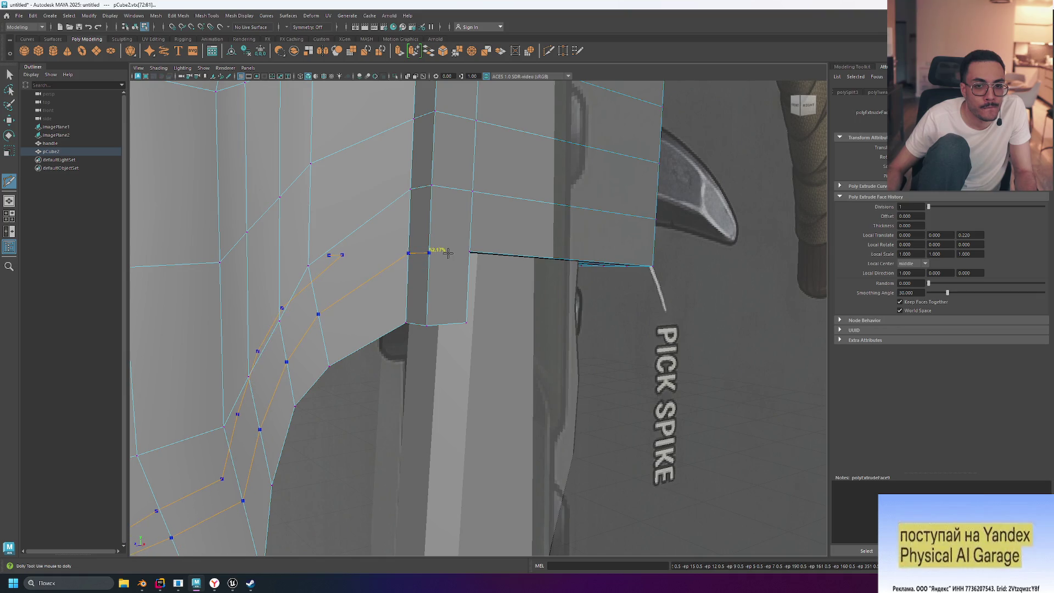
ctrl+click(318, 333)
scroll(407, 351, down, 5)
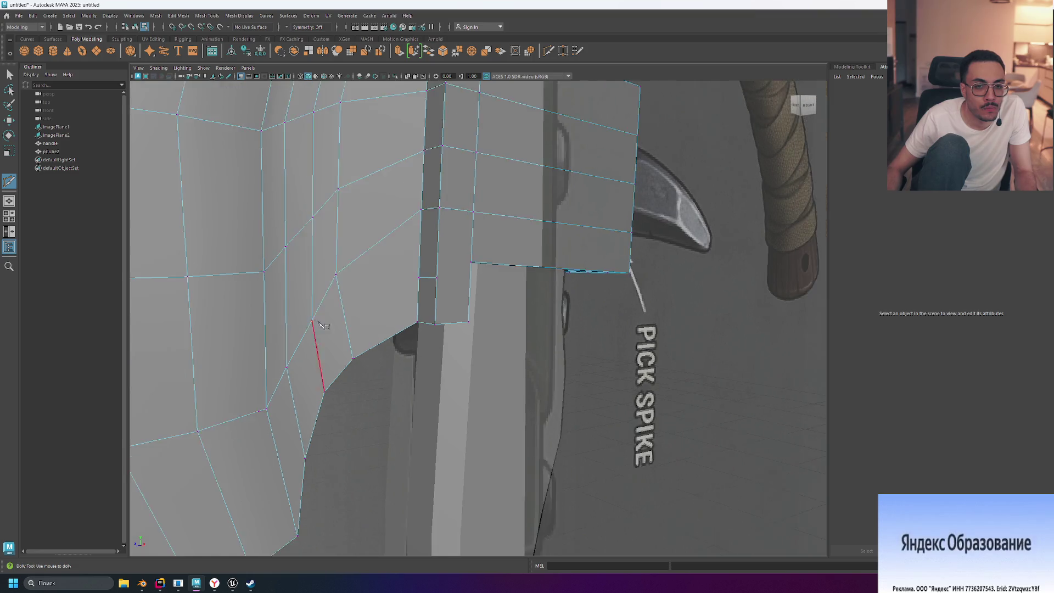
mouse_move(422, 363)
alt+mouse_down()
mouse_move(432, 369)
mouse_move(392, 376)
alt+mouse_up()
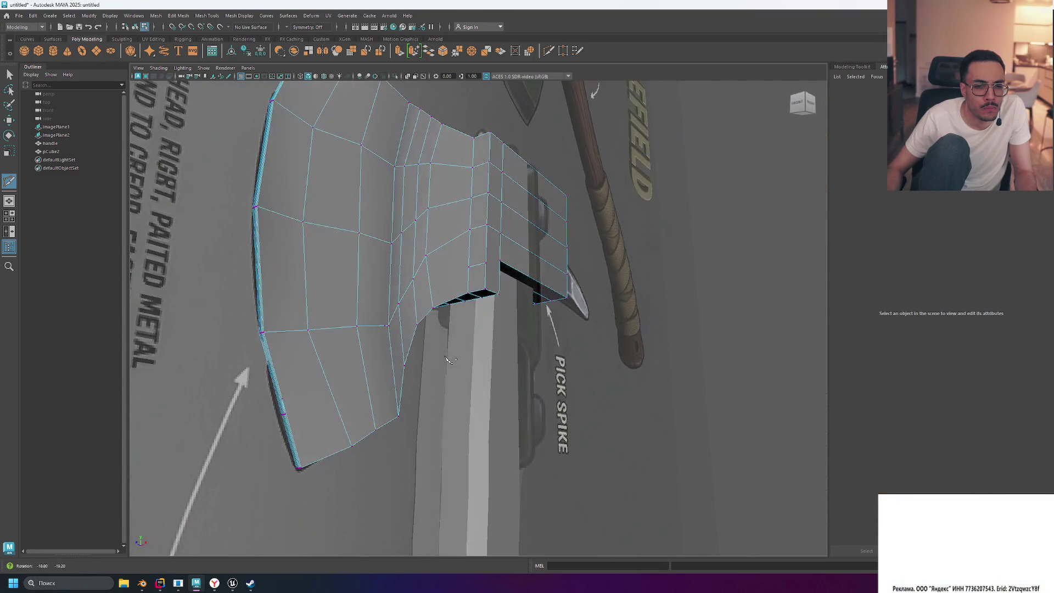
ctrl+click(345, 391)
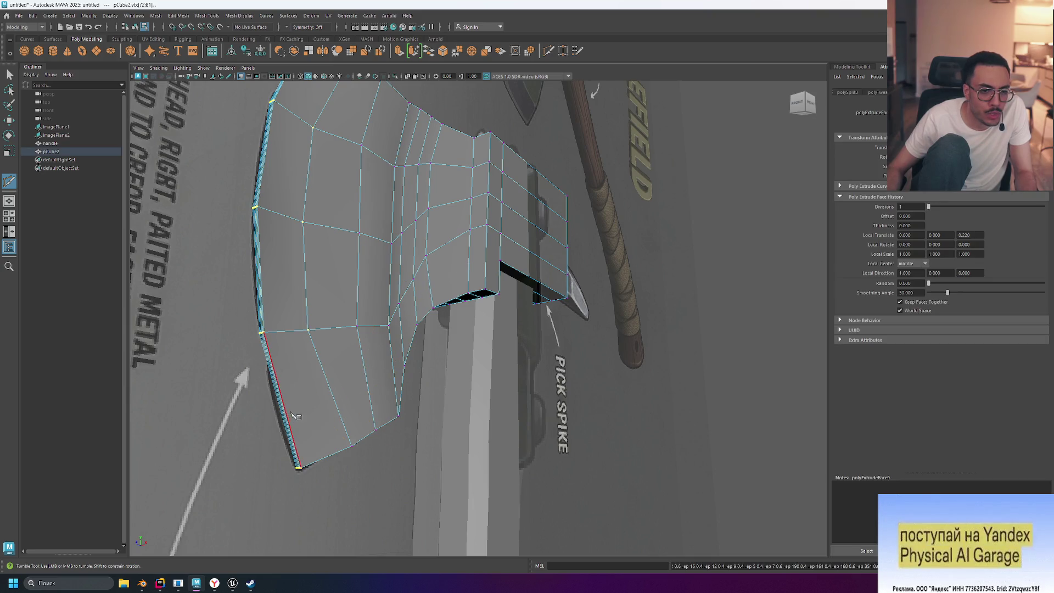
- Slide the new loop to about 57% along the edges and complete a cut across the blade
ctrl+drag(295, 416, 288, 409)
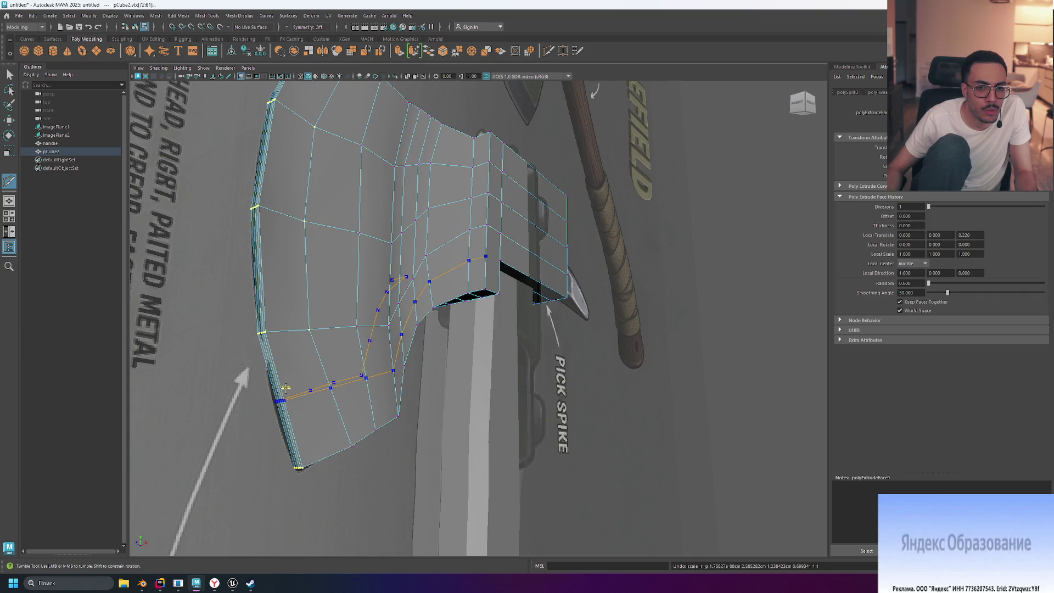
click(293, 389)
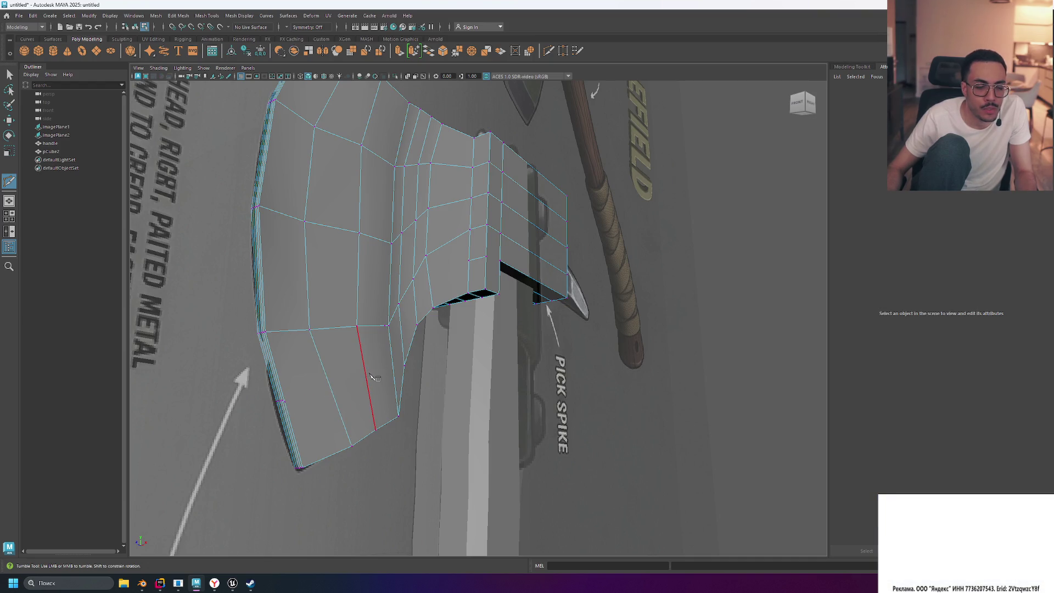
click(398, 416)
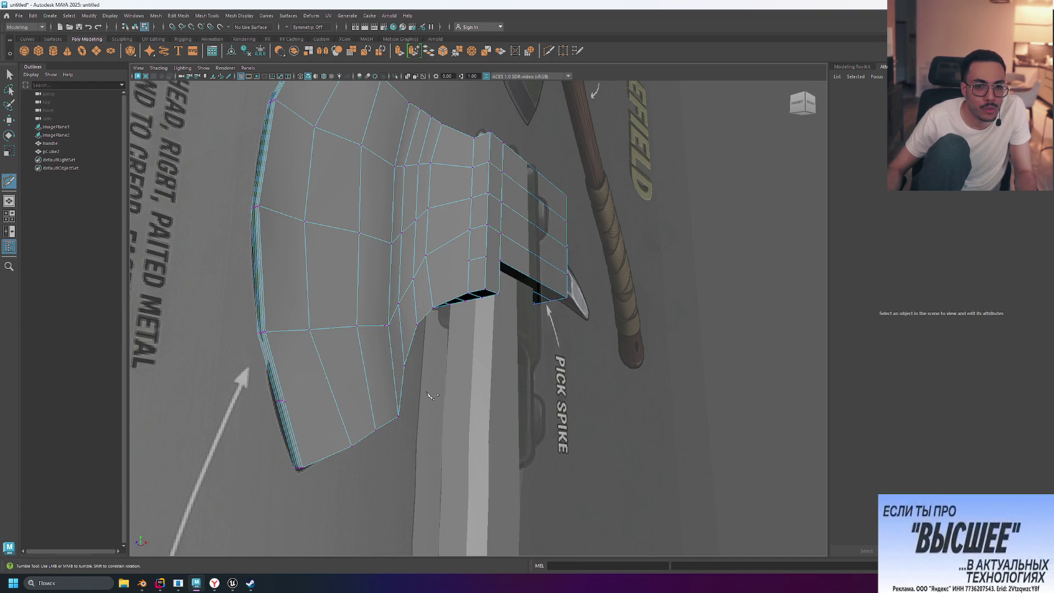
key(Return)
mouse_move(432, 395)
alt+mouse_down()
mouse_move(386, 426)
mouse_move(515, 384)
mouse_move(570, 406)
mouse_move(505, 411)
mouse_move(631, 418)
alt+mouse_up()
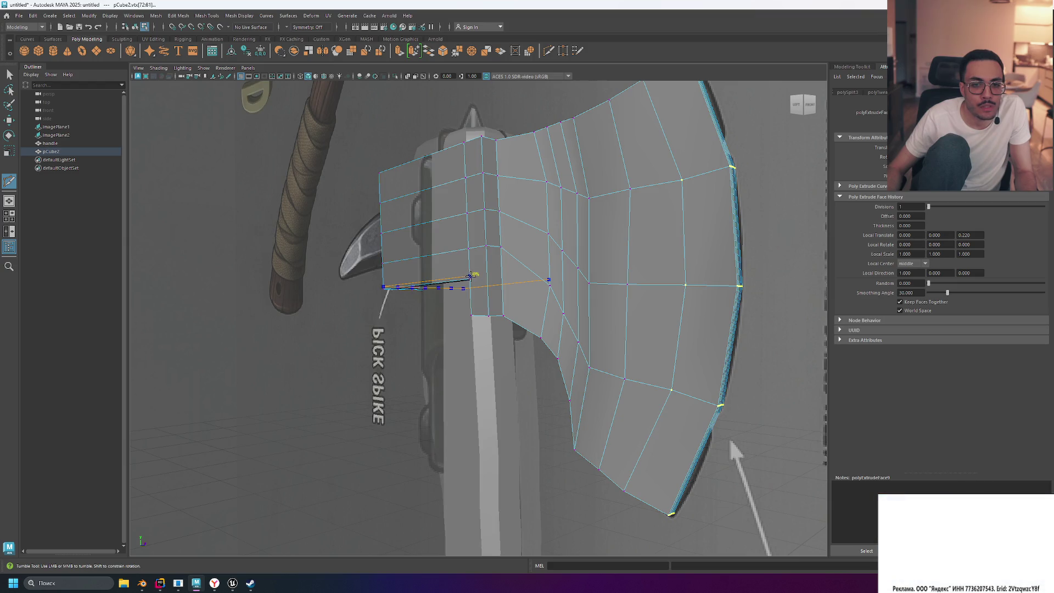
- Cut from the collar's lower corner across the head, undo a stray point, and switch to Move (W)
click(482, 279)
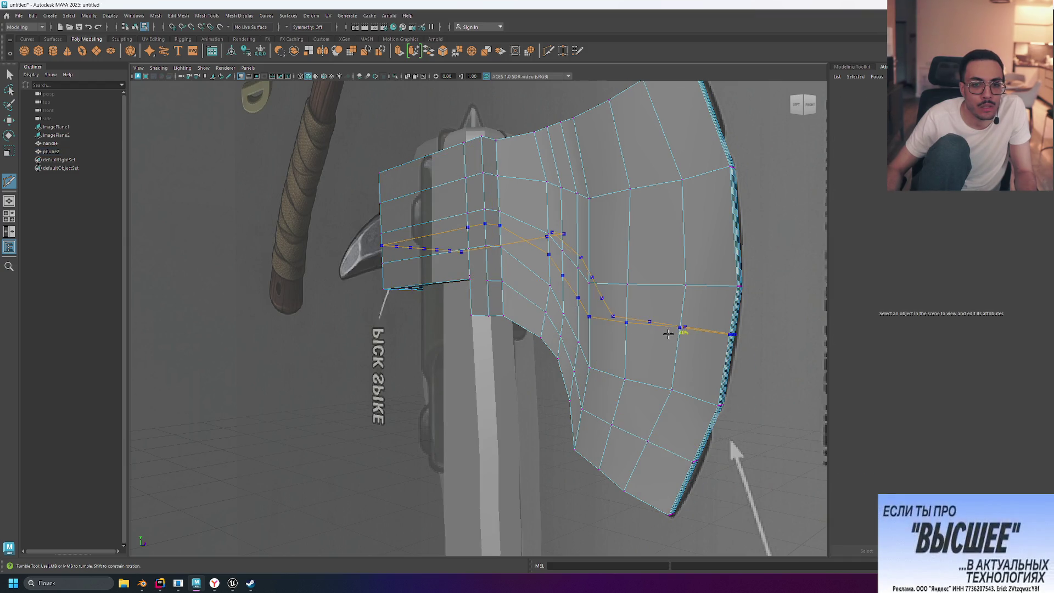
ctrl+click(524, 296)
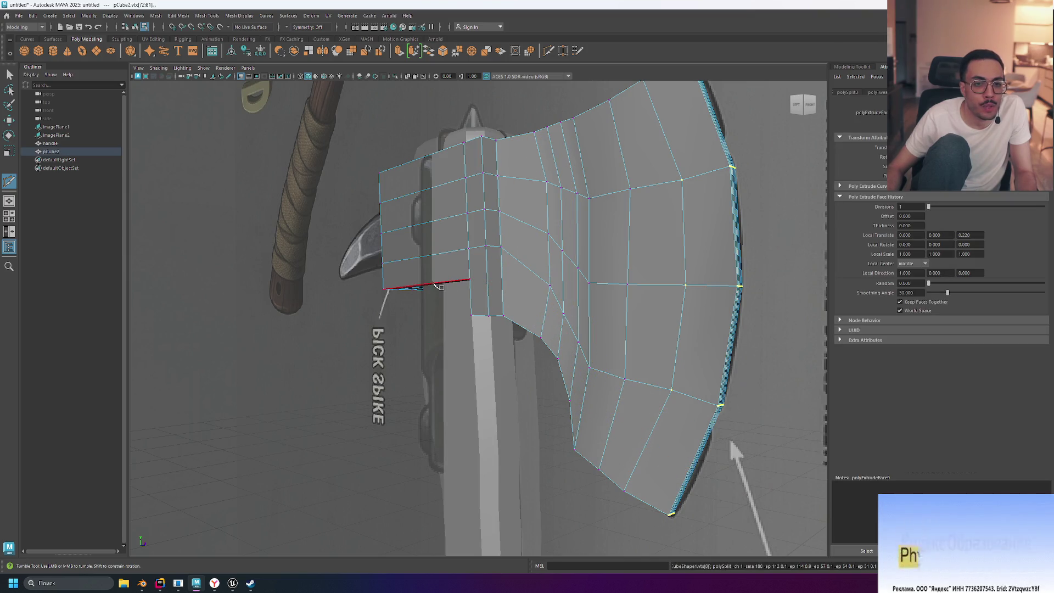
alt+middle_drag(427, 287, 503, 303)
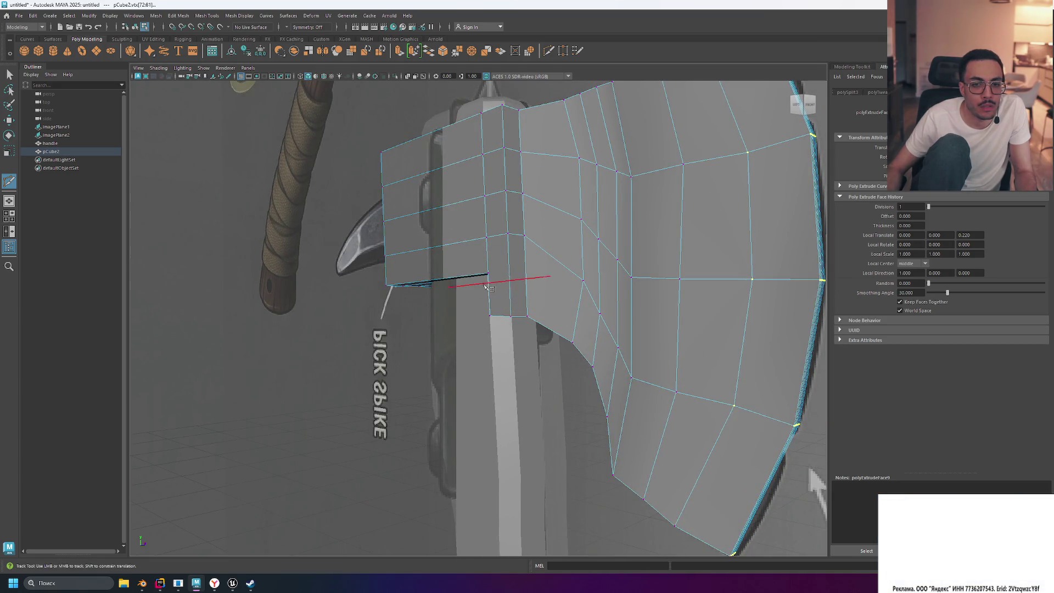
key(ctrl+z)
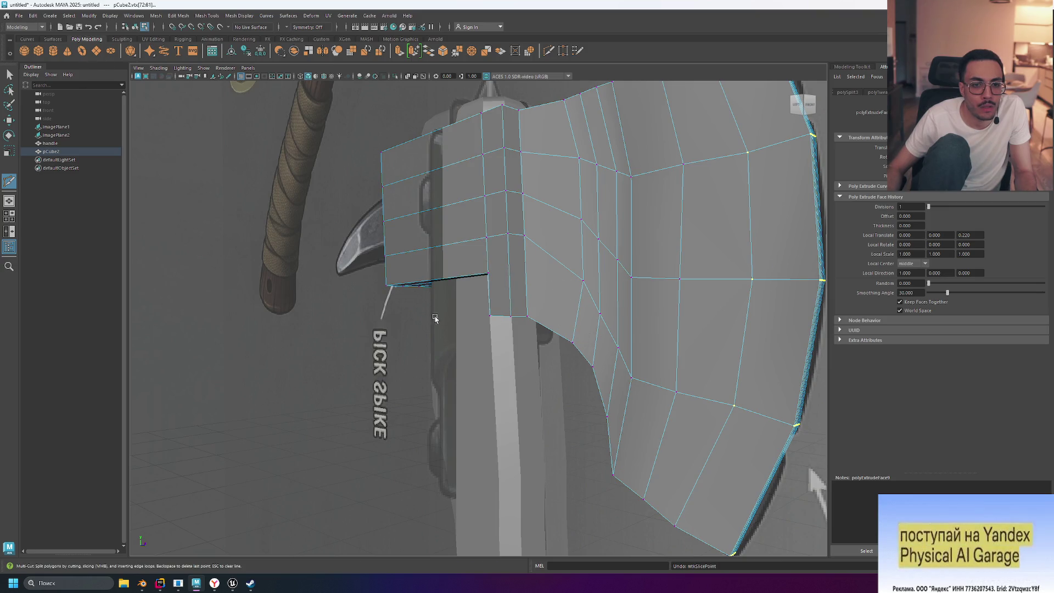
key(w)
alt+middle_drag(435, 291, 463, 288)
- Select a column of faces down from the collar's upper row and move it downward
alt+drag(464, 288, 433, 269)
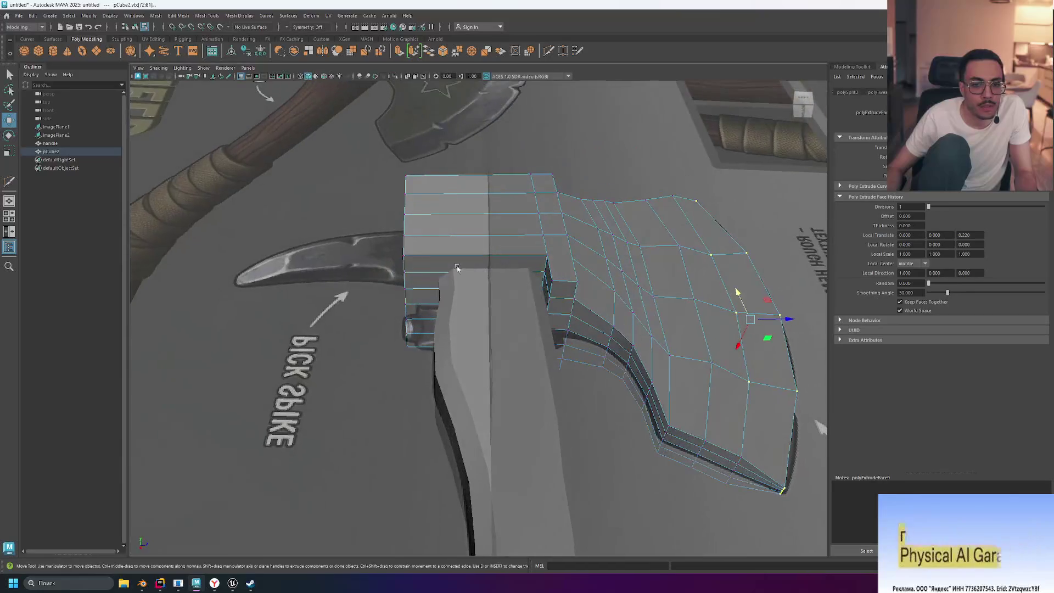
click(430, 267)
right_drag(448, 277, 447, 296)
click(433, 263)
shift+double_click(427, 343)
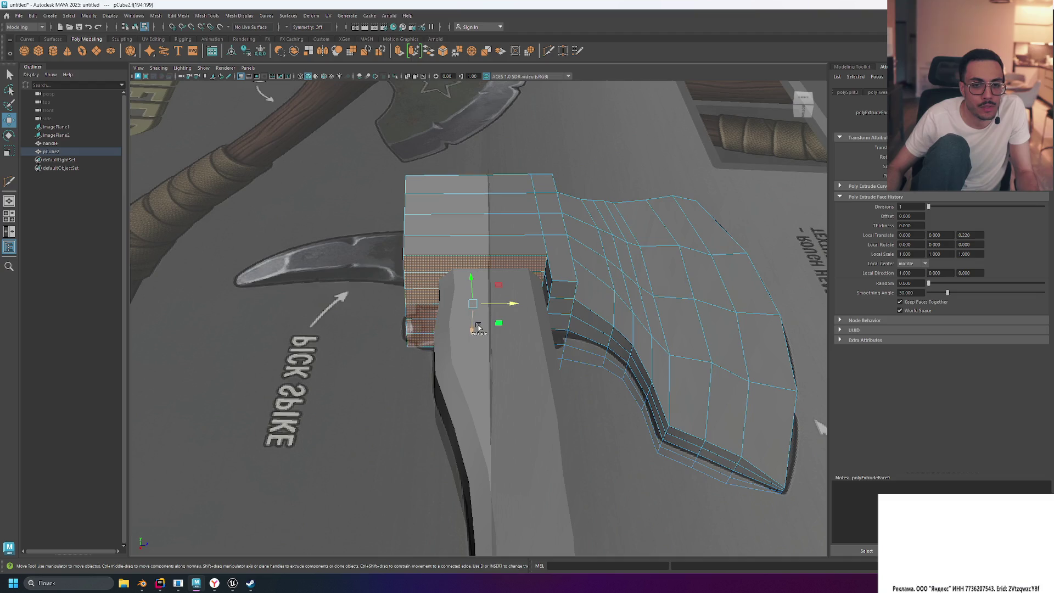
middle_drag(471, 327, 471, 345)
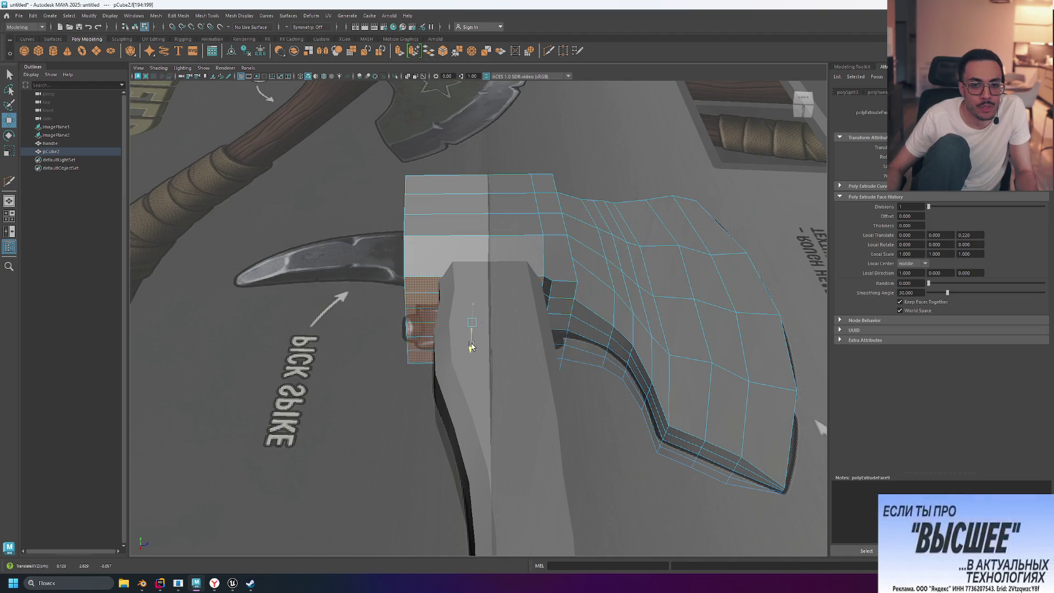
- Reposition the selected faces against the reference, then undo the downward move of the bottom faces
alt+drag(425, 347, 485, 365)
mouse_move(467, 303)
alt+mouse_down()
mouse_move(475, 283)
mouse_move(481, 296)
alt+mouse_up()
middle_drag(482, 296, 483, 262)
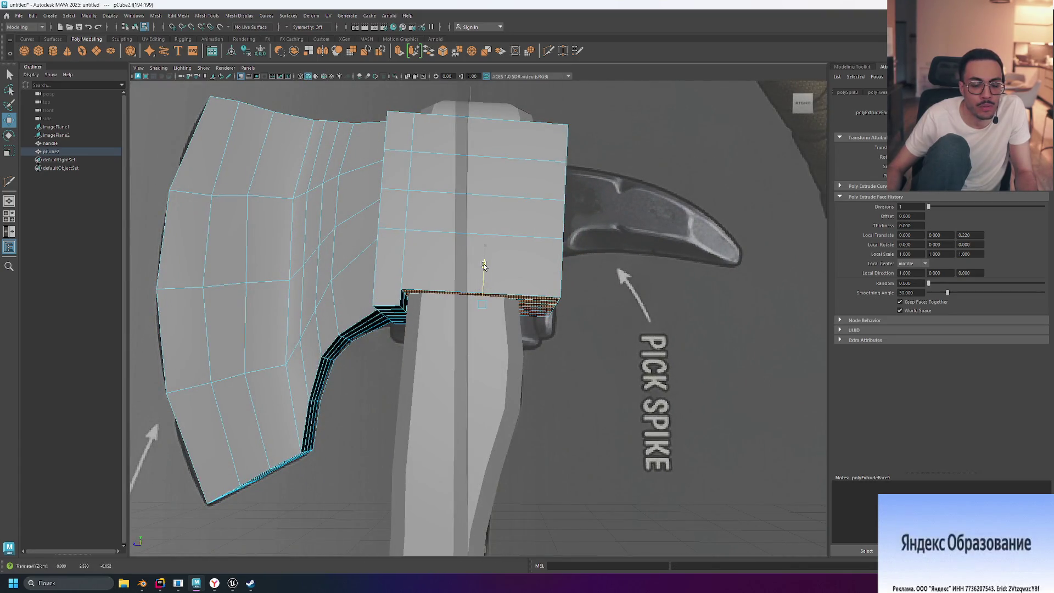
alt+drag(365, 323, 314, 402)
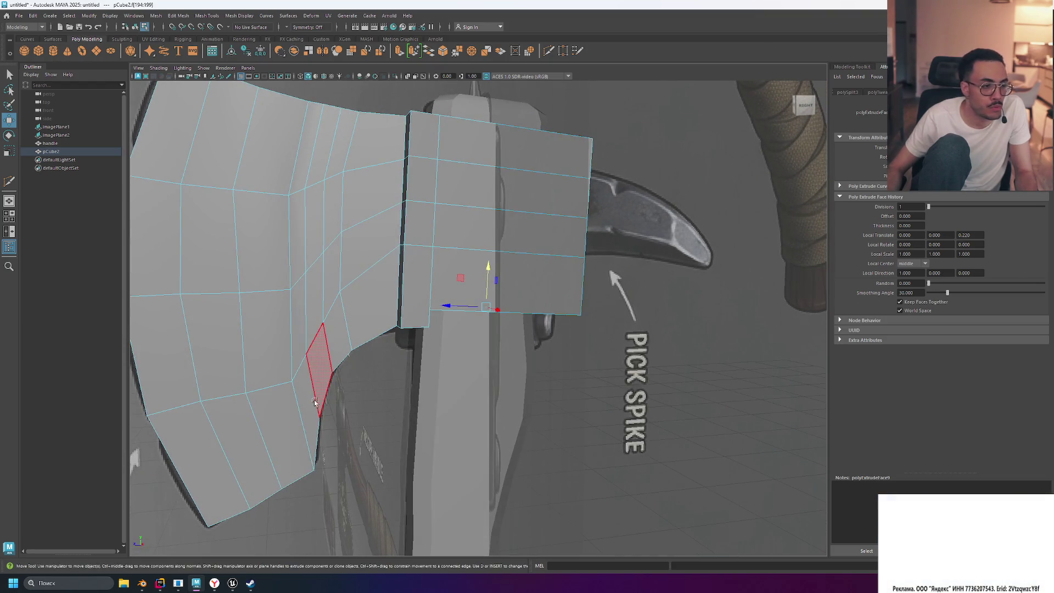
key(y)
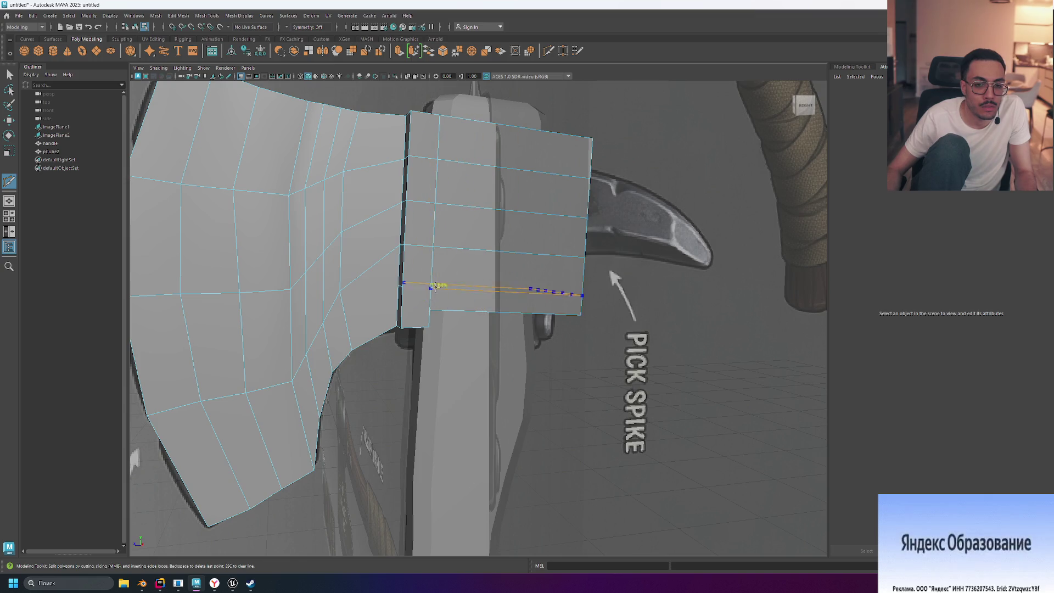
key(ctrl+z)
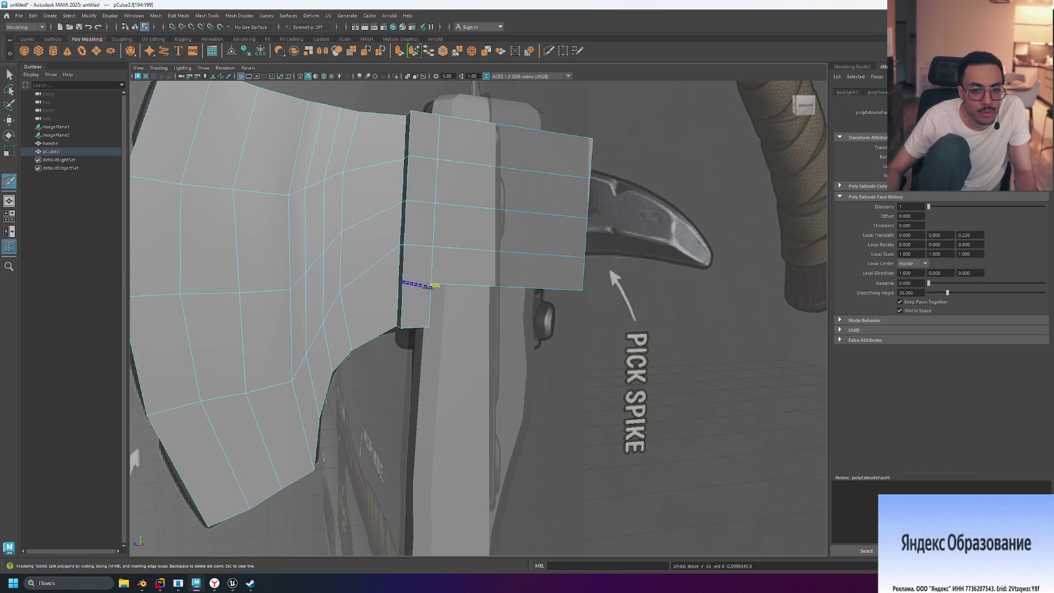
click(509, 316)
alt+drag(478, 312, 459, 310)
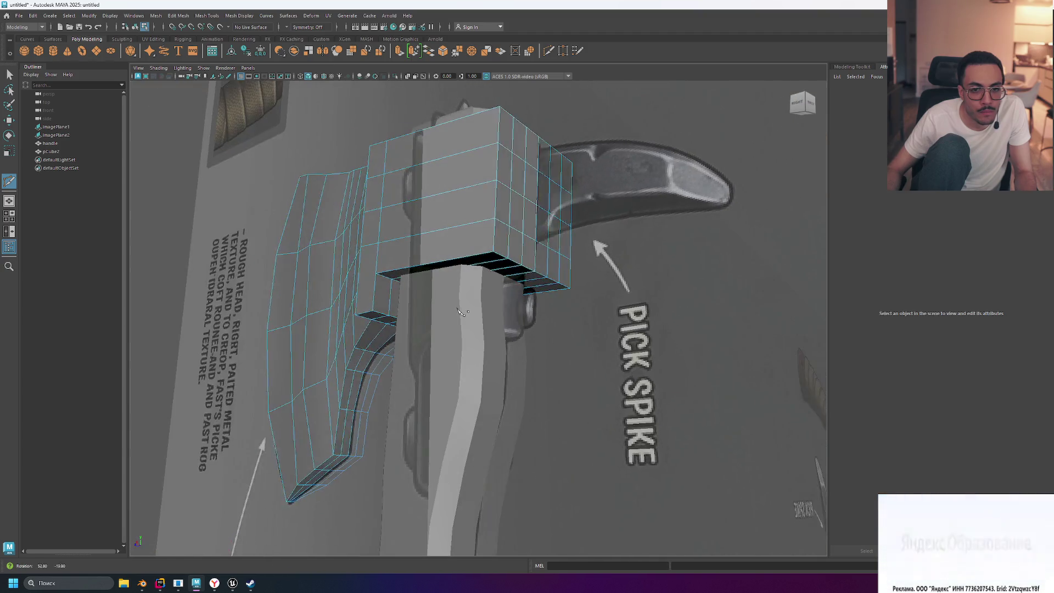
key(ctrl+z)
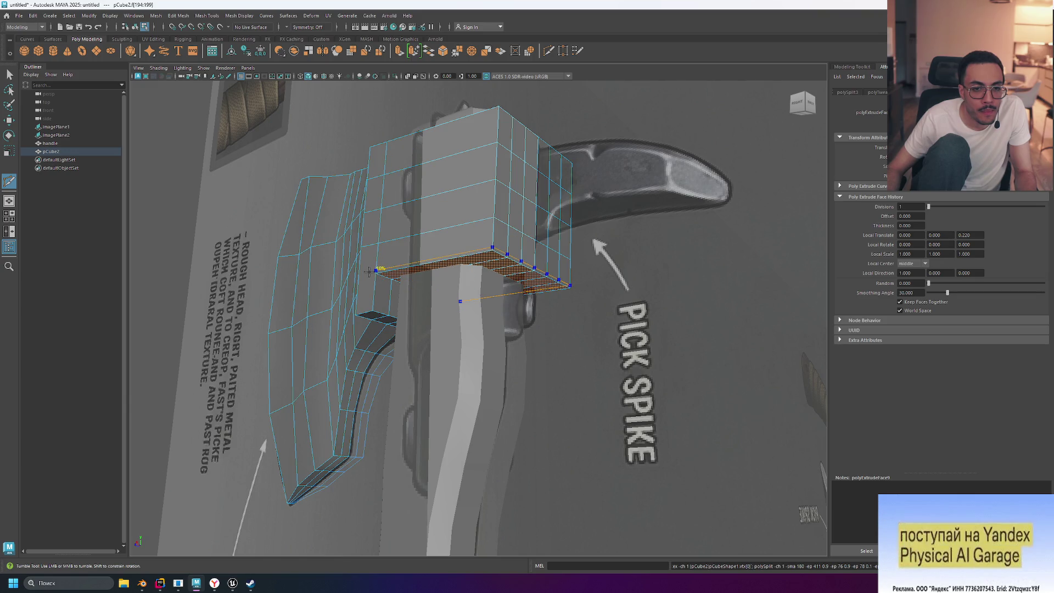
ctrl+click(368, 273)
alt+drag(426, 330, 445, 330)
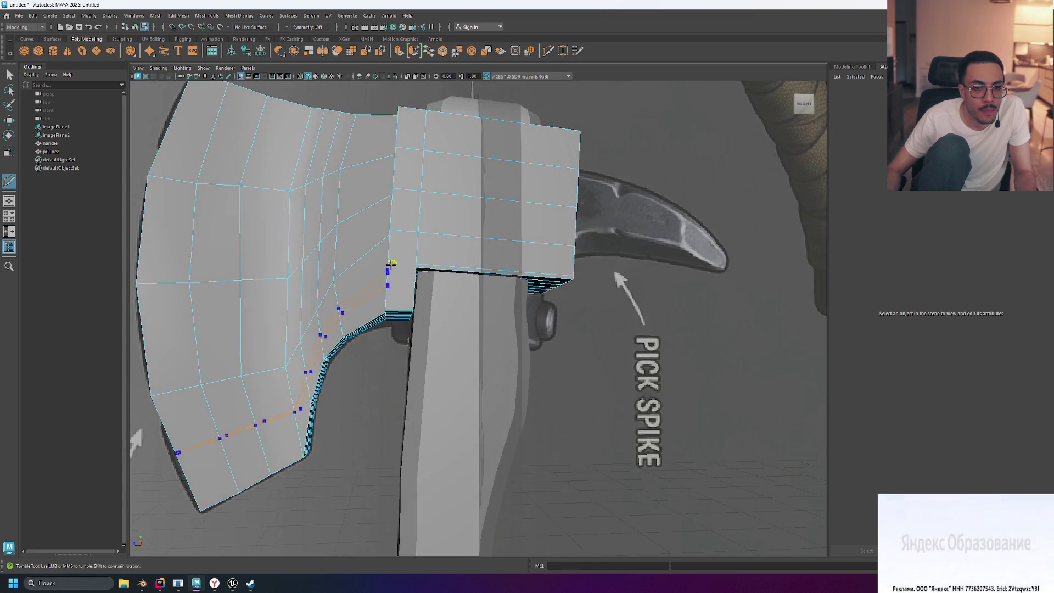
mouse_move(478, 347)
alt+mouse_down()
mouse_move(491, 360)
mouse_move(469, 326)
alt+mouse_up()
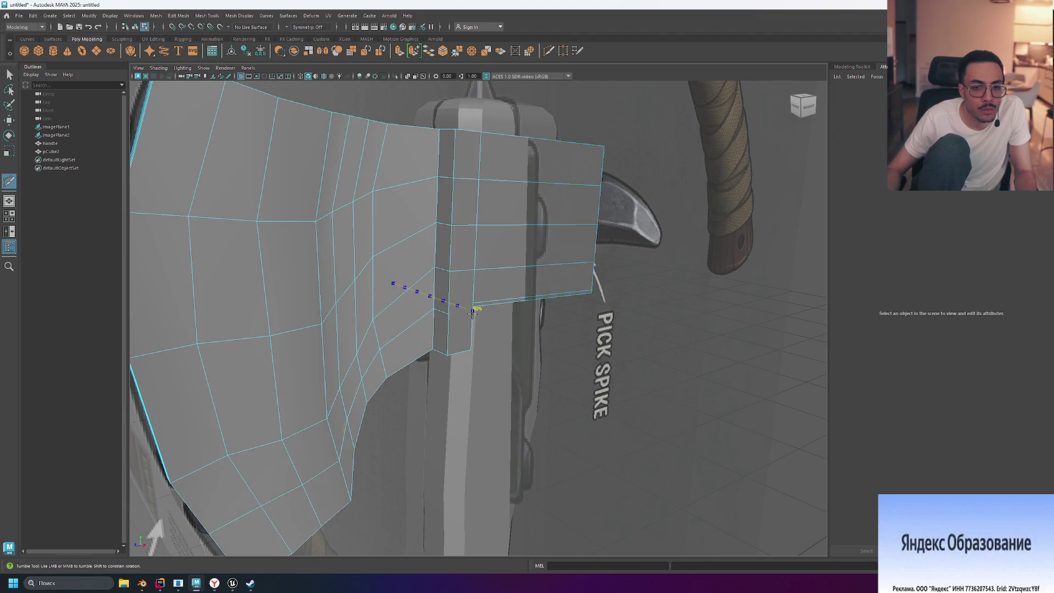
mouse_move(545, 347)
alt+mouse_down()
mouse_move(396, 332)
mouse_move(417, 333)
mouse_move(437, 333)
mouse_move(328, 341)
mouse_move(425, 335)
mouse_move(411, 335)
alt+mouse_up()
mouse_move(388, 337)
alt+mouse_down()
mouse_move(494, 330)
mouse_move(573, 302)
mouse_move(389, 296)
alt+mouse_up()
alt+drag(499, 323, 597, 322)
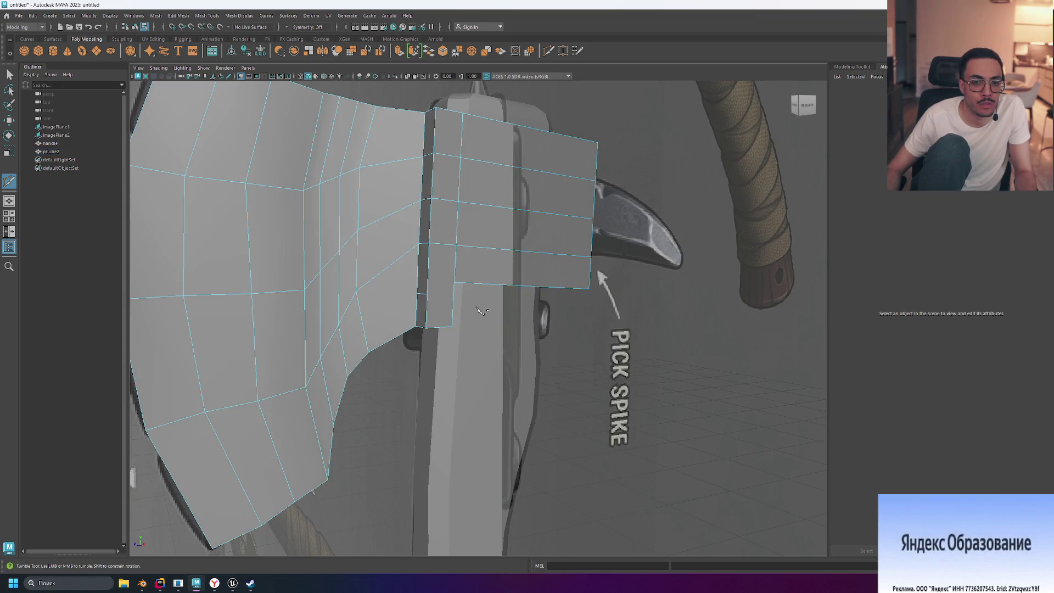
click(412, 282)
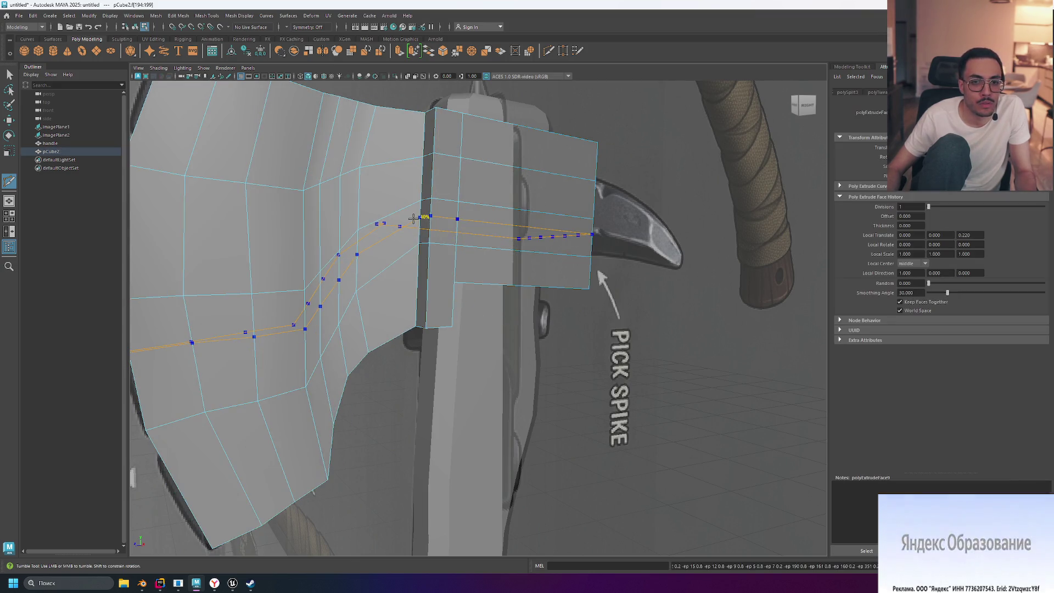
click(358, 231)
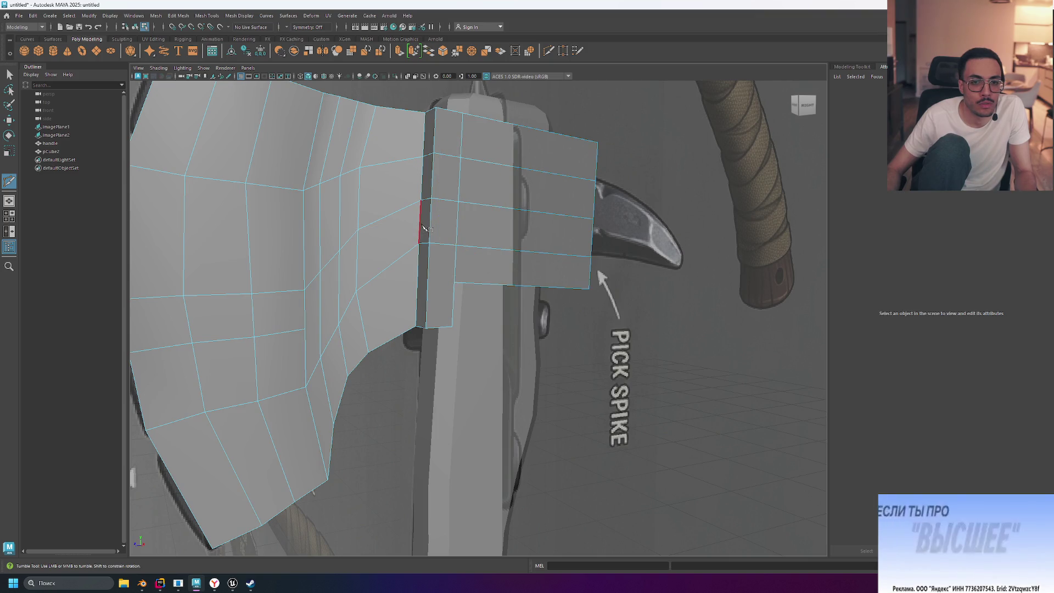
scroll(391, 251, down, 2)
click(331, 295)
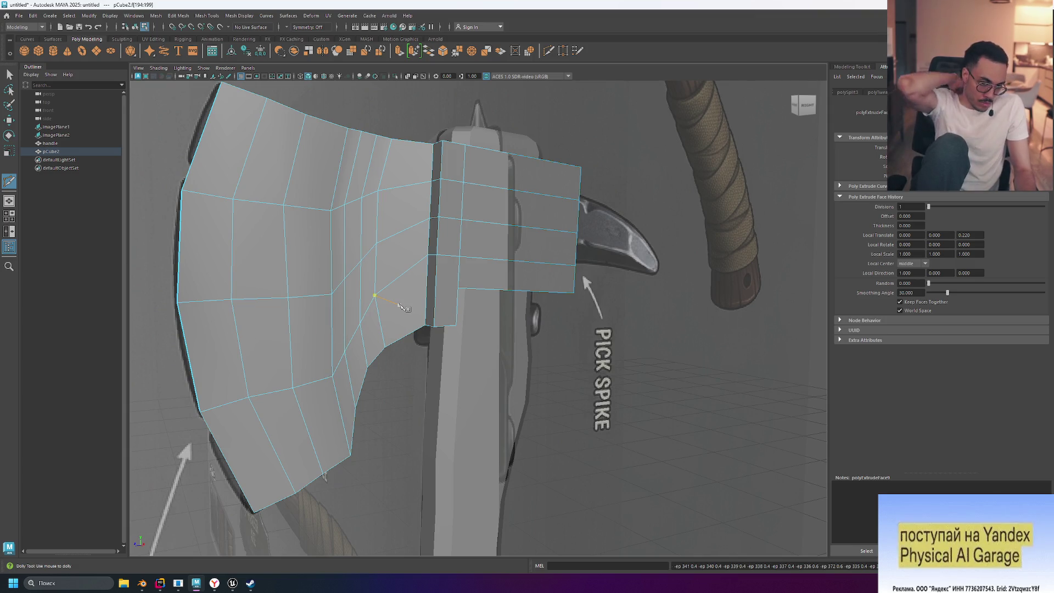
click(574, 266)
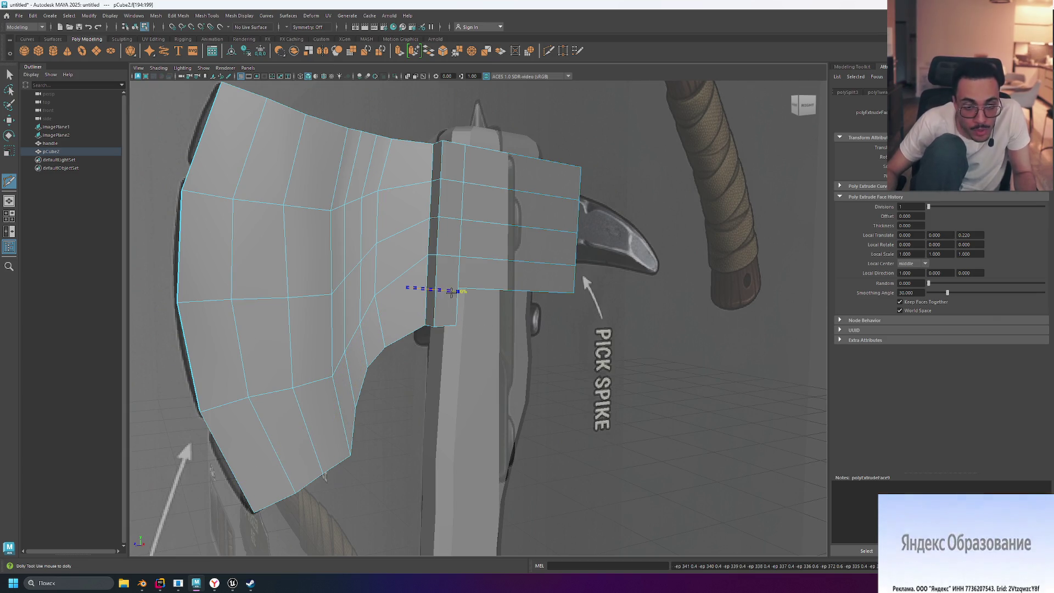
key(Escape)
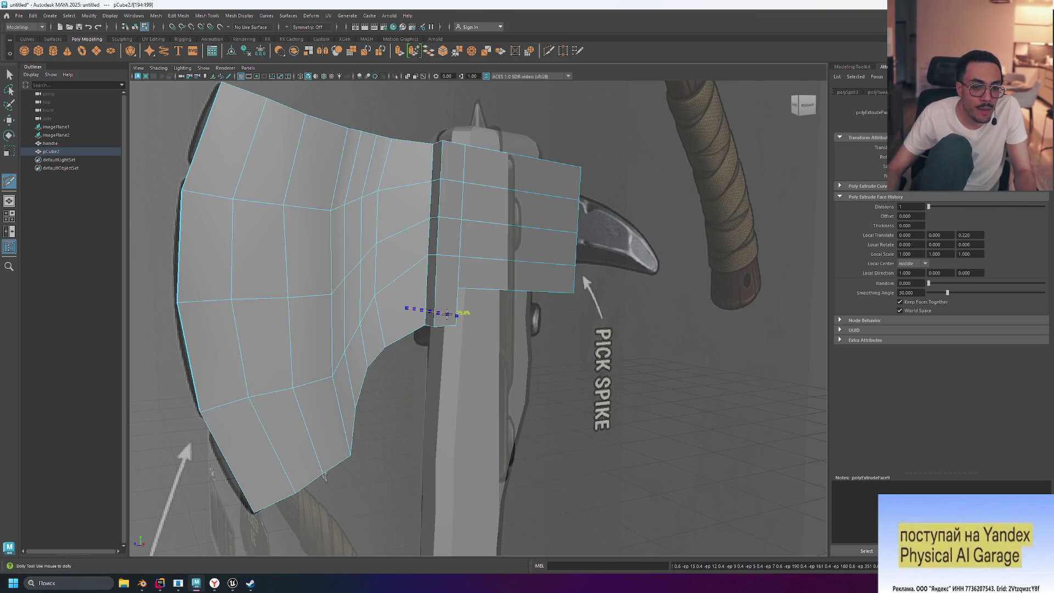
mouse_move(455, 318)
alt+mouse_down()
mouse_move(601, 348)
mouse_move(548, 356)
alt+mouse_up()
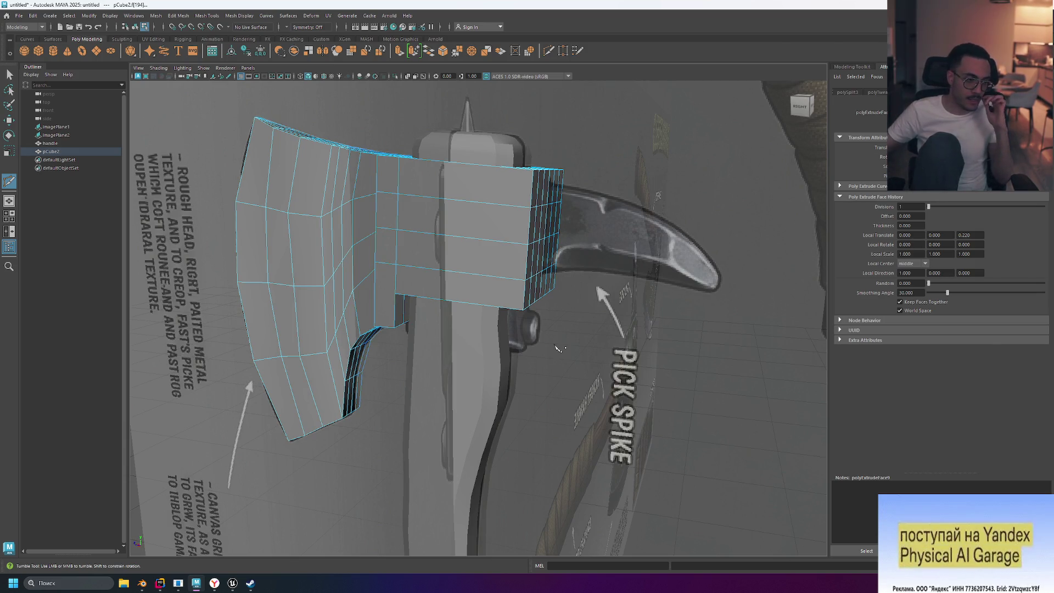
- Reframe the axe head and check it in smooth preview (3), wireframe (4), and untextured shaded mode (5)
alt+drag(558, 328, 511, 242)
scroll(506, 236, up, 5)
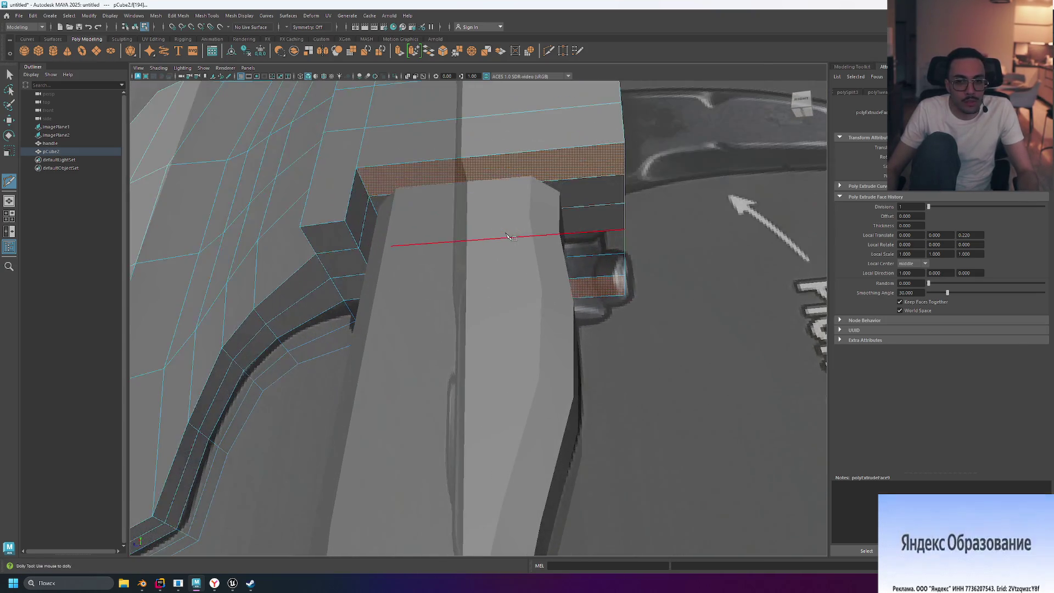
scroll(506, 236, down, 3)
alt+middle_drag(506, 236, 551, 283)
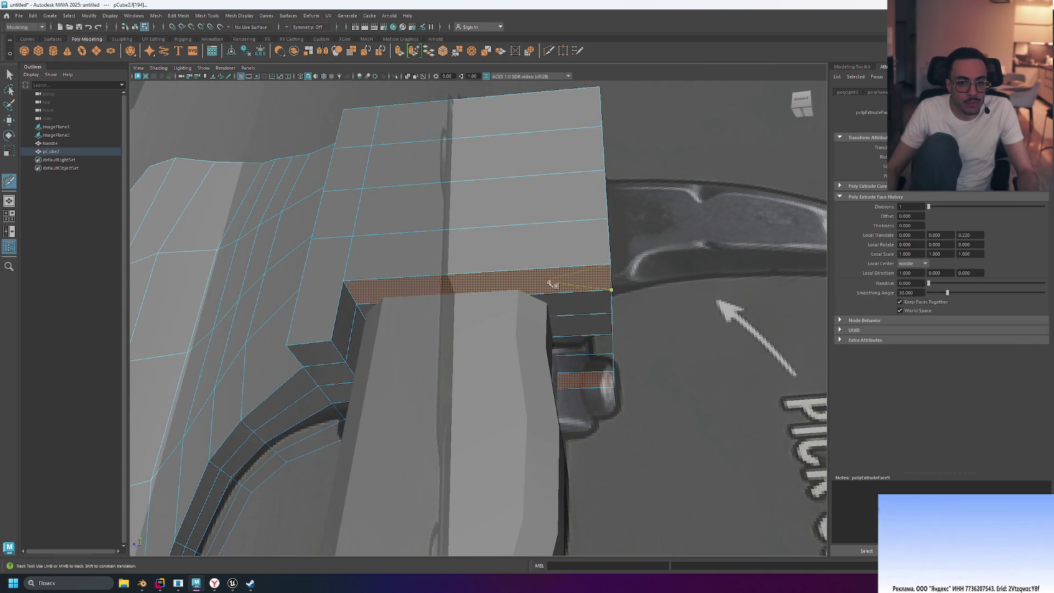
key(3)
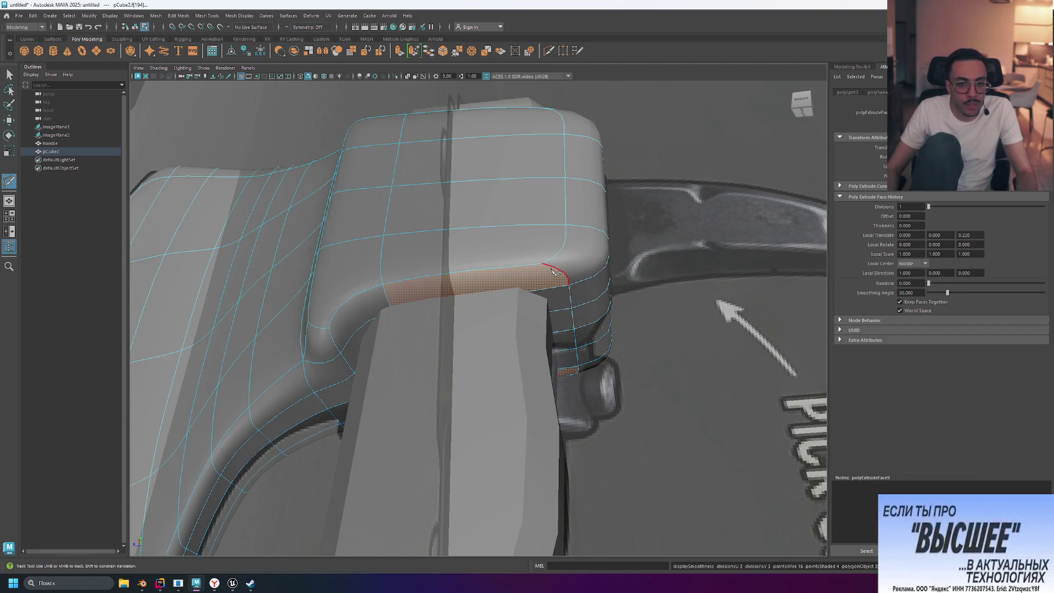
key(4)
mouse_move(671, 336)
alt+mouse_down()
mouse_move(627, 369)
mouse_move(708, 359)
mouse_move(701, 412)
mouse_move(651, 350)
mouse_move(652, 362)
mouse_move(686, 350)
mouse_move(665, 373)
mouse_move(585, 362)
mouse_move(626, 384)
alt+mouse_up()
key(5)
- Undo a stray cut point, show the low-poly cage over the smooth mesh (2), and place a cut point on the block's lower edge
alt+right_drag(625, 384, 378, 347)
mouse_move(377, 347)
alt+mouse_down()
mouse_move(607, 381)
mouse_move(560, 374)
alt+mouse_up()
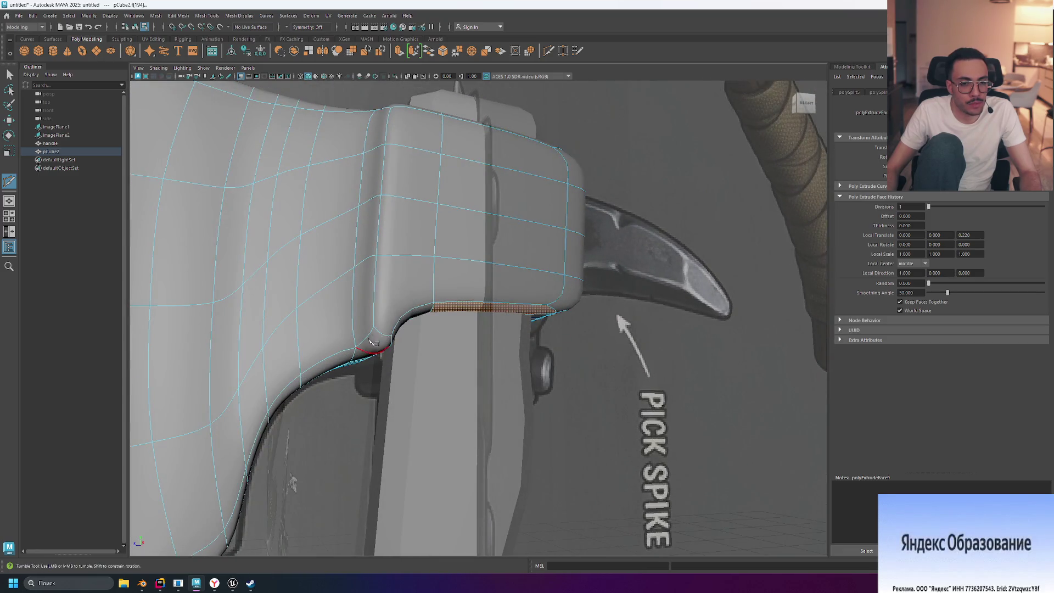
key(ctrl)
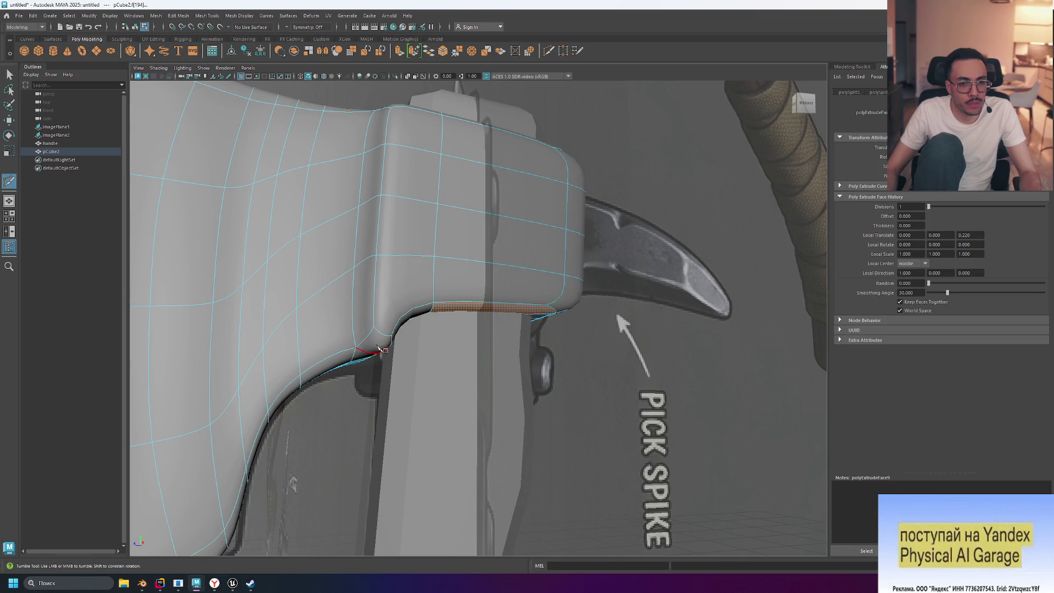
key(ctrl+z)
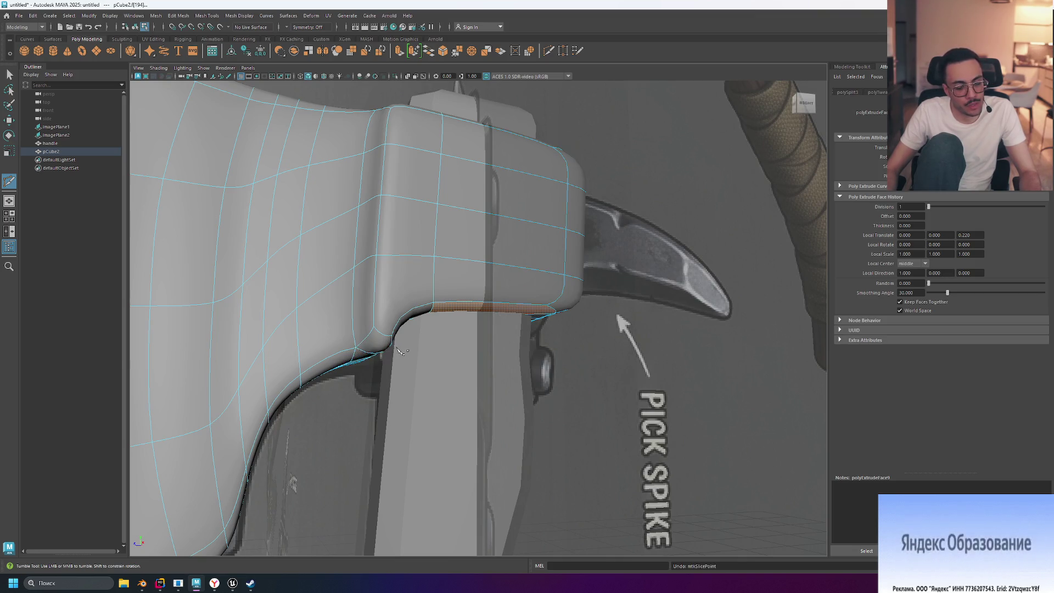
key(2)
click(363, 351)
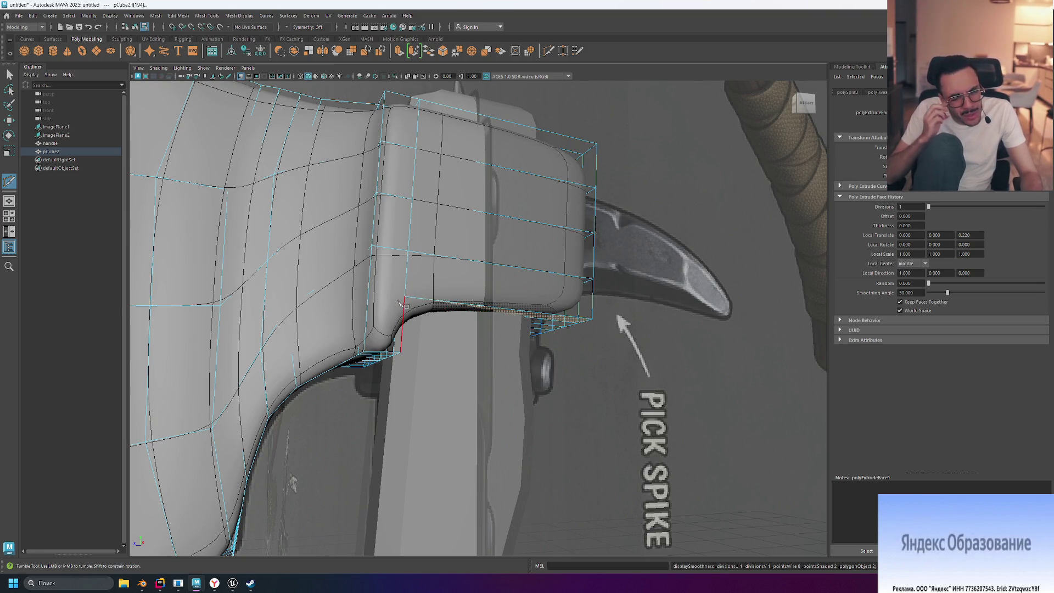
- Return to the unsmoothed display (1) and cut across the block from its vertical edge to the inner corner
mouse_move(417, 324)
alt+mouse_down()
mouse_move(479, 415)
mouse_move(485, 401)
mouse_move(502, 403)
mouse_move(403, 244)
alt+mouse_up()
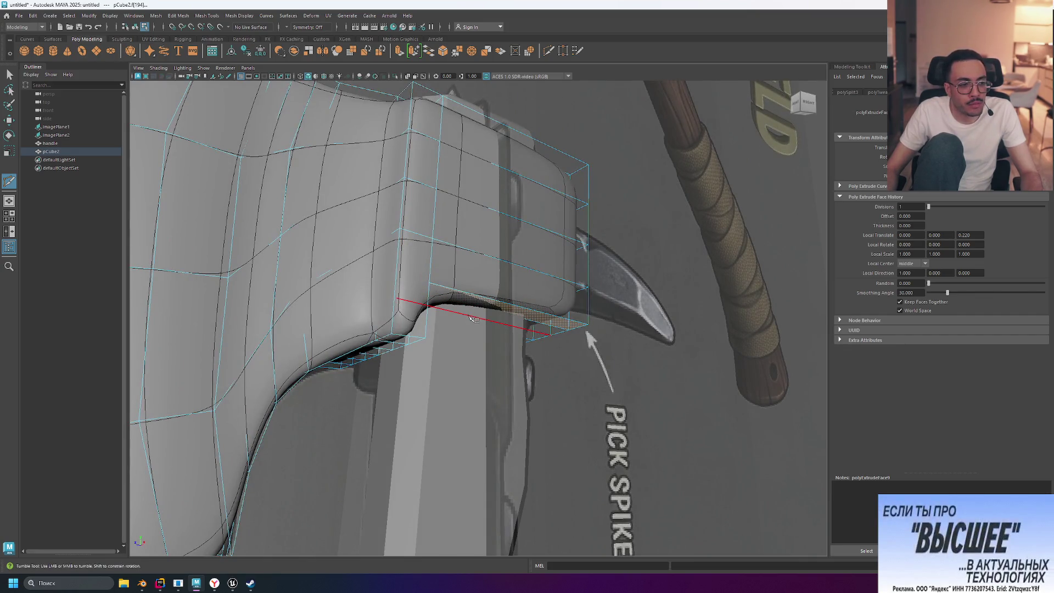
click(432, 286)
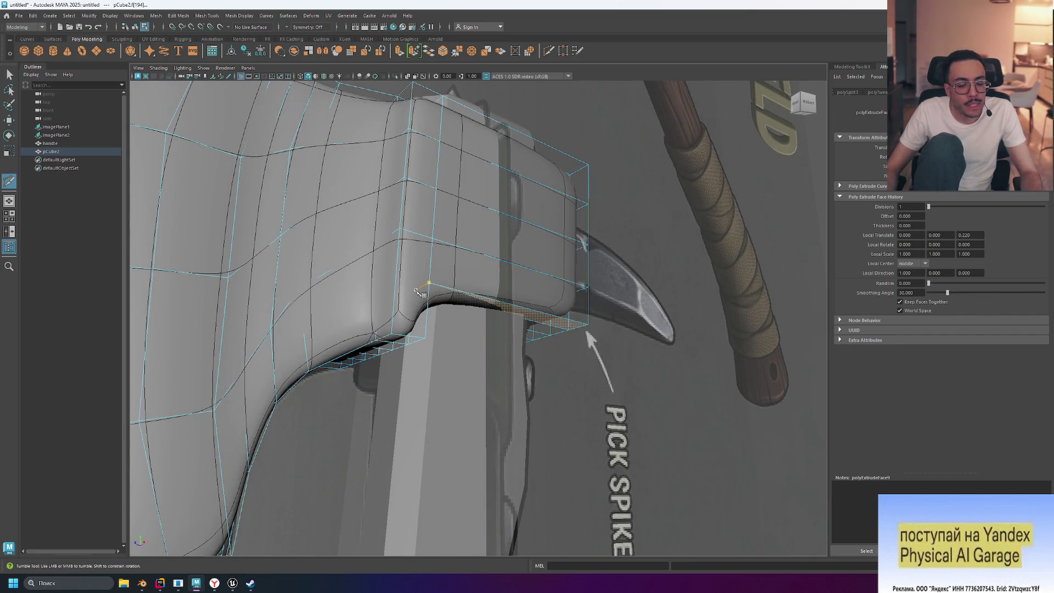
key(1)
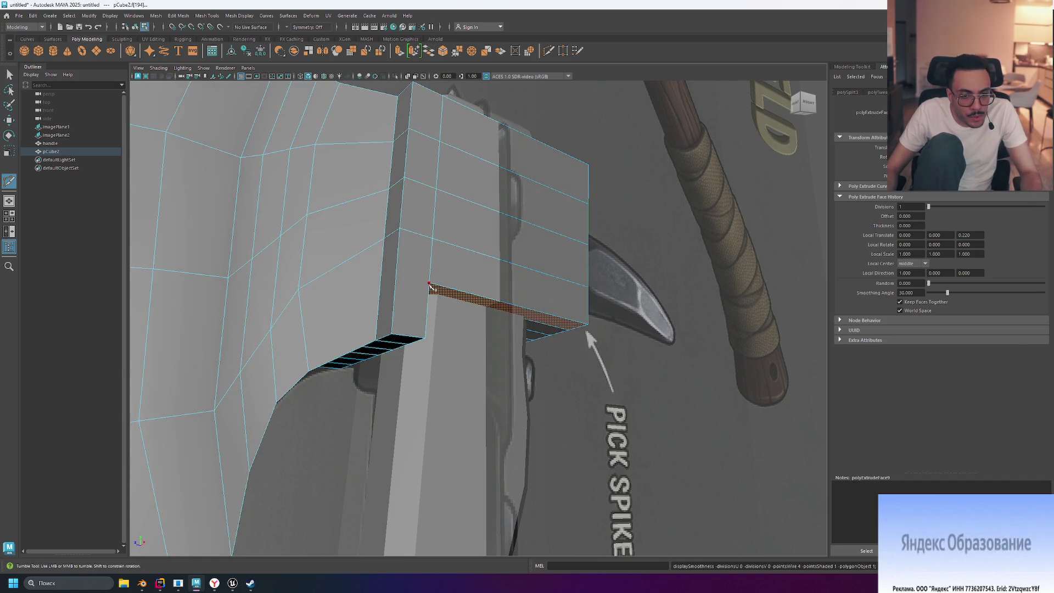
click(396, 280)
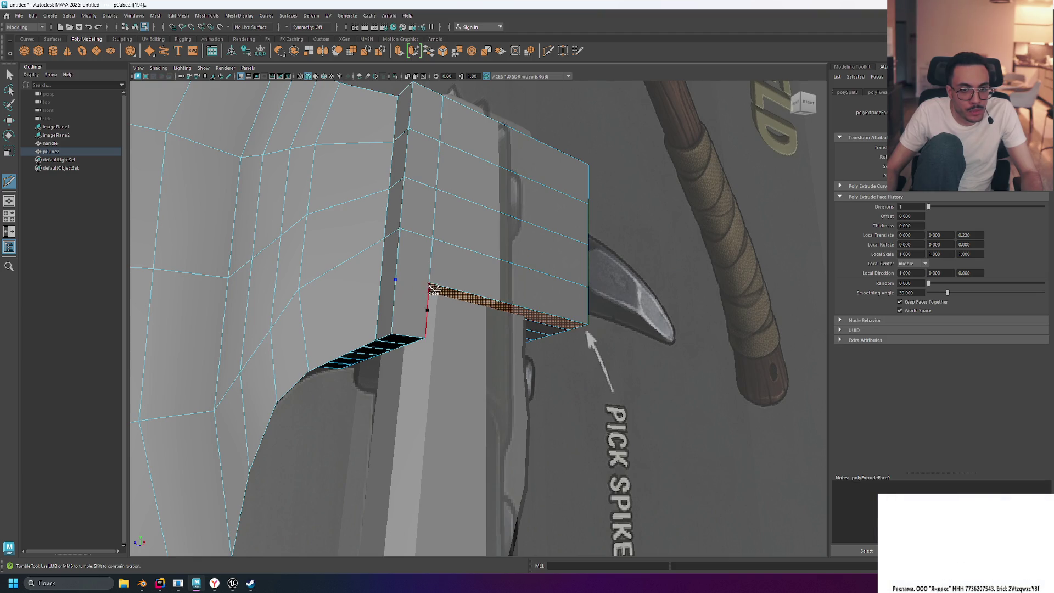
click(434, 288)
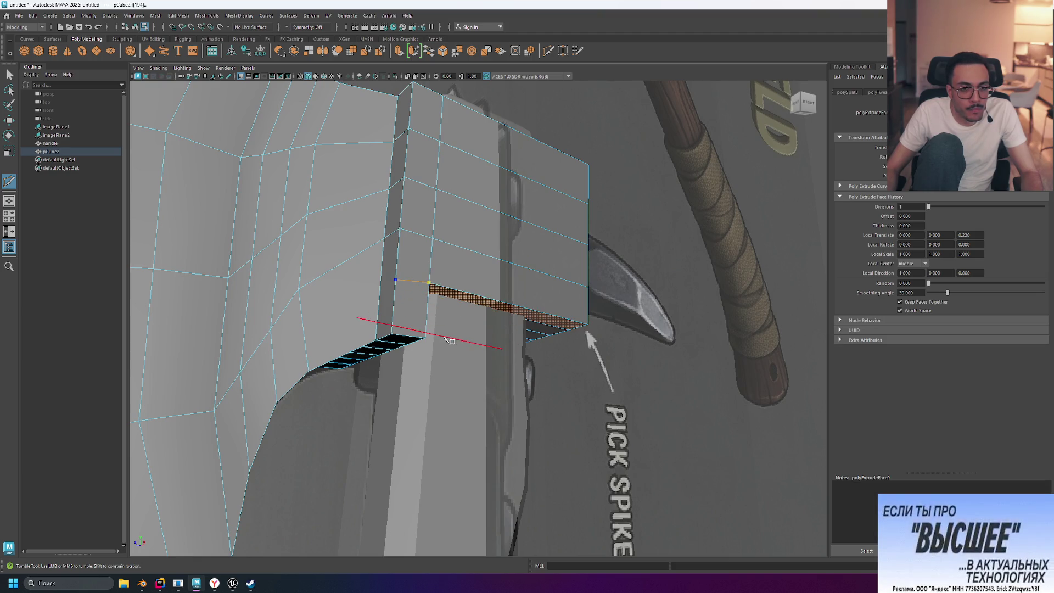
key(Return)
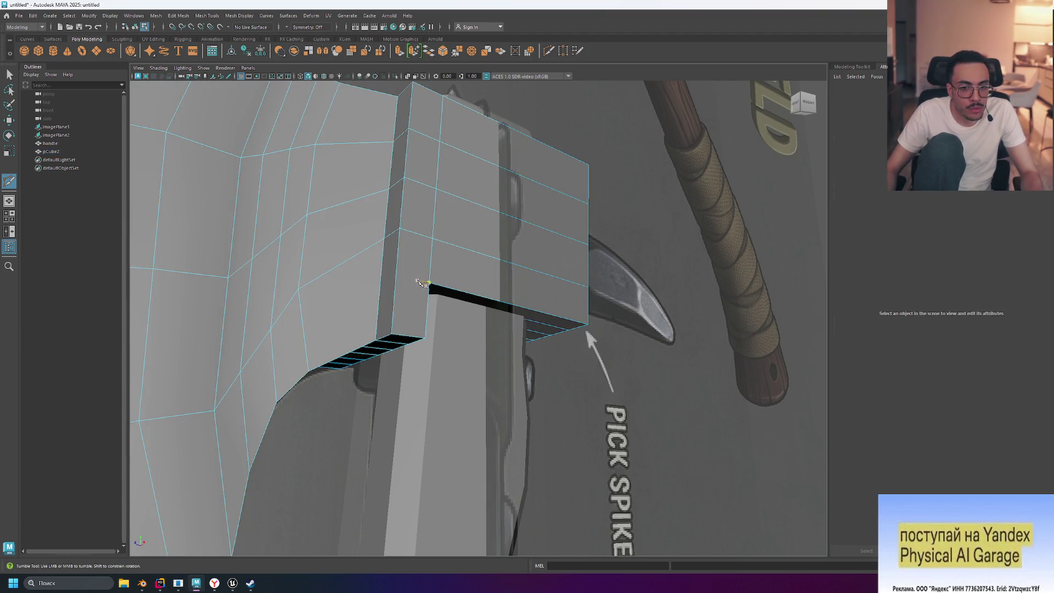
click(429, 288)
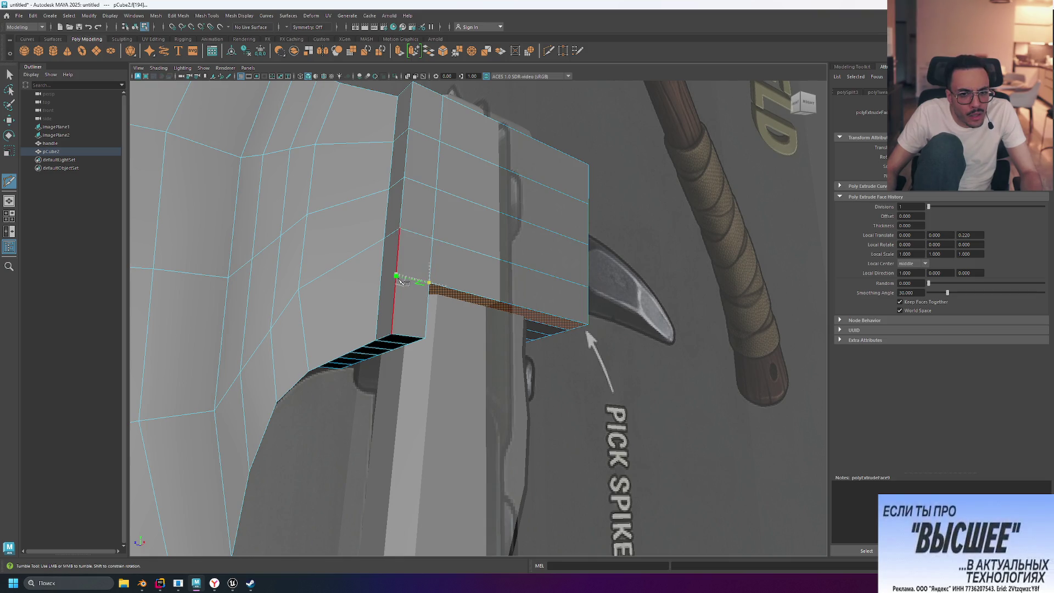
- Start a cut splitting the block's lower corner, then cancel it with Backspace
scroll(399, 280, up, 5)
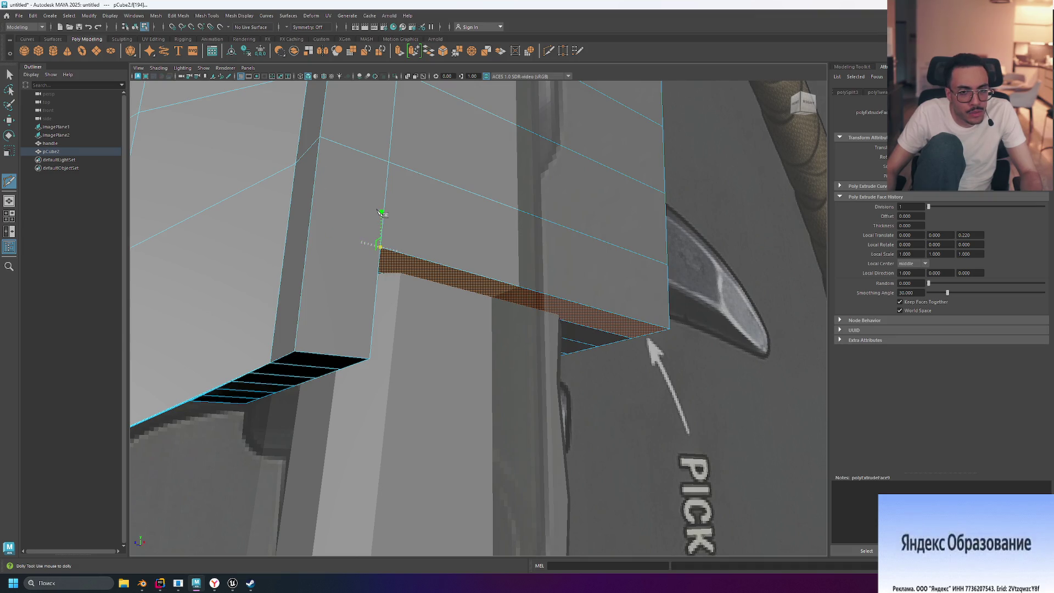
mouse_move(438, 272)
alt+mouse_down()
mouse_move(495, 313)
mouse_move(437, 322)
mouse_move(485, 326)
alt+mouse_up()
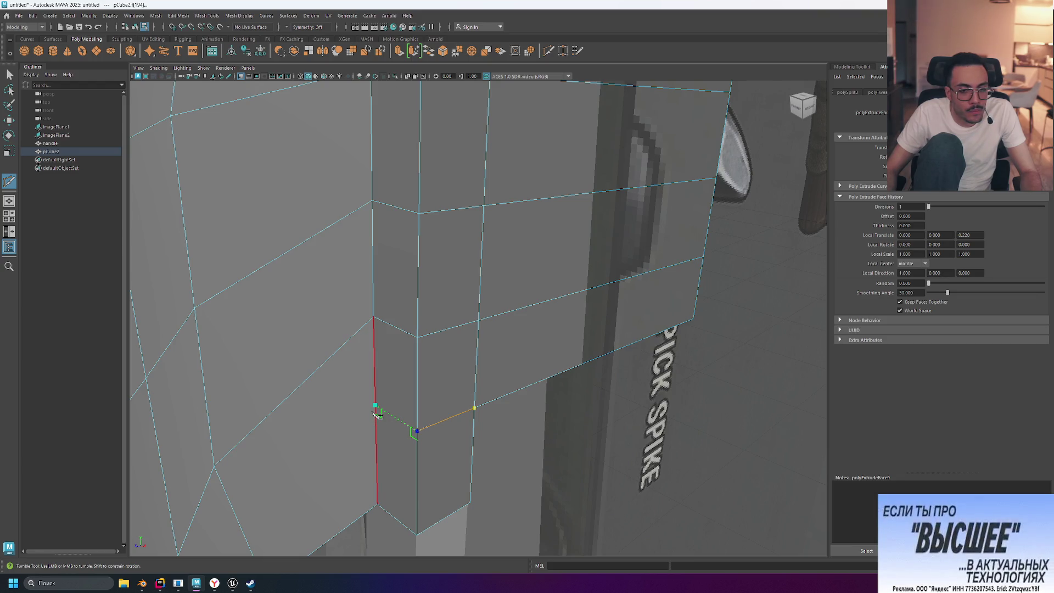
click(417, 430)
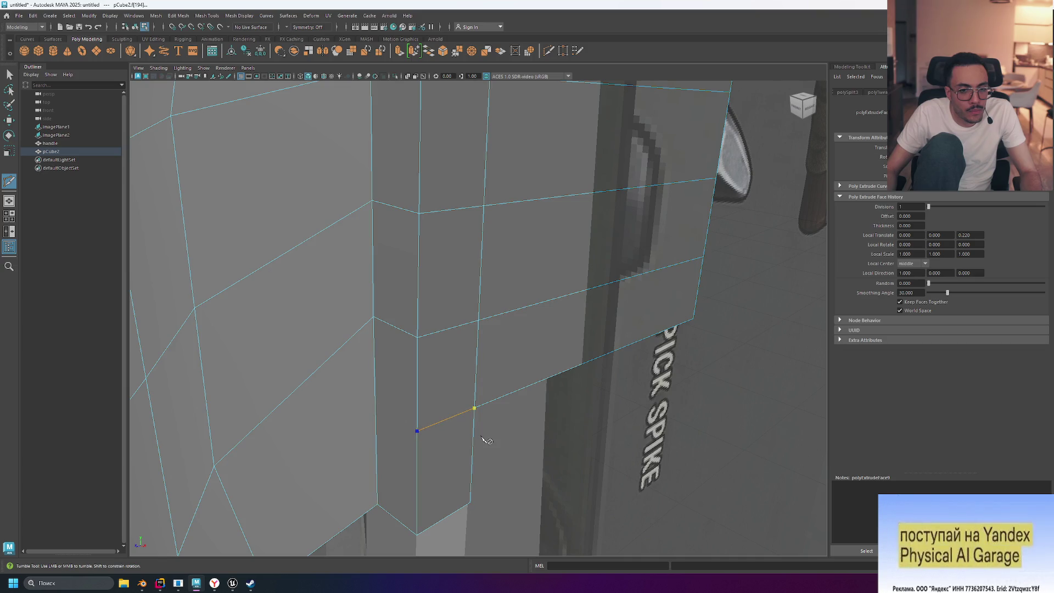
mouse_move(594, 409)
alt+middle_down()
mouse_move(565, 376)
mouse_move(661, 371)
alt+middle_up()
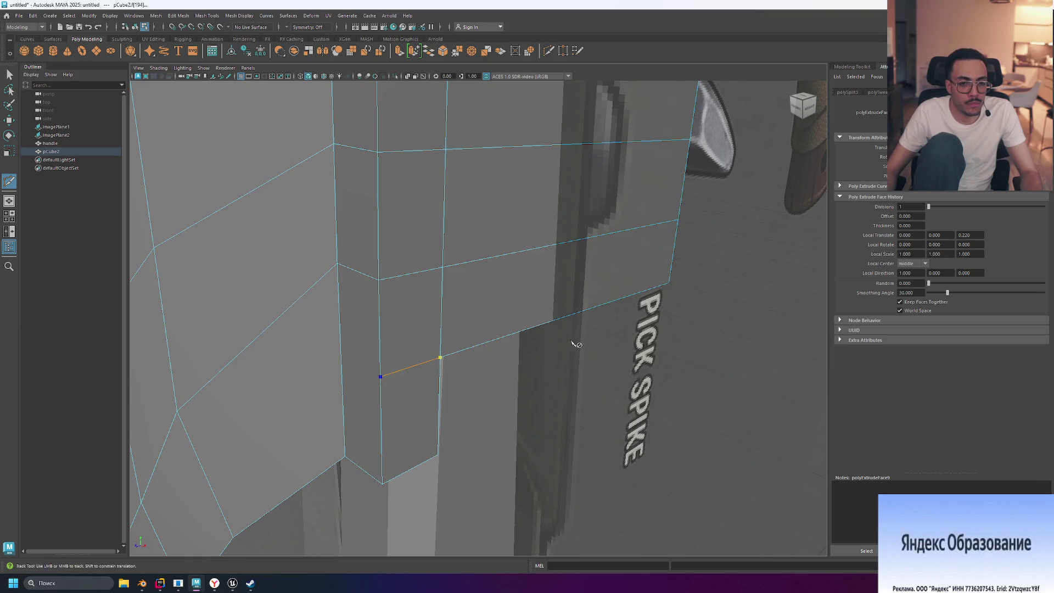
key(BackSpace)
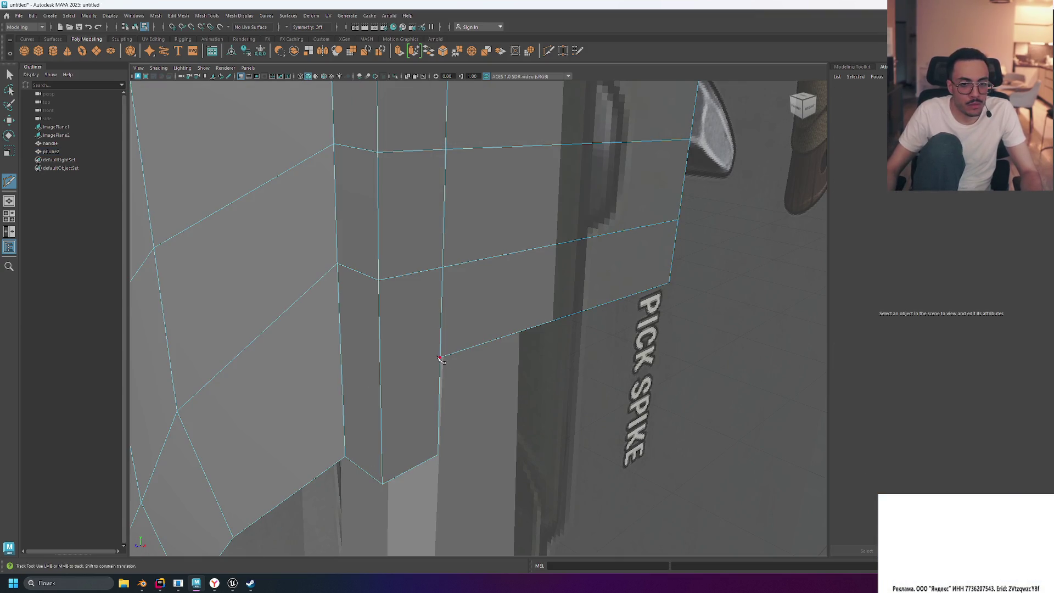
key(BackSpace)
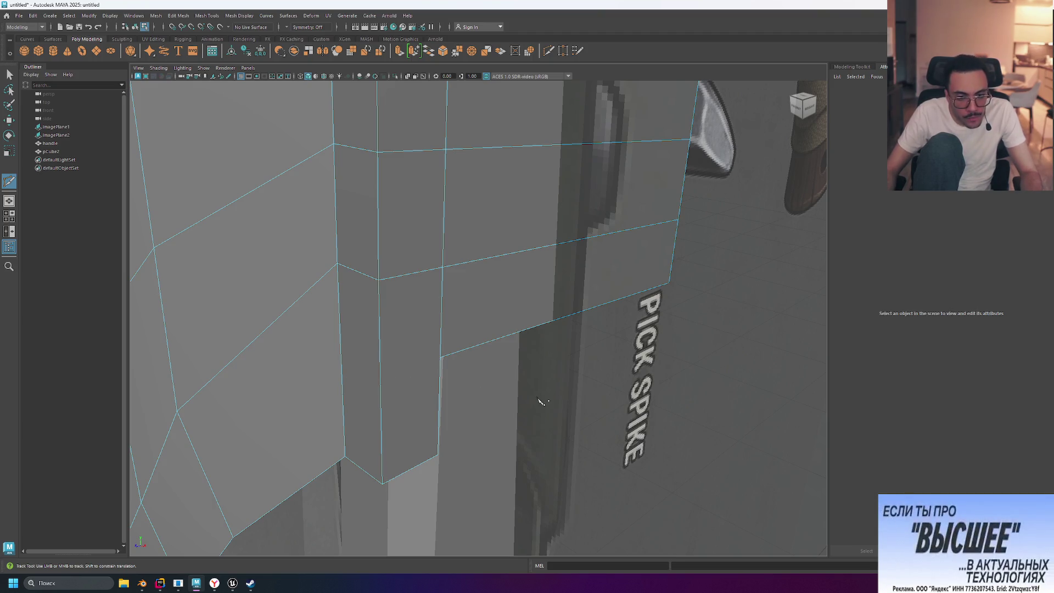
- Cut a vertical edge from the corner vertex, then select and extrude the face at the block's back
alt+drag(545, 401, 466, 386)
click(321, 384)
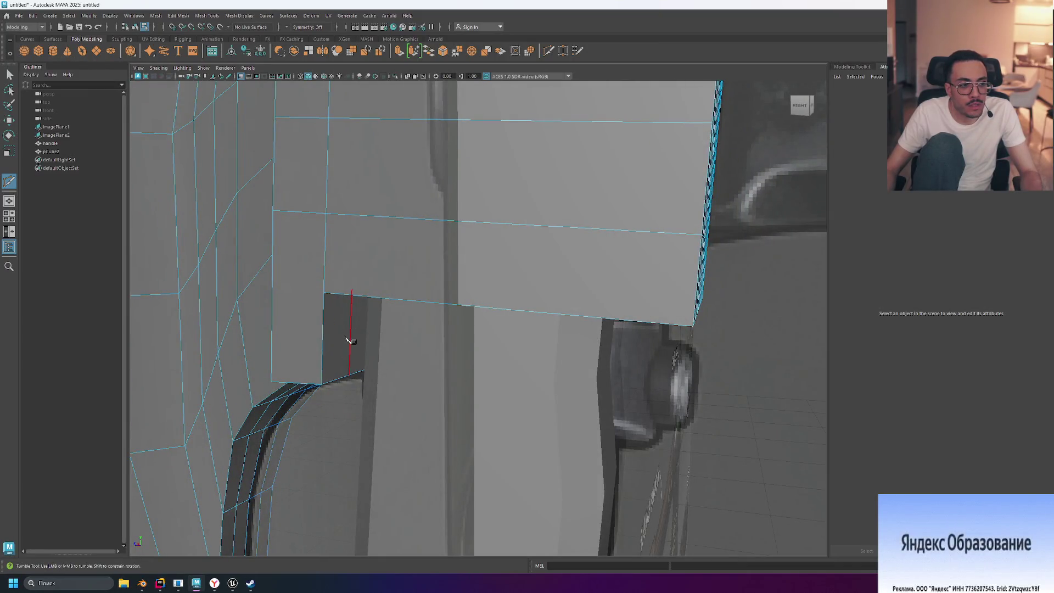
key(ctrl)
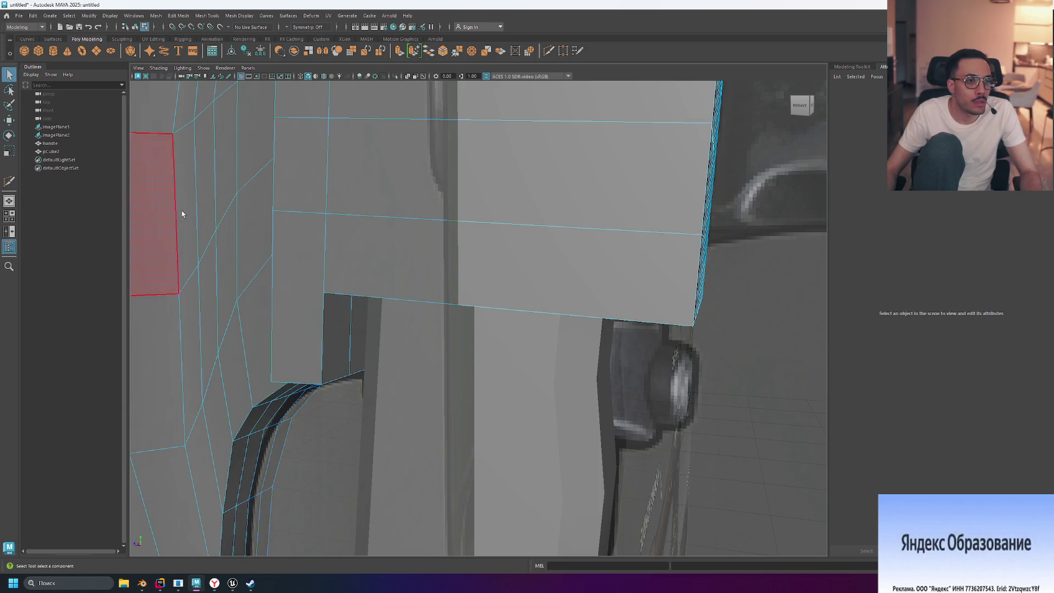
click(324, 347)
key(ctrl+e)
- Pull the extruded face outward from the head, then undo the extrusion
key(w)
mouse_move(302, 332)
mouse_down()
mouse_move(341, 340)
mouse_move(283, 329)
mouse_move(400, 348)
mouse_move(409, 330)
mouse_up()
middle_drag(341, 315, 342, 301)
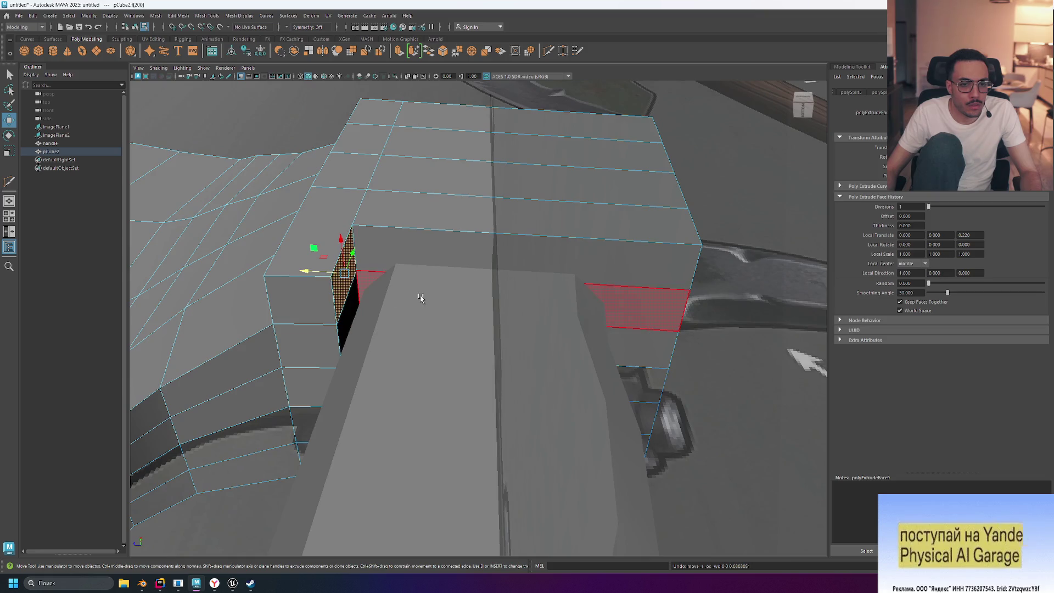
click(447, 287)
mouse_move(447, 286)
alt+mouse_down()
mouse_move(428, 296)
mouse_move(412, 341)
mouse_move(460, 325)
mouse_move(445, 327)
mouse_move(435, 329)
mouse_move(469, 332)
mouse_move(435, 331)
mouse_move(419, 312)
mouse_move(431, 327)
alt+mouse_up()
key(ctrl+z)
key(ctrl+z)
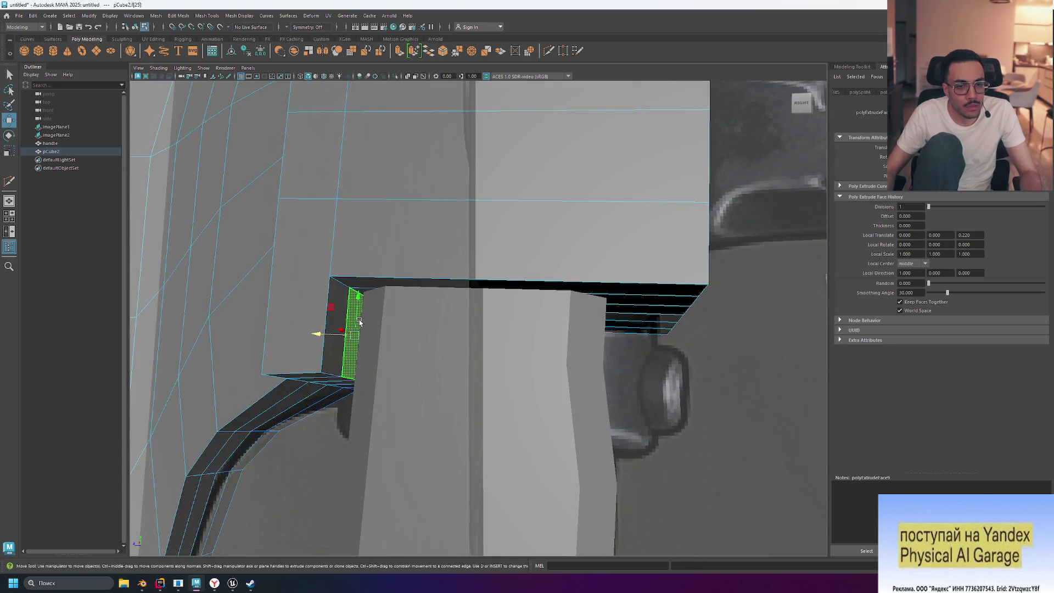
key(ctrl+z)
- Select the upper protruding face beside the notch and delete it
alt+drag(360, 322, 338, 298)
click(337, 298)
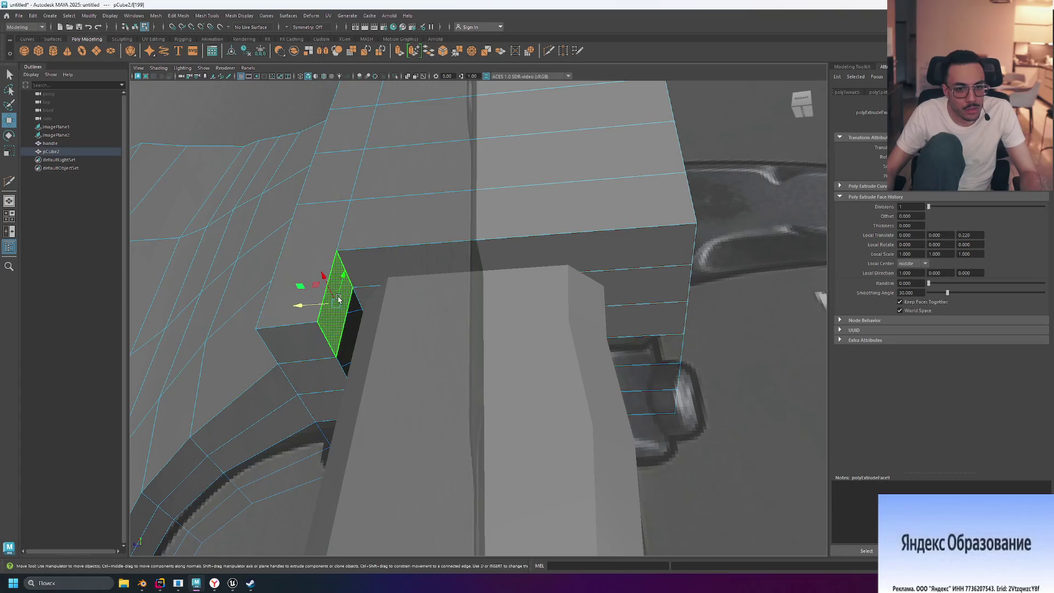
key(ctrl+z)
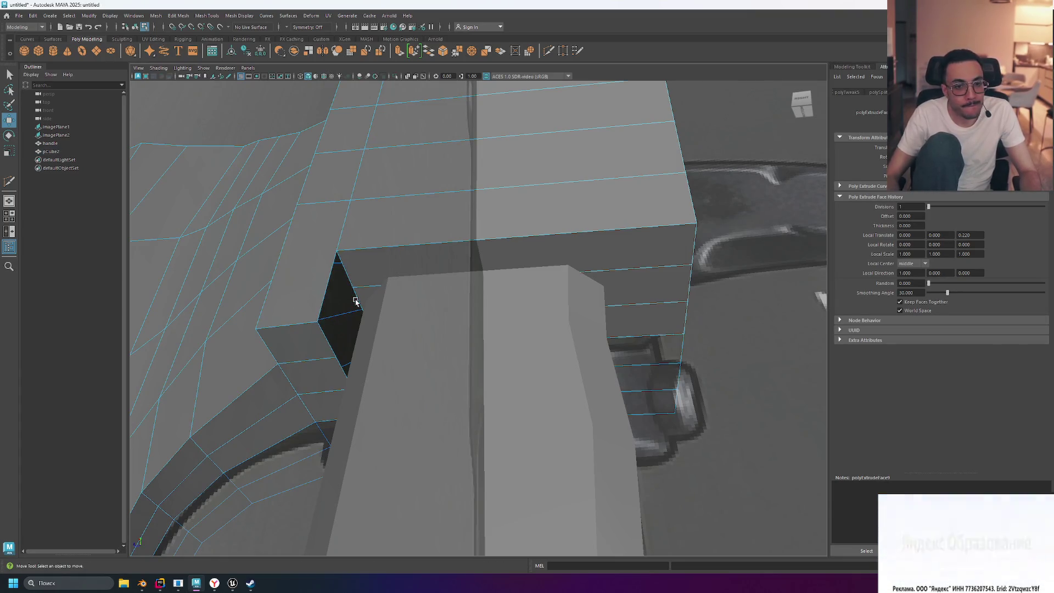
click(345, 298)
click(309, 268)
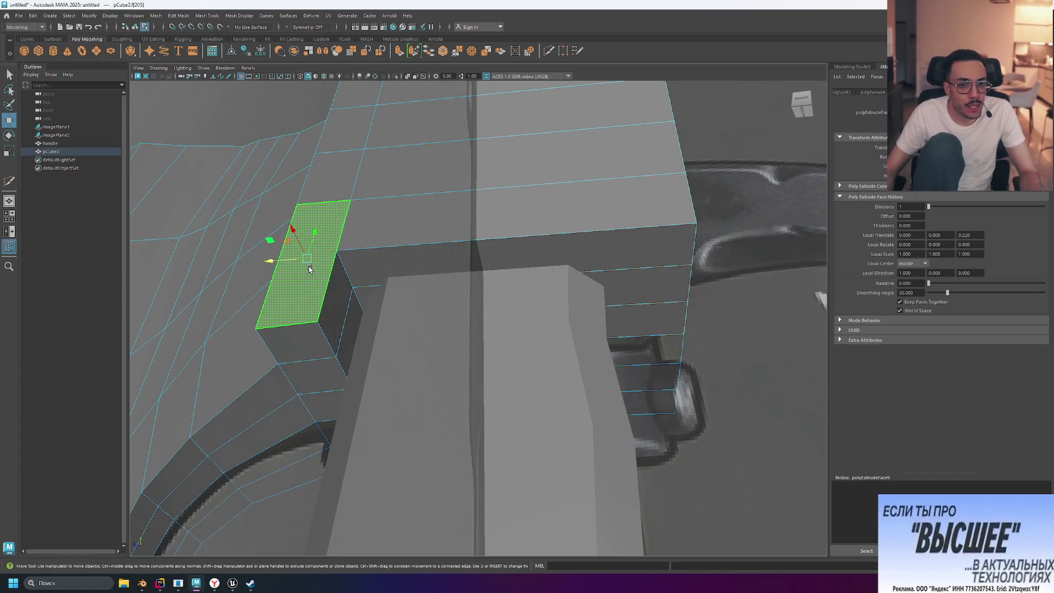
key(Delete)
- Inspect the resulting hole, temporarily hiding the handle for a clear view of the head
mouse_move(305, 263)
alt+mouse_down()
mouse_move(347, 290)
mouse_move(333, 291)
alt+mouse_up()
mouse_move(360, 291)
alt+mouse_down()
mouse_move(379, 302)
mouse_move(367, 313)
mouse_move(386, 317)
mouse_move(341, 280)
mouse_move(341, 290)
mouse_move(383, 296)
mouse_move(369, 301)
mouse_move(378, 313)
mouse_move(364, 301)
mouse_move(377, 309)
alt+mouse_up()
scroll(384, 315, up, 5)
scroll(384, 322, down, 5)
click(321, 272)
scroll(321, 272, down, 3)
mouse_move(321, 271)
alt+mouse_down()
mouse_move(379, 273)
mouse_move(430, 252)
mouse_move(407, 264)
mouse_move(332, 265)
mouse_move(409, 261)
mouse_move(256, 222)
alt+mouse_up()
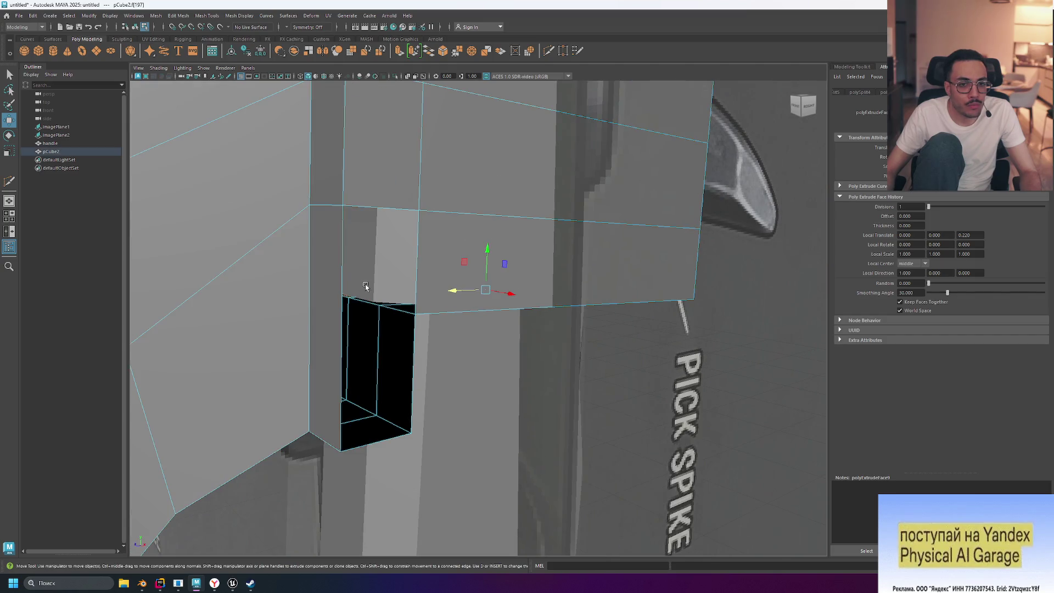
click(71, 144)
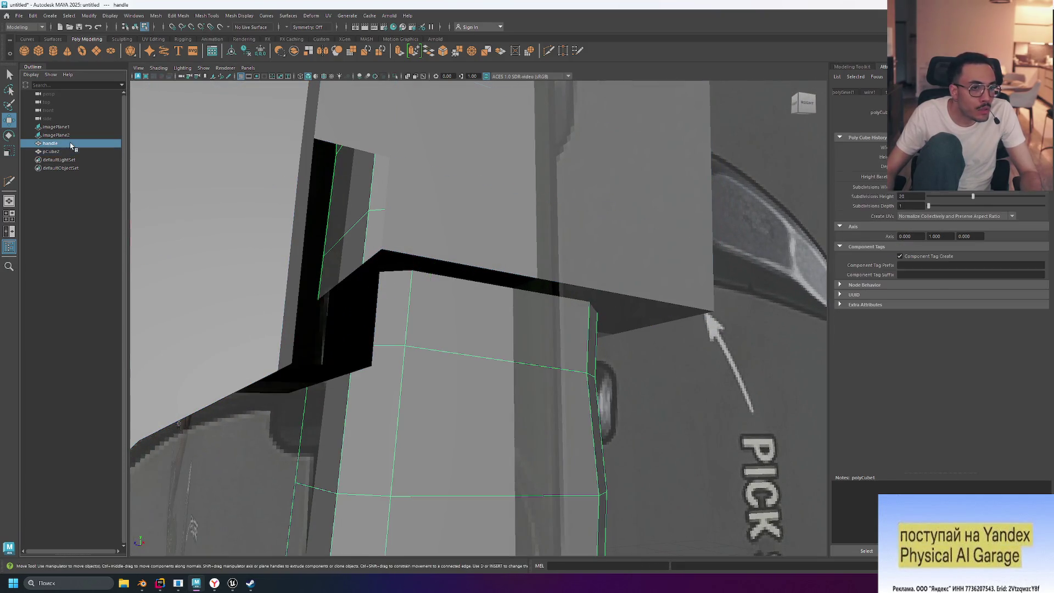
key(h)
mouse_move(303, 241)
alt+mouse_down()
mouse_move(476, 223)
mouse_move(442, 229)
mouse_move(452, 219)
mouse_move(461, 219)
mouse_move(423, 237)
mouse_move(484, 226)
mouse_move(449, 238)
alt+mouse_up()
key(ctrl+z)
- Undo back to before the face deletion and redo the extrusion to compare
key(ctrl+z)
key(ctrl+z)
key(ctrl+z)
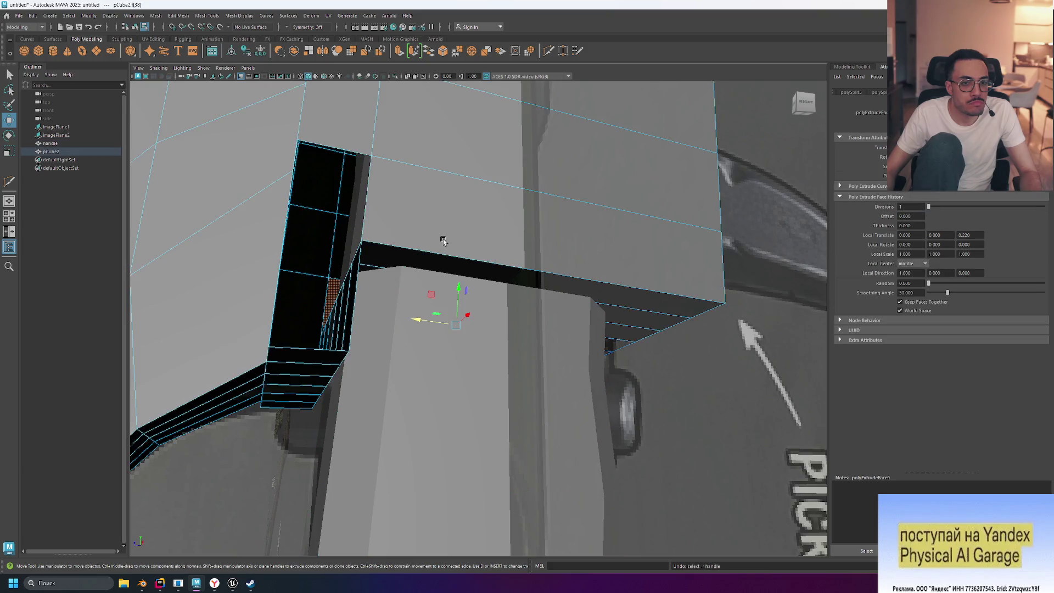
mouse_move(443, 240)
alt+mouse_down()
mouse_move(409, 244)
mouse_move(438, 252)
alt+mouse_up()
key(ctrl+z)
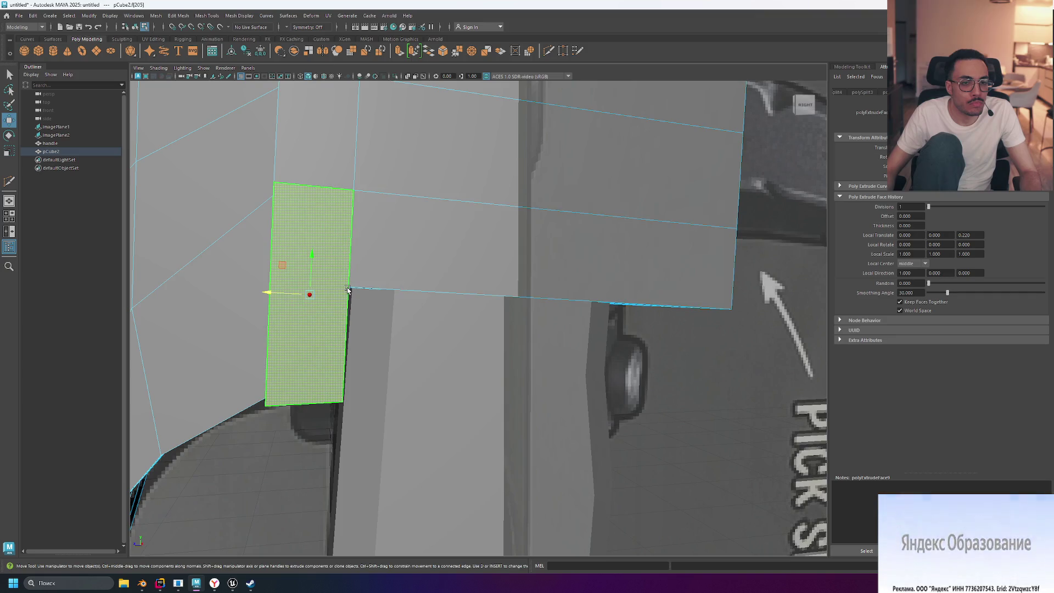
key(shift+z)
alt+drag(376, 271, 402, 274)
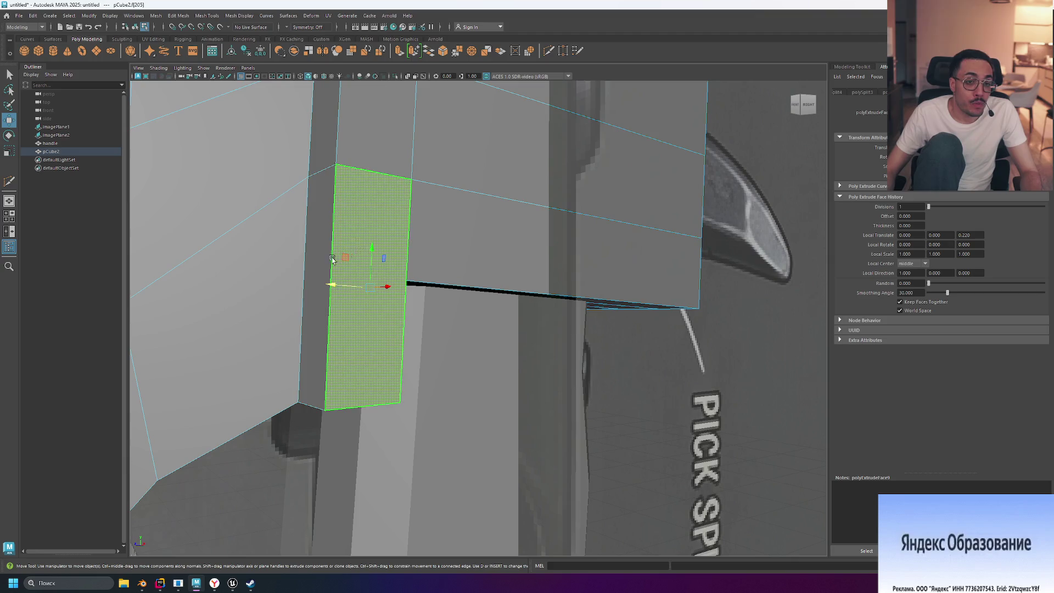
mouse_move(352, 277)
right_down()
mouse_move(354, 246)
mouse_move(332, 267)
mouse_move(347, 426)
right_up()
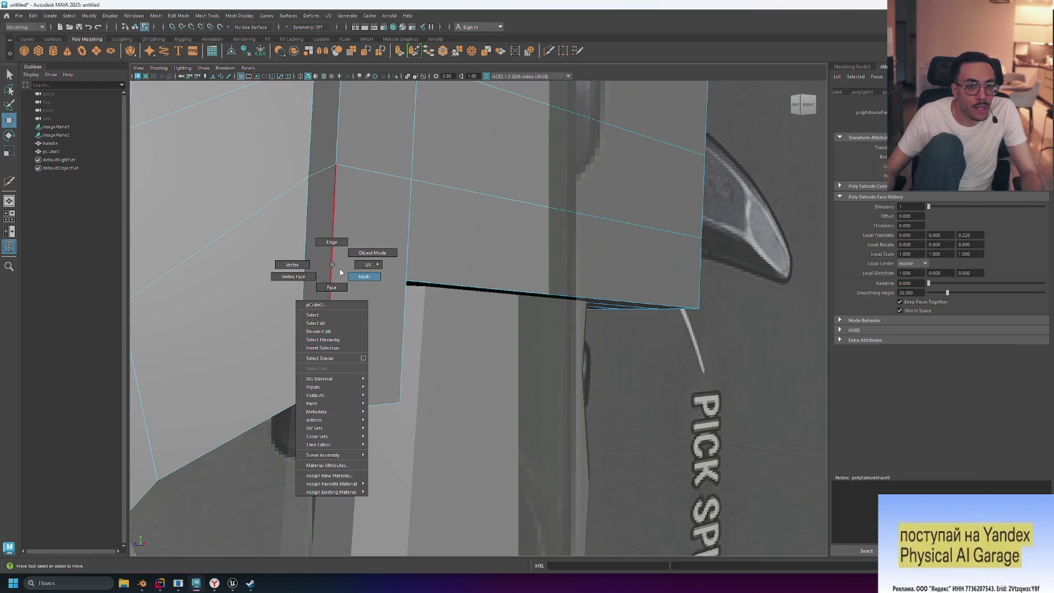
- Switch to Edge mode and choose the Insert Edge Loop Tool from the marking menu
right_drag(330, 264, 331, 267)
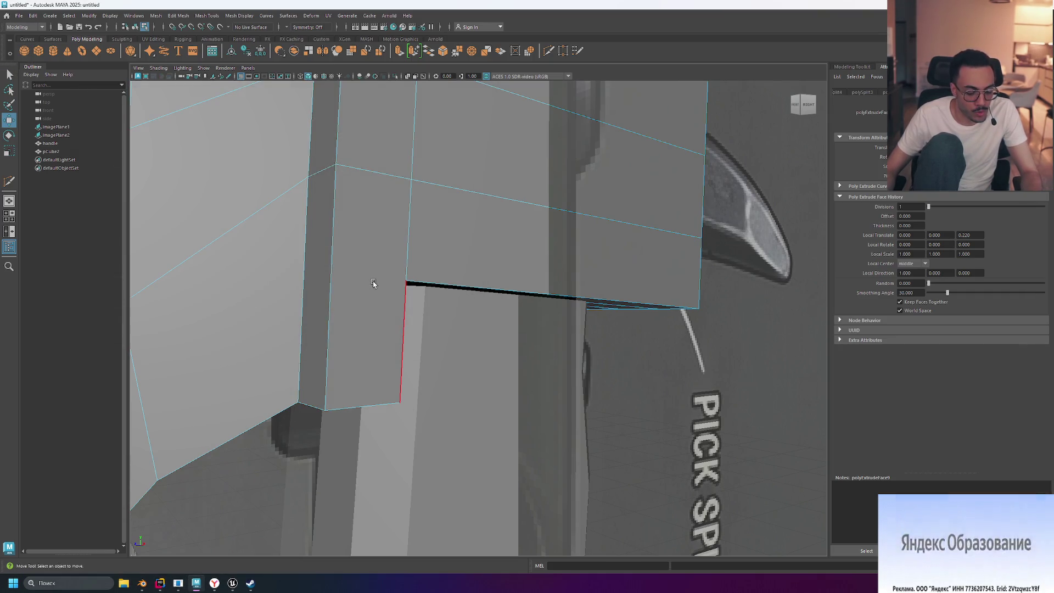
right_click(333, 278)
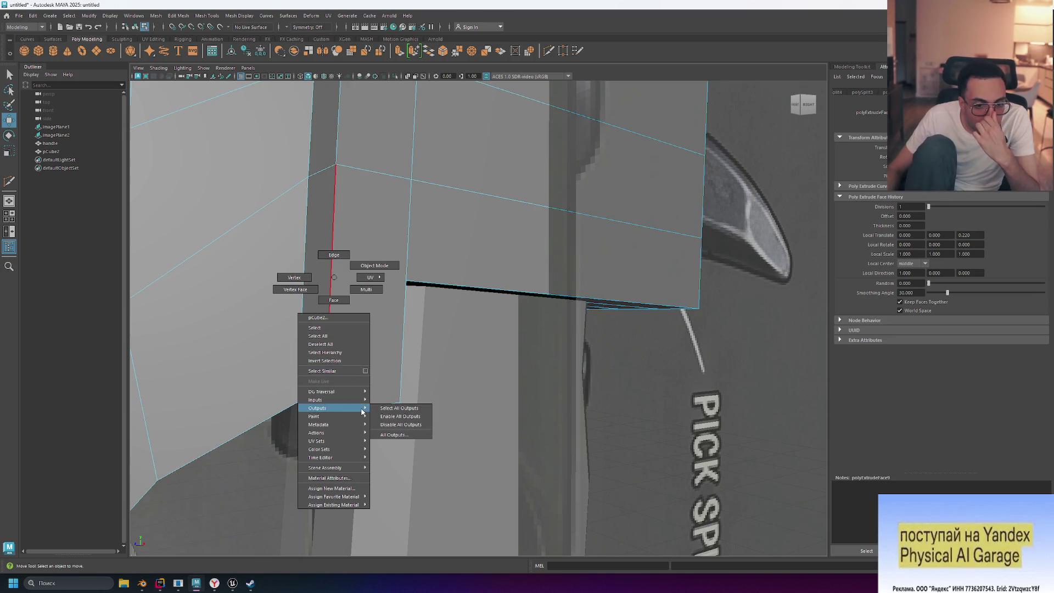
mouse_move(360, 409)
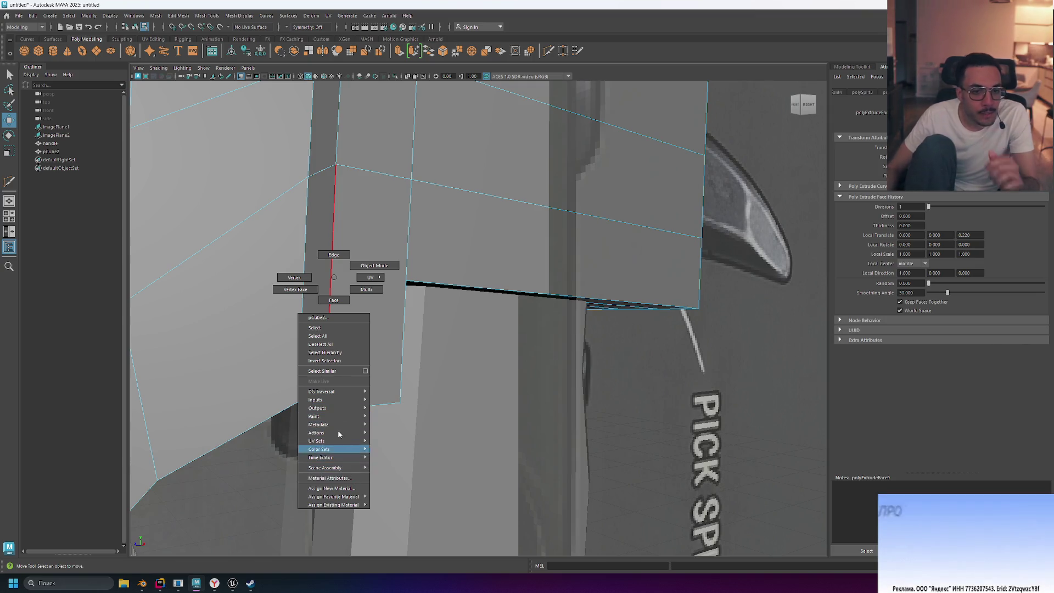
click(333, 283)
shift+right_click(331, 286)
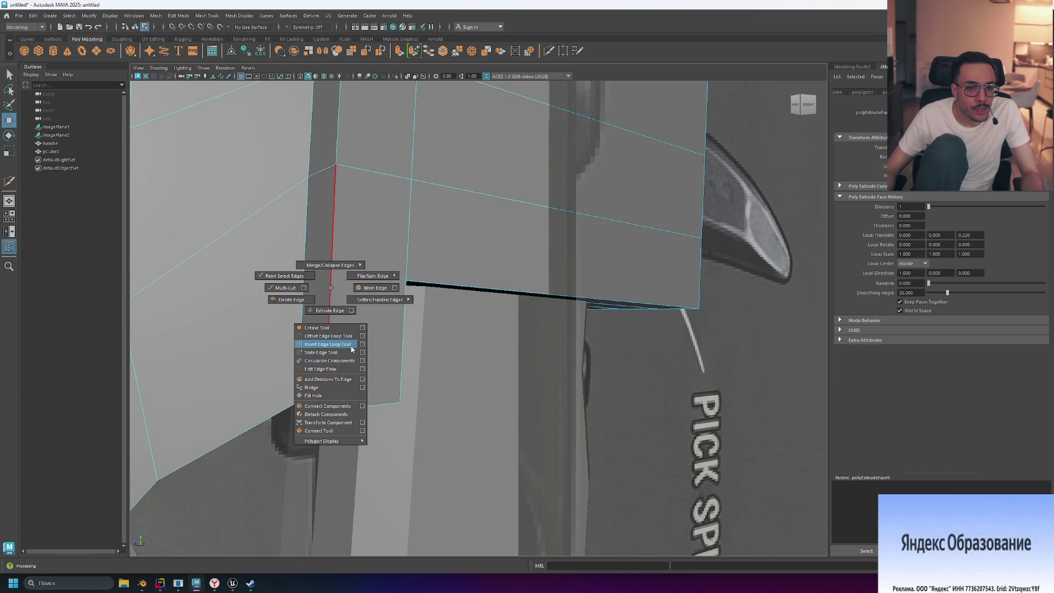
shift+right_drag(351, 348, 351, 346)
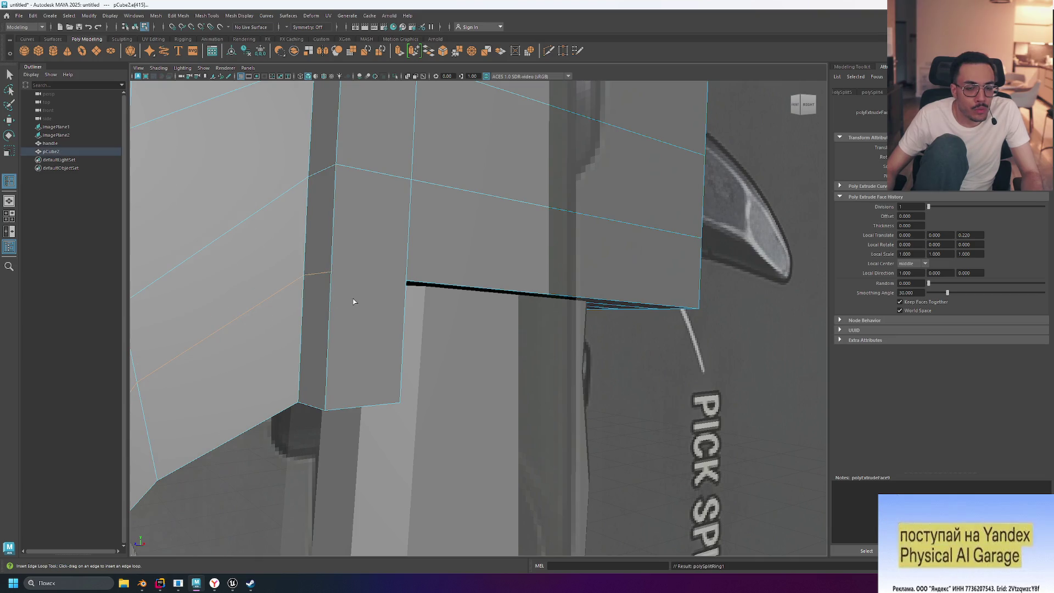
scroll(353, 301, down, 3)
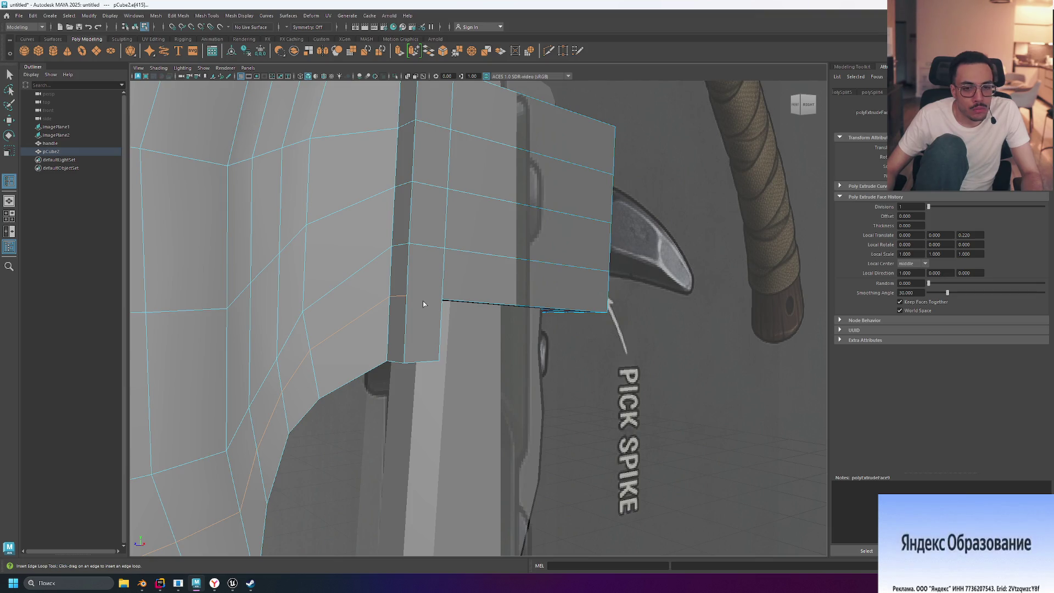
- Reselect the Insert Edge Loop Tool and orbit around the spike block
shift+right_click(419, 302)
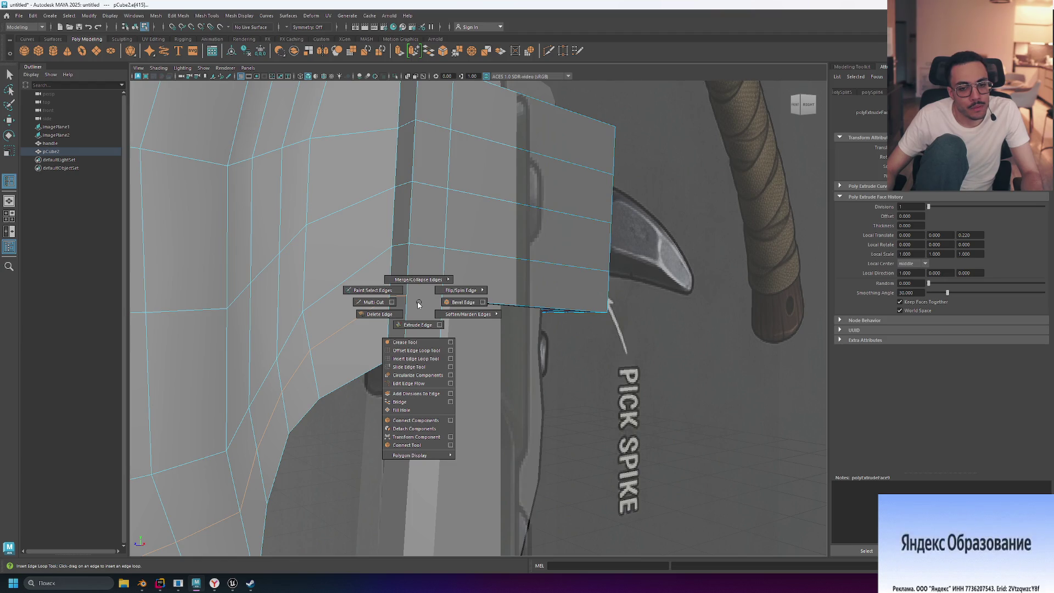
click(429, 359)
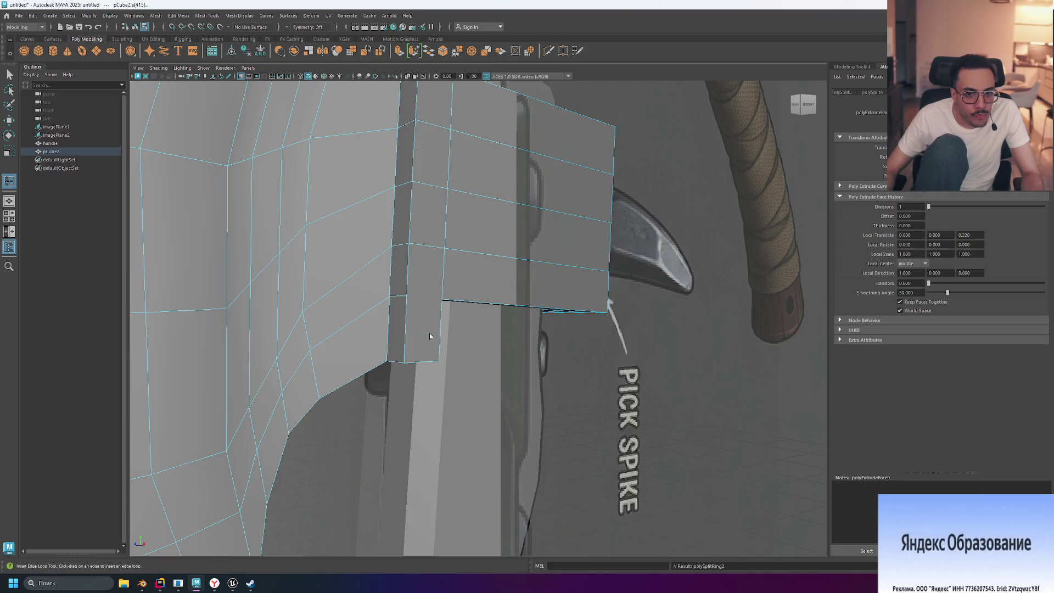
mouse_move(476, 344)
alt+mouse_down()
mouse_move(365, 329)
mouse_move(398, 323)
mouse_move(379, 328)
alt+mouse_up()
scroll(400, 332, up, 5)
shift+right_drag(379, 328, 377, 328)
- Select the axe head mesh and click an edge on it to insert a loop
click(379, 331)
alt+drag(379, 332, 446, 349)
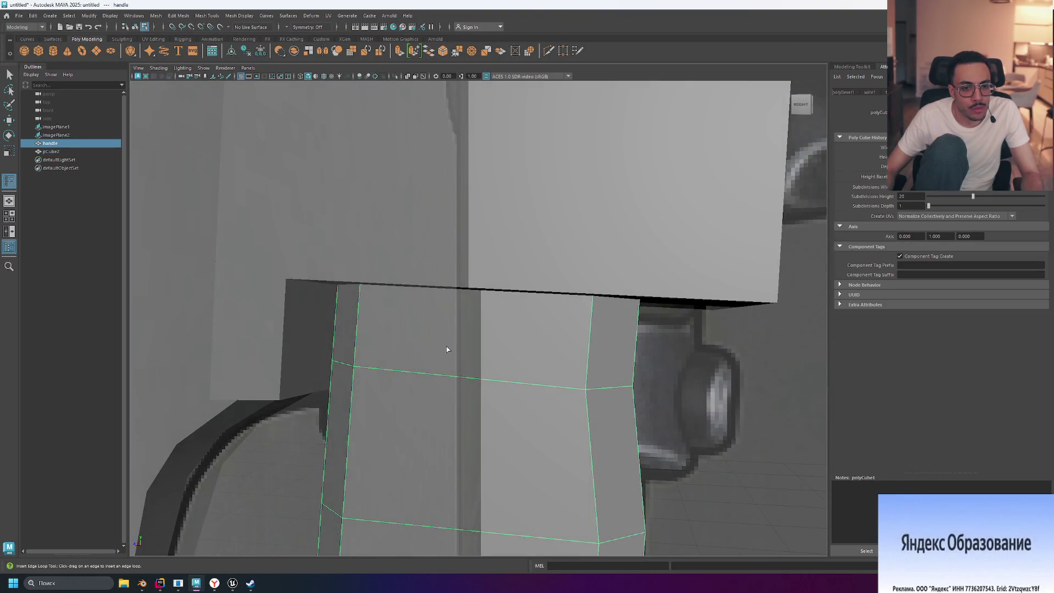
click(295, 330)
click(373, 334)
click(269, 315)
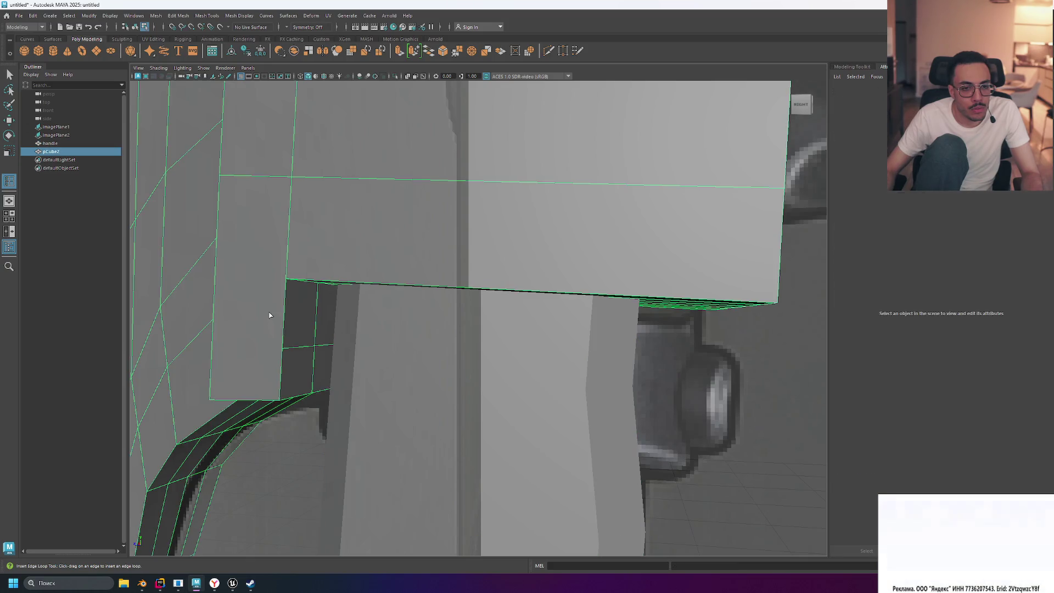
click(284, 313)
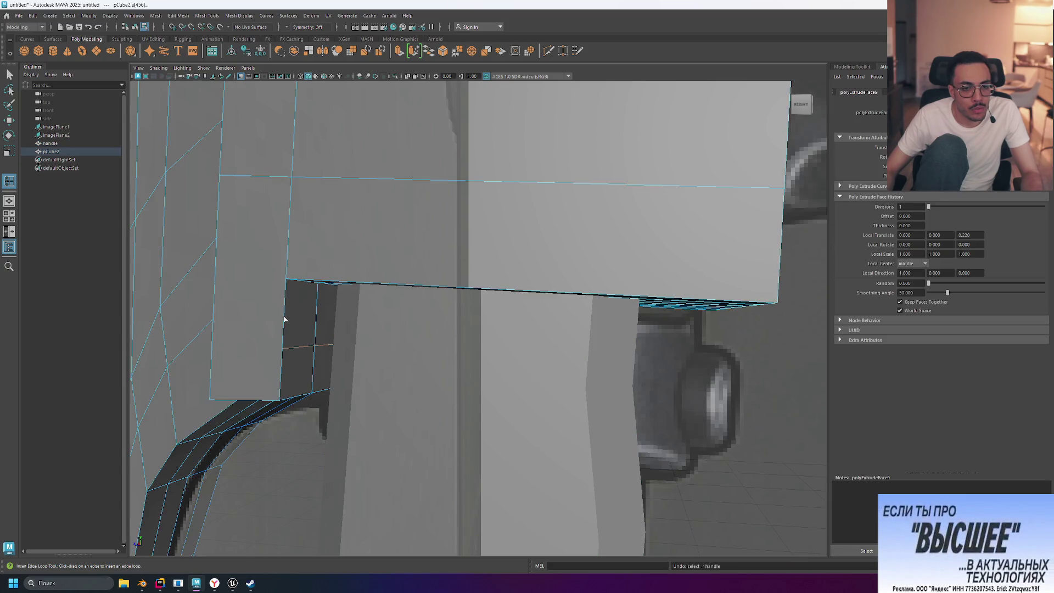
alt+drag(284, 318, 338, 325)
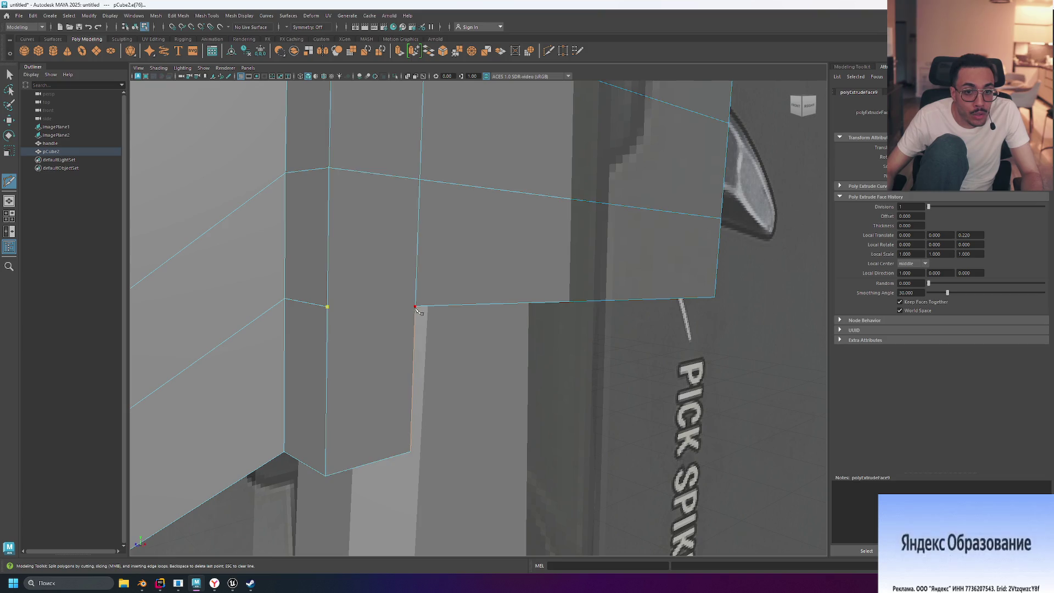
- Cancel the pending cut, orbit around the head, and switch on smooth mesh preview (3) to compare with the reference
key(Return)
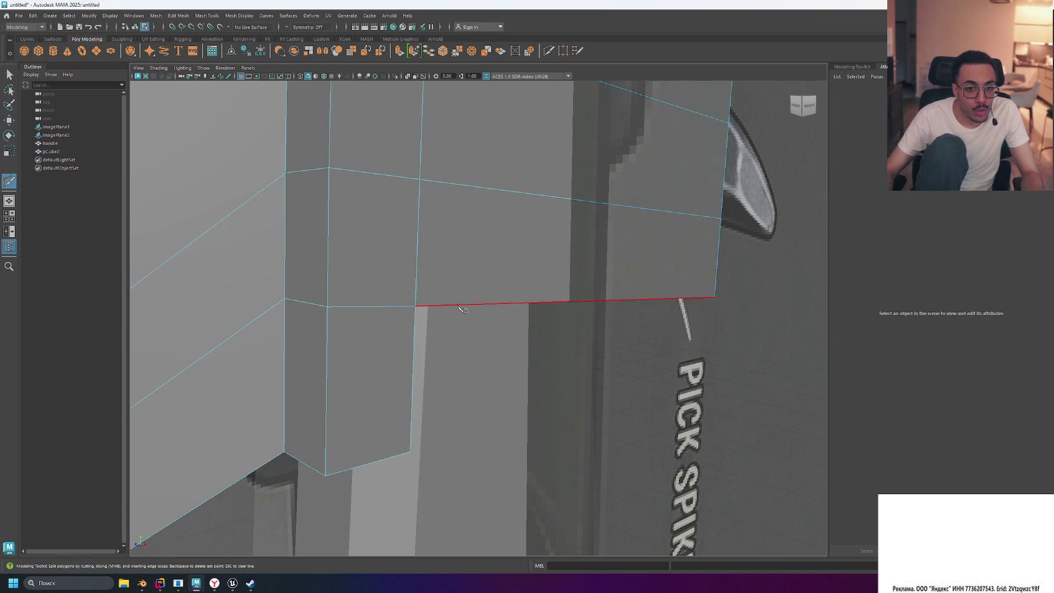
scroll(537, 344, down, 6)
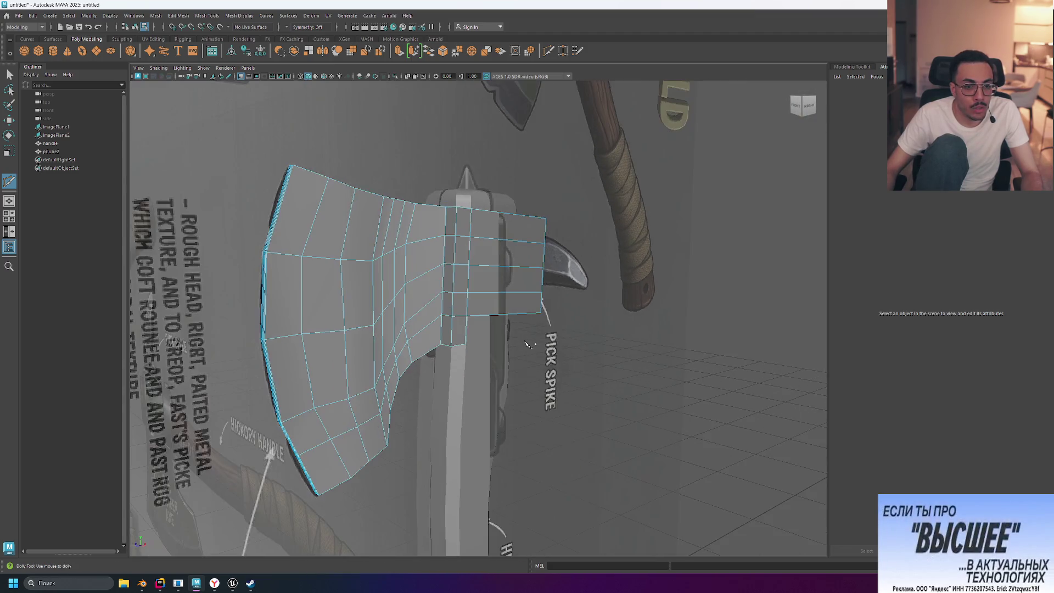
scroll(528, 346, up, 5)
mouse_move(572, 348)
alt+mouse_down()
mouse_move(549, 340)
mouse_move(582, 332)
mouse_move(571, 359)
alt+mouse_up()
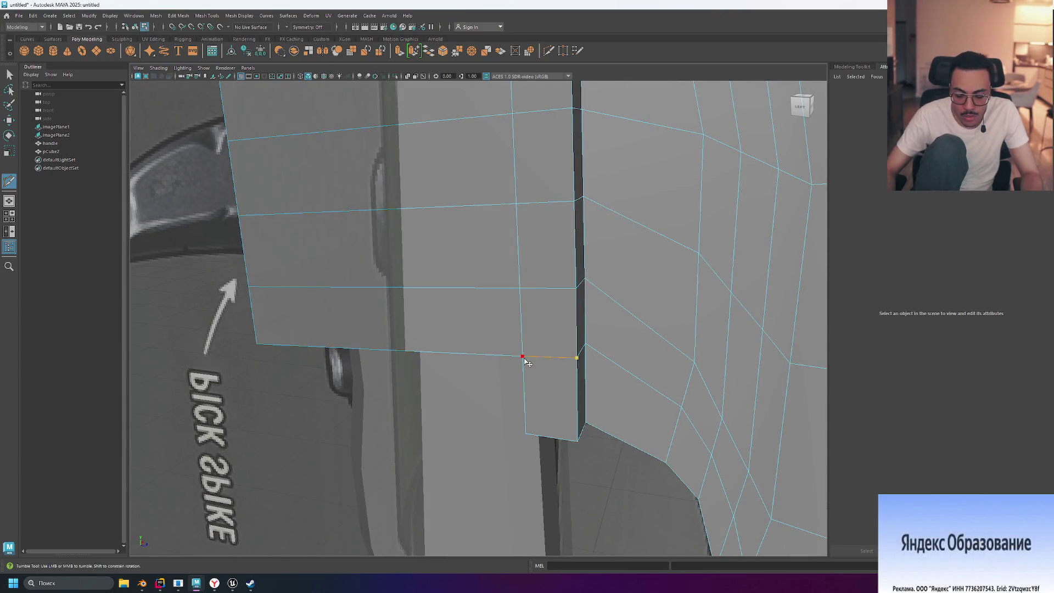
scroll(524, 361, down, 4)
mouse_move(524, 361)
alt+mouse_down()
mouse_move(616, 361)
mouse_move(642, 304)
mouse_move(689, 399)
mouse_move(593, 342)
mouse_move(597, 357)
mouse_move(584, 358)
alt+mouse_up()
key(3)
alt+right_drag(573, 355, 532, 373)
scroll(451, 330, up, 5)
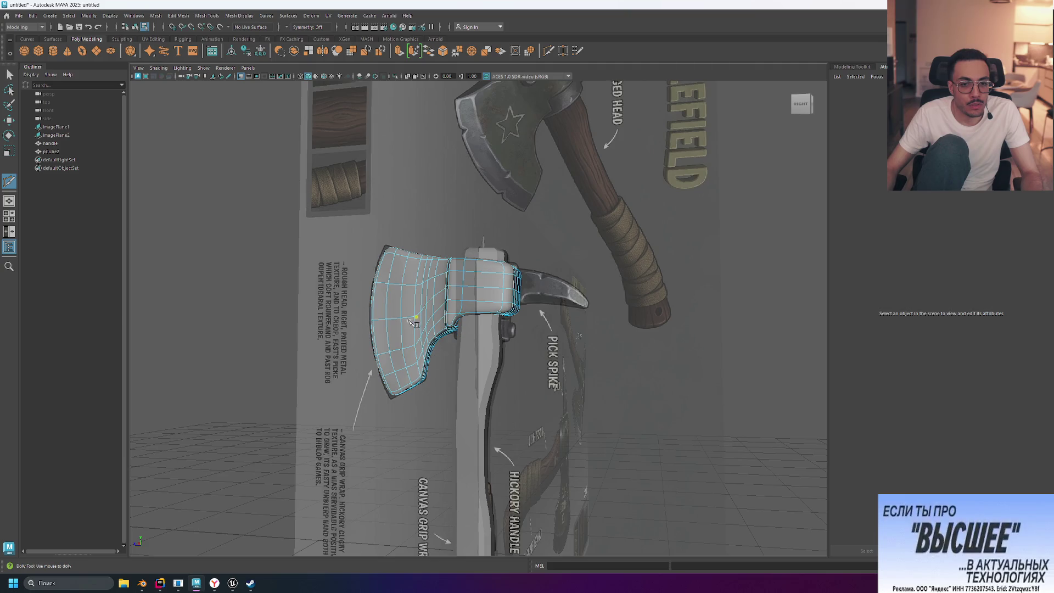
- Return the axe head to its unsmoothed low-poly display, viewed from the side
mouse_move(447, 351)
alt+mouse_down()
mouse_move(589, 379)
mouse_move(616, 423)
alt+mouse_up()
alt+right_drag(615, 423, 411, 346)
mouse_move(411, 346)
alt+mouse_down()
mouse_move(535, 337)
mouse_move(573, 349)
mouse_move(550, 379)
mouse_move(597, 413)
mouse_move(535, 369)
mouse_move(456, 335)
alt+mouse_up()
key(1)
- Select the handle and pCube2 together in the Outliner and split into four views
alt+right_drag(456, 336, 482, 353)
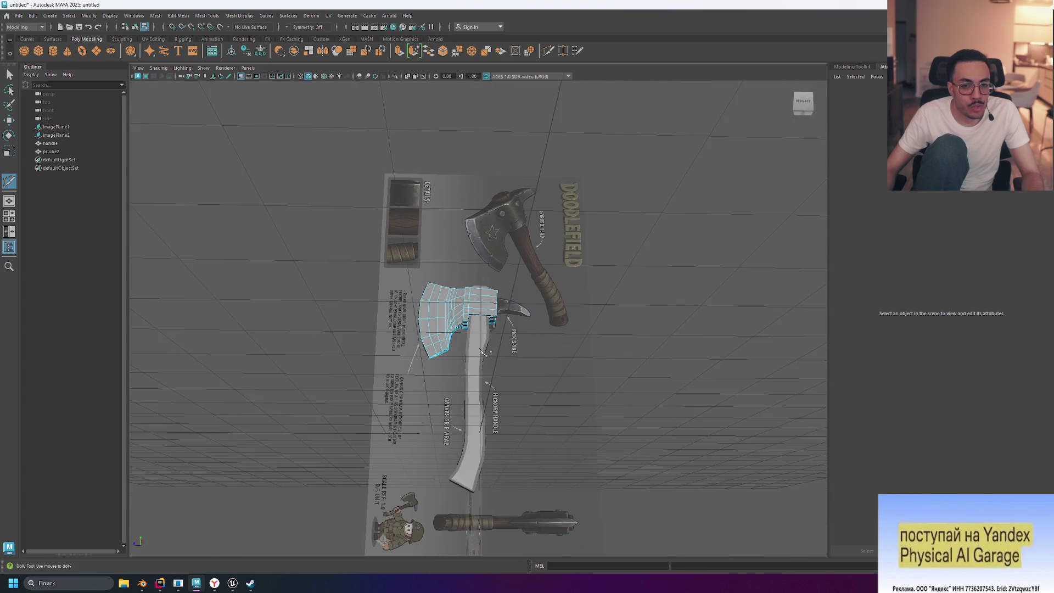
scroll(483, 352, up, 3)
alt+drag(483, 352, 567, 362)
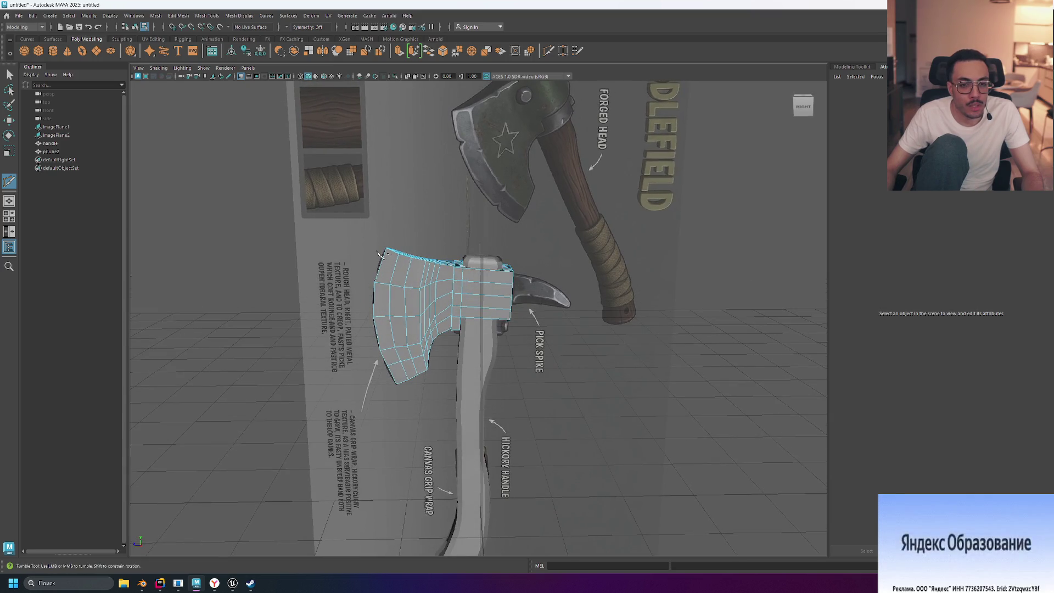
click(51, 142)
ctrl+click(55, 151)
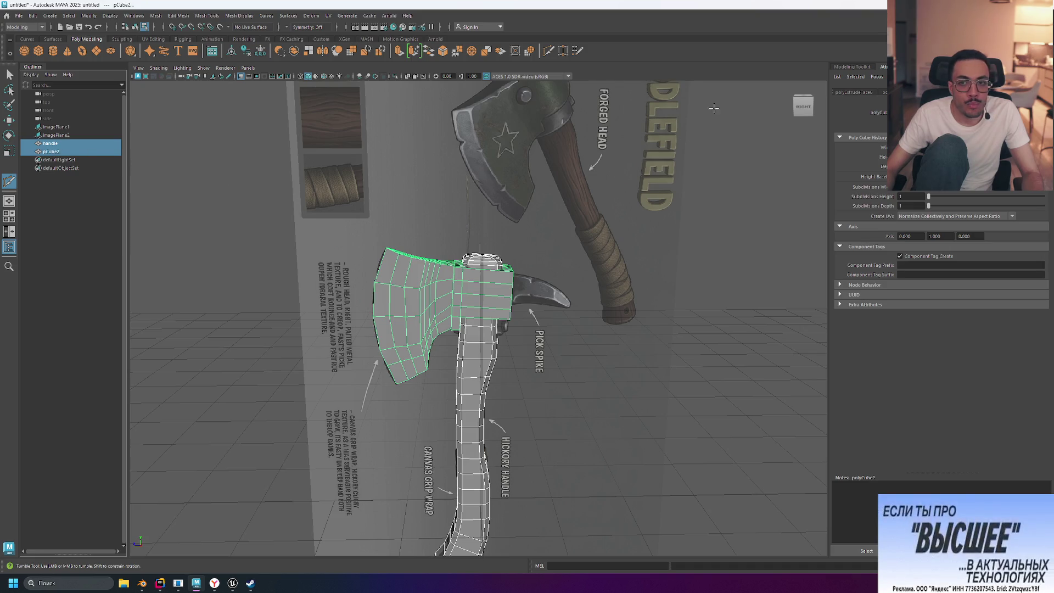
key(space)
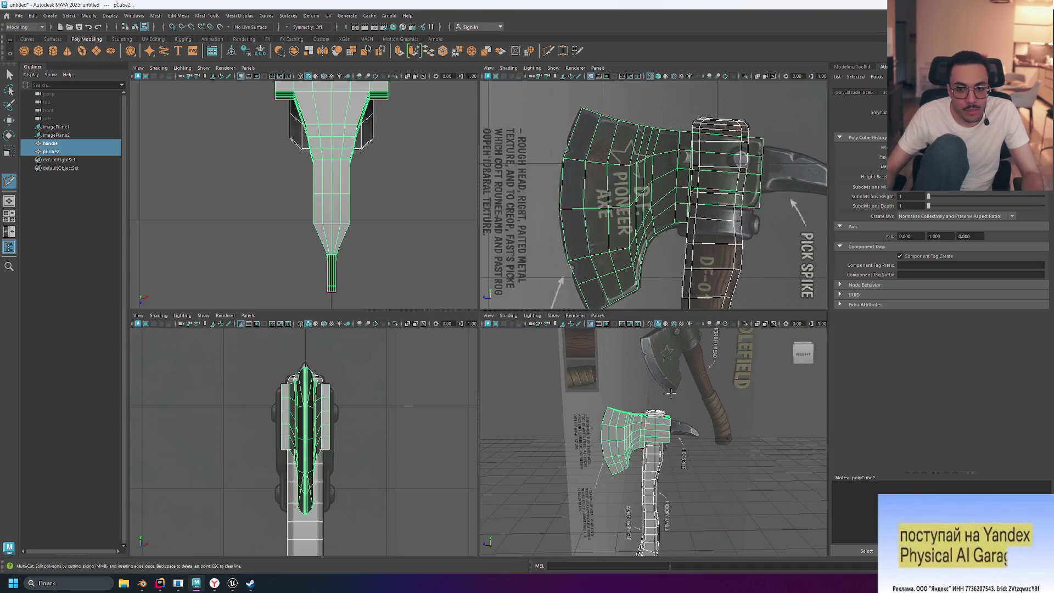
- Check the axe in a maximised side view, return to four views, and deselect everything
key(space)
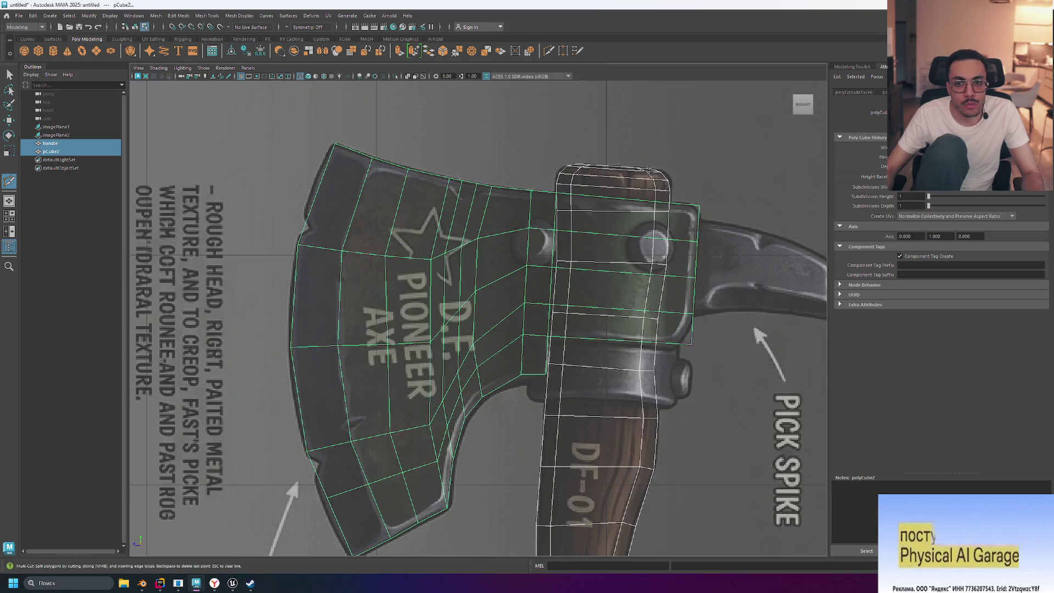
scroll(528, 355, down, 5)
scroll(528, 355, up, 4)
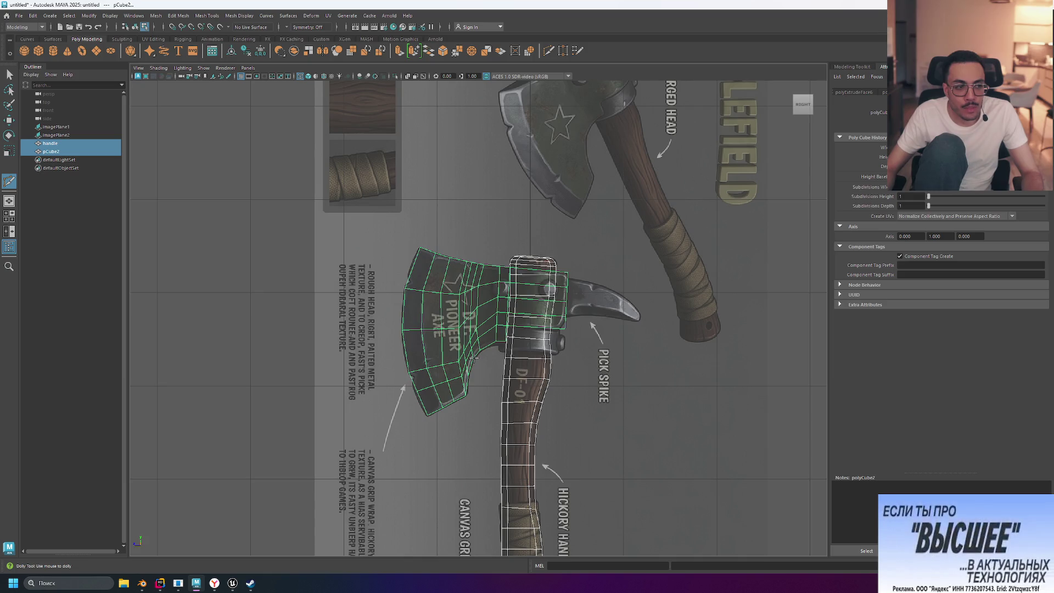
key(space)
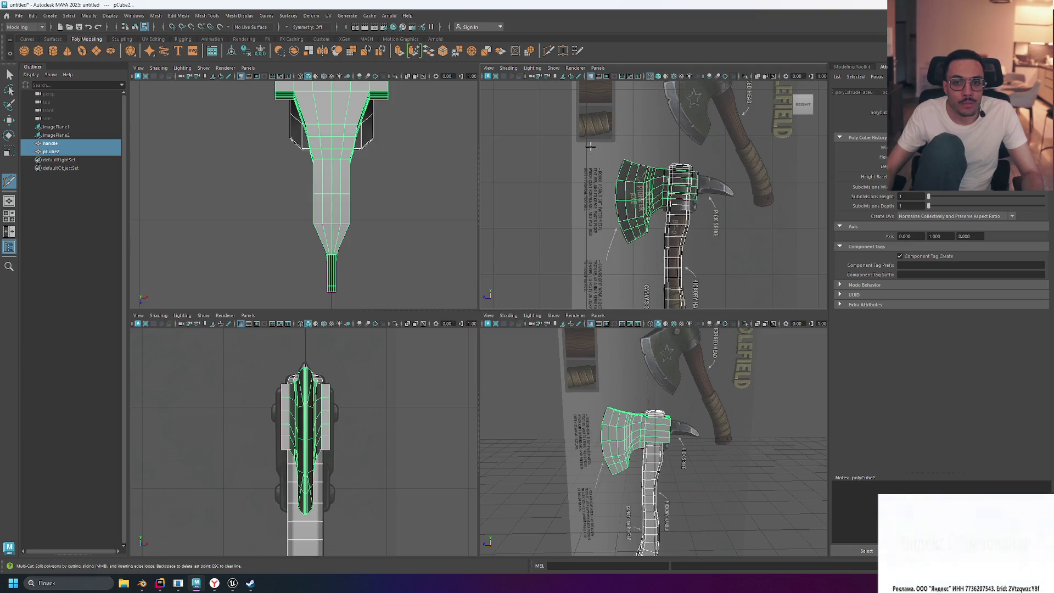
click(754, 348)
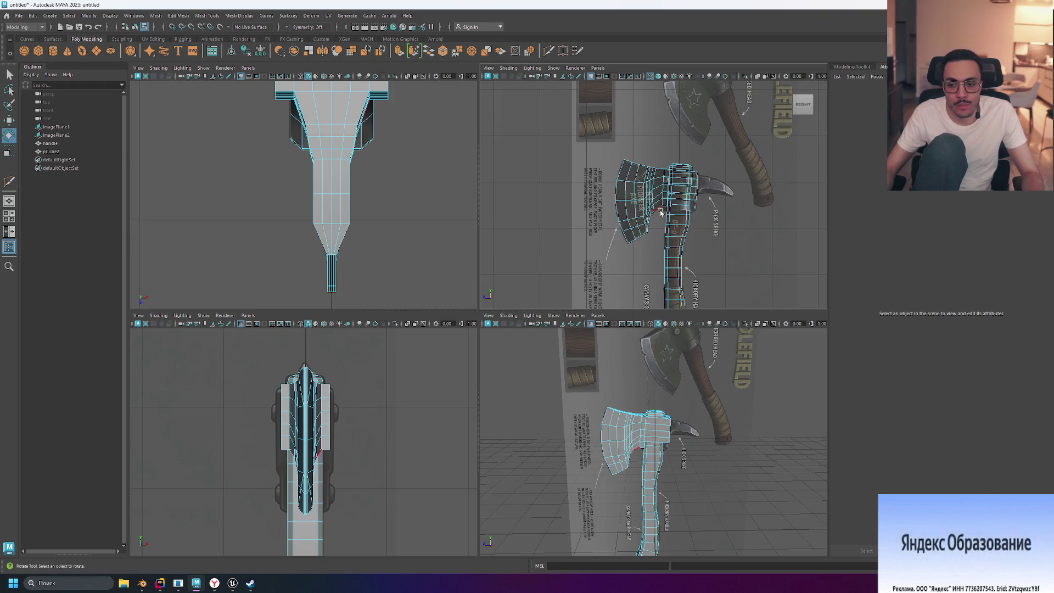
click(585, 392)
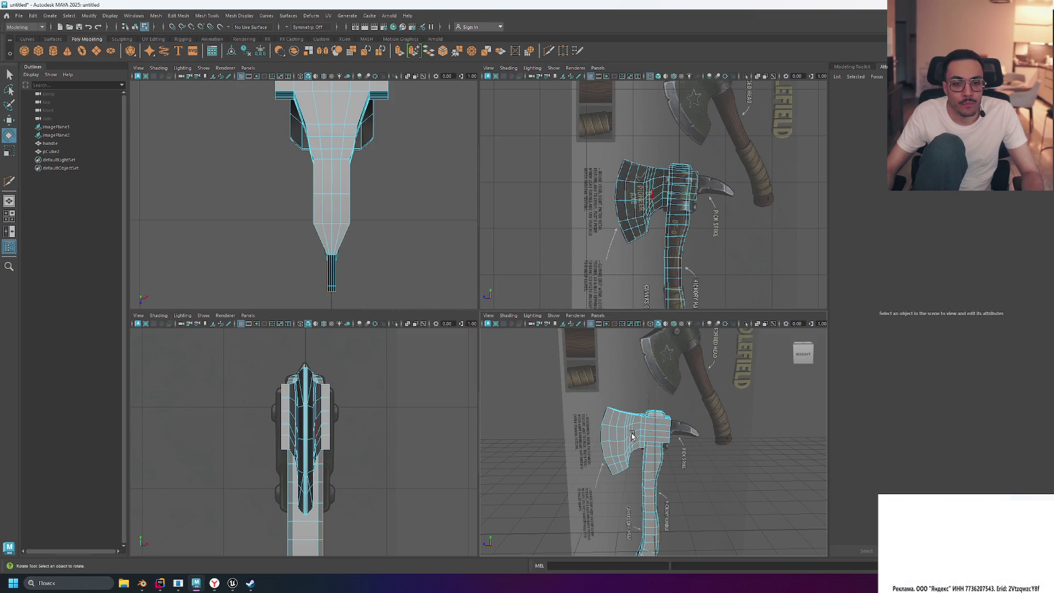
right_click(638, 219)
click(671, 205)
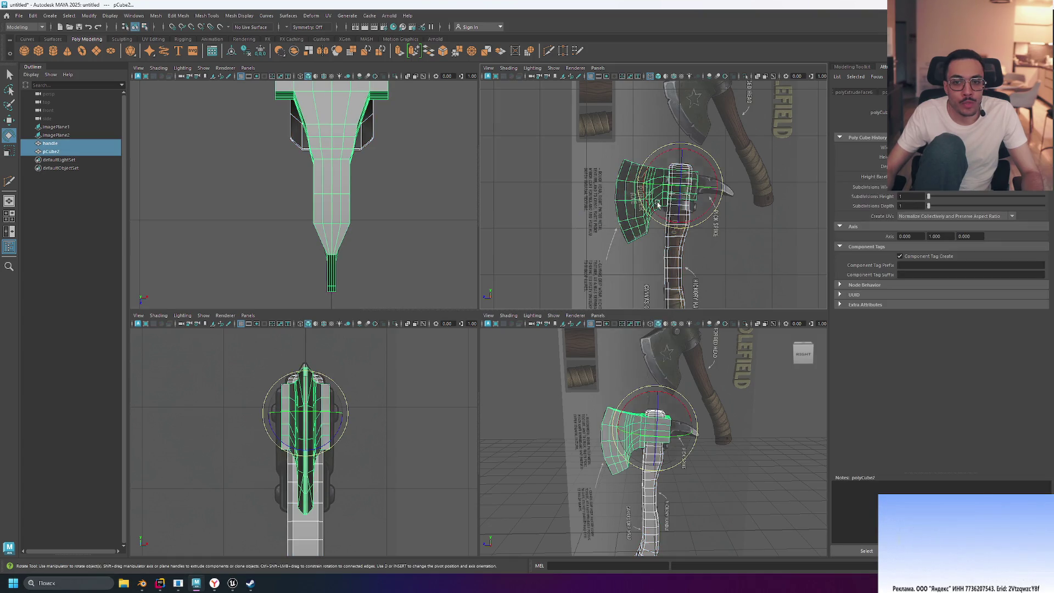
drag(603, 150, 604, 152)
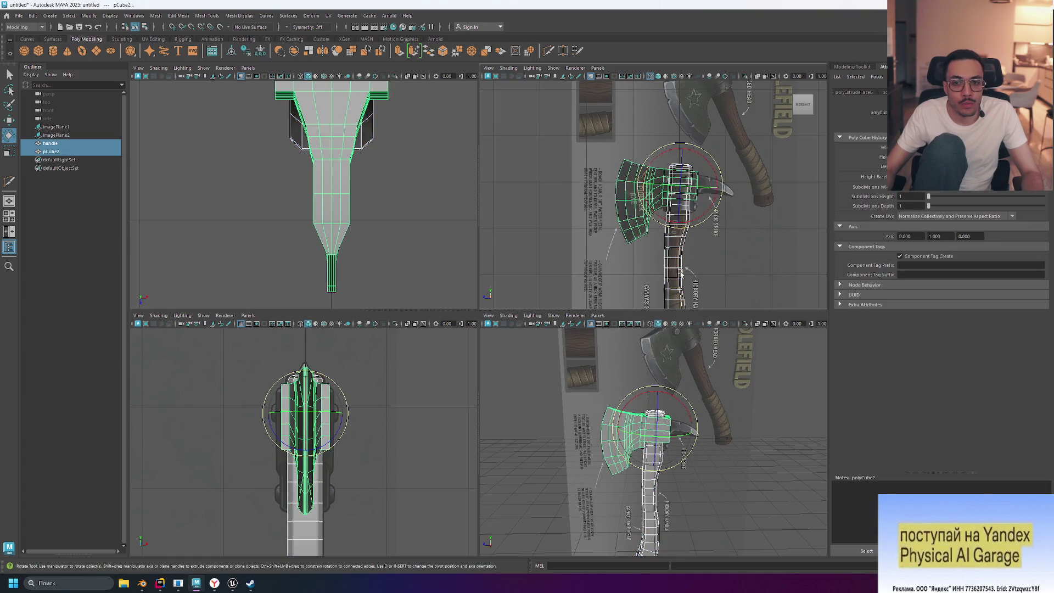
click(679, 273)
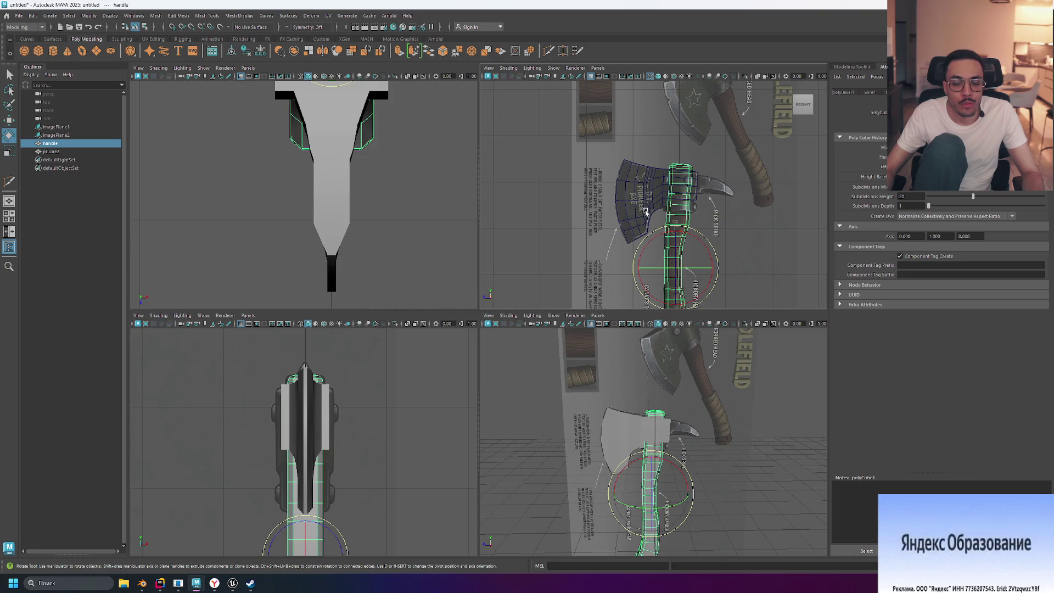
drag(607, 152, 737, 259)
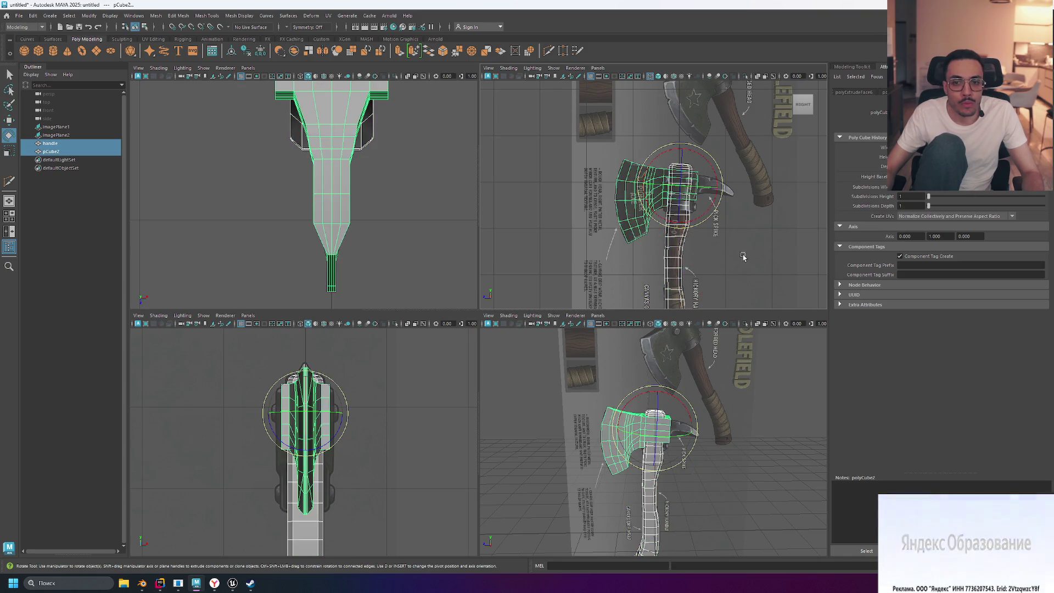
drag(713, 182, 708, 206)
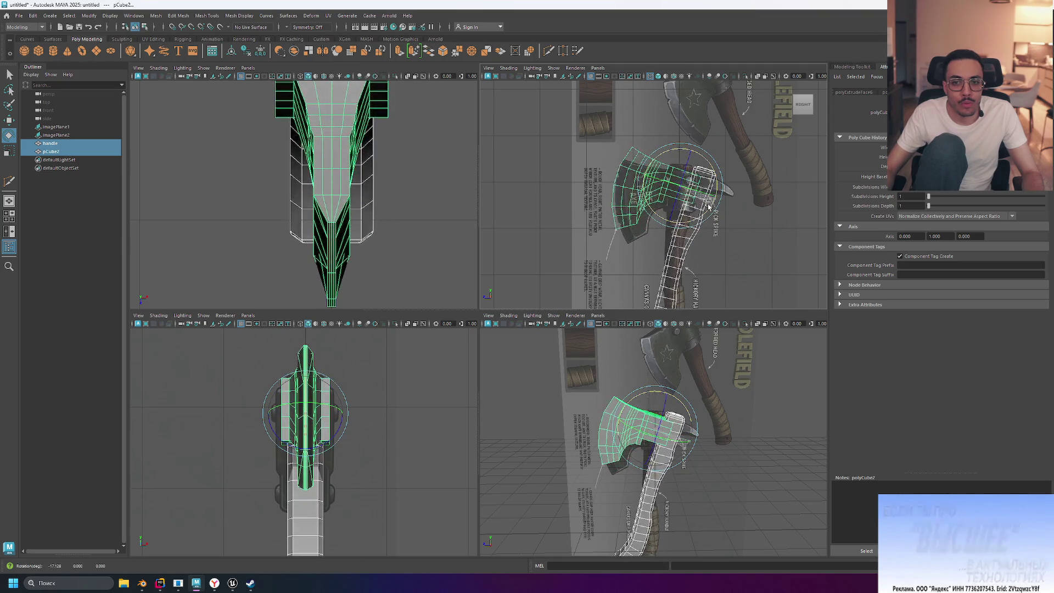
key(ctrl+z)
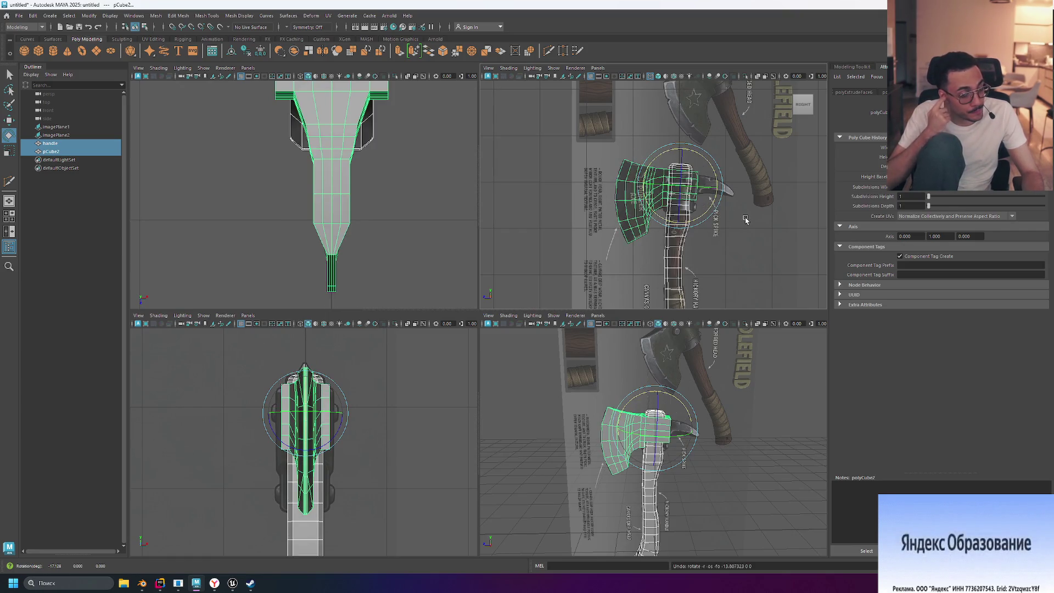
click(745, 220)
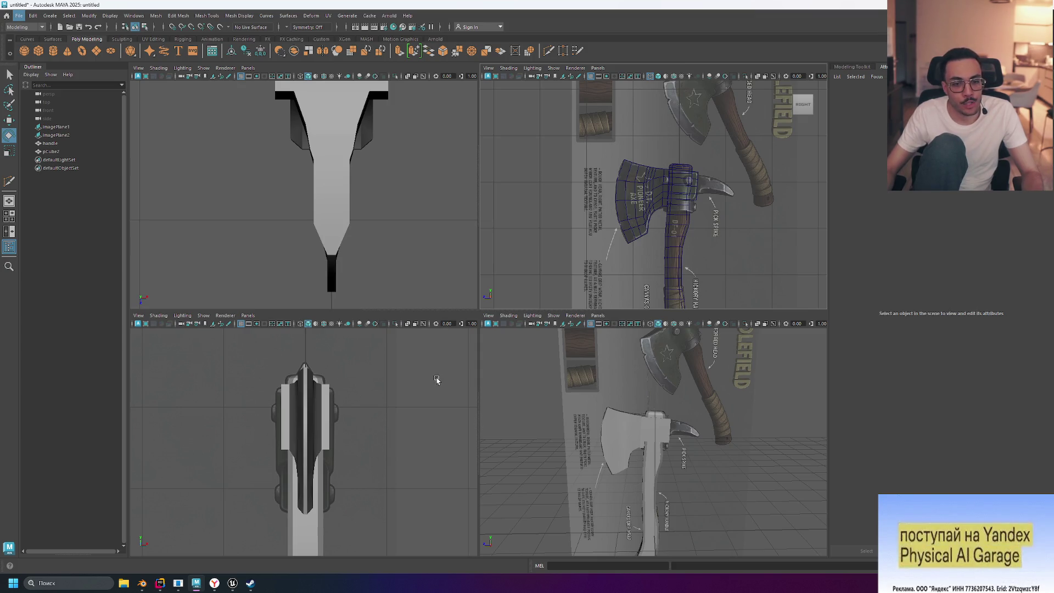
alt+drag(437, 380, 384, 429)
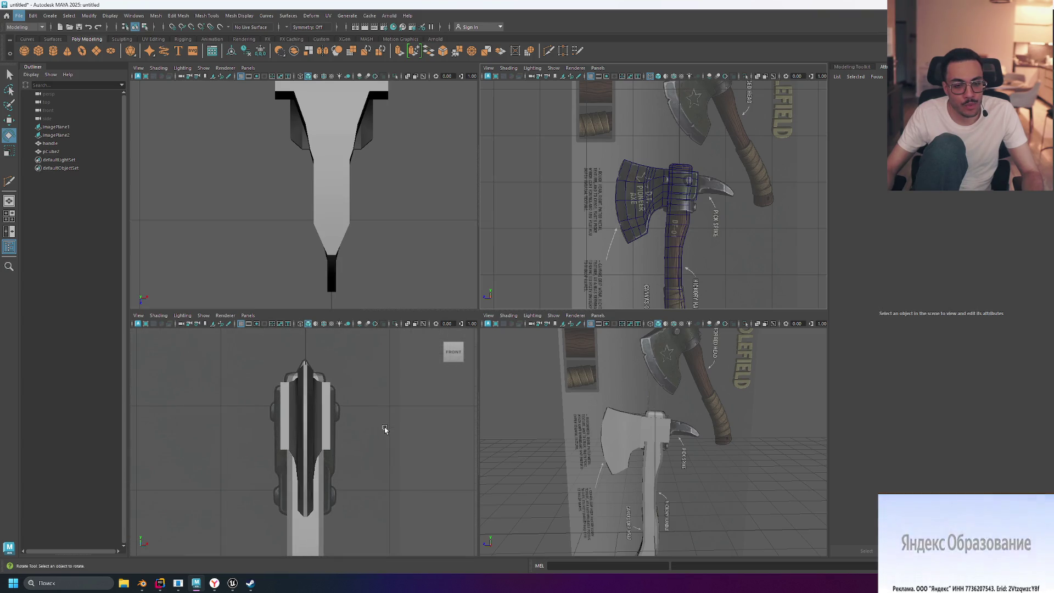
scroll(384, 429, down, 5)
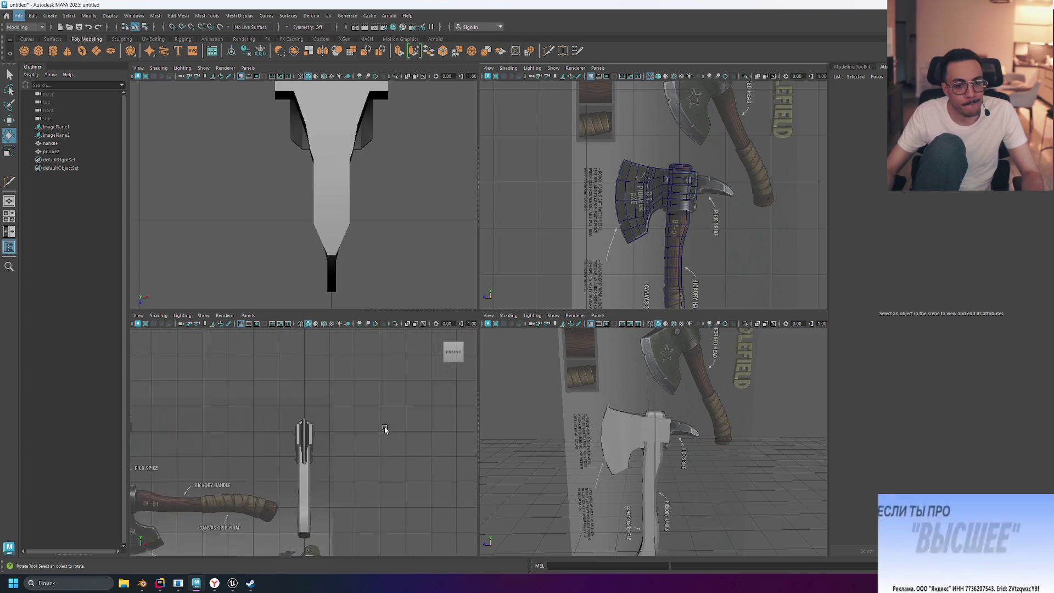
alt+drag(384, 434, 383, 438)
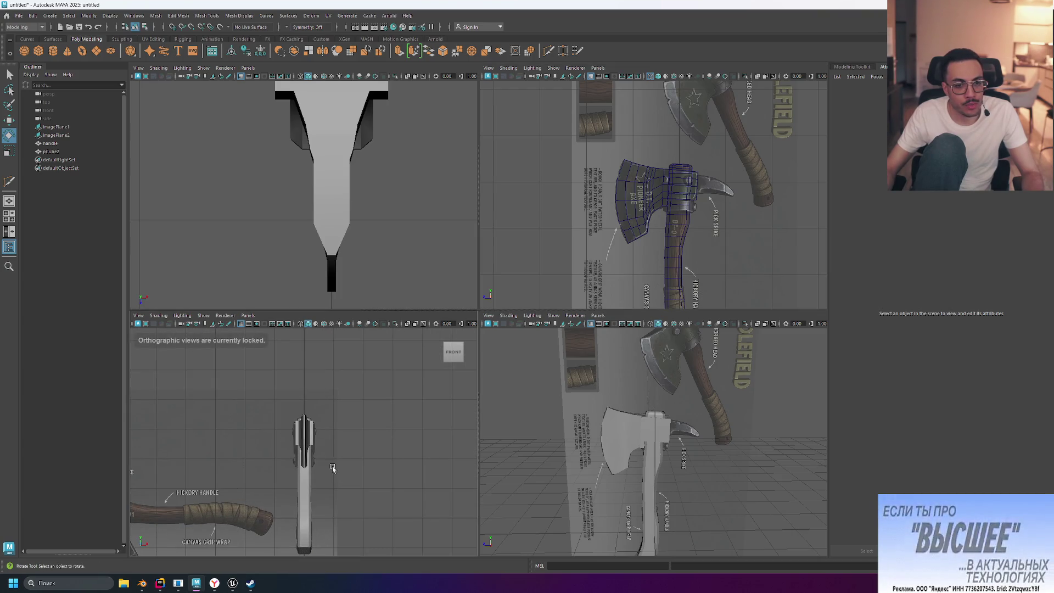
scroll(583, 406, down, 5)
alt+drag(581, 409, 584, 406)
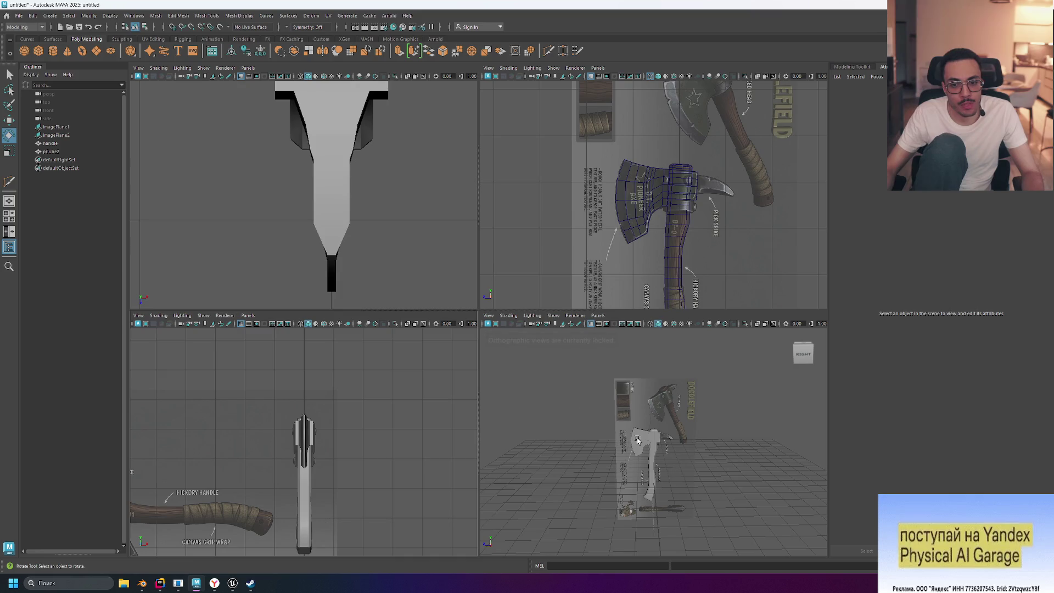
scroll(637, 439, up, 2)
scroll(651, 538, up, 2)
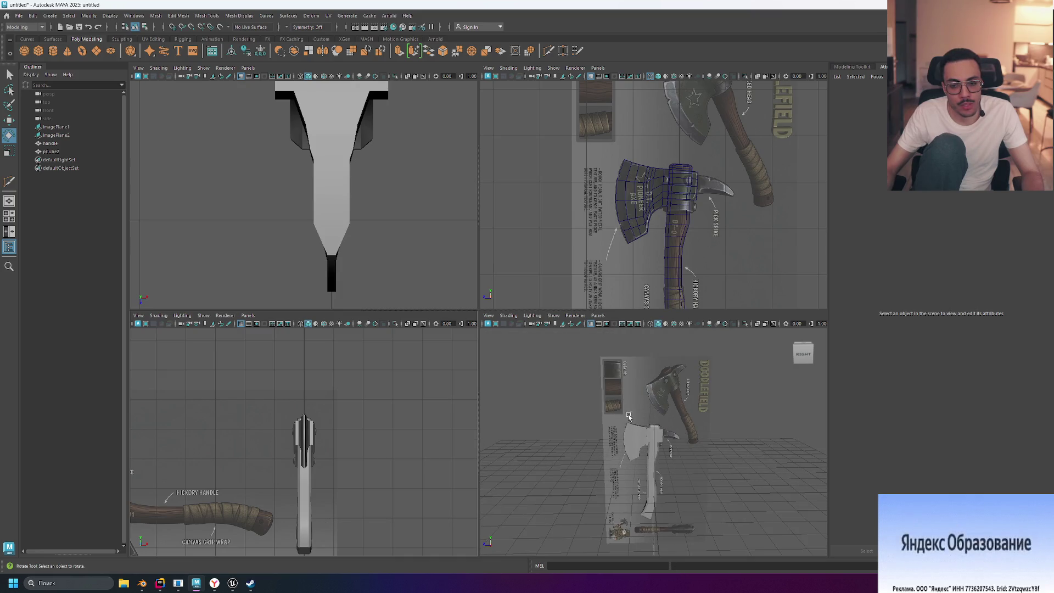
scroll(679, 185, up, 2)
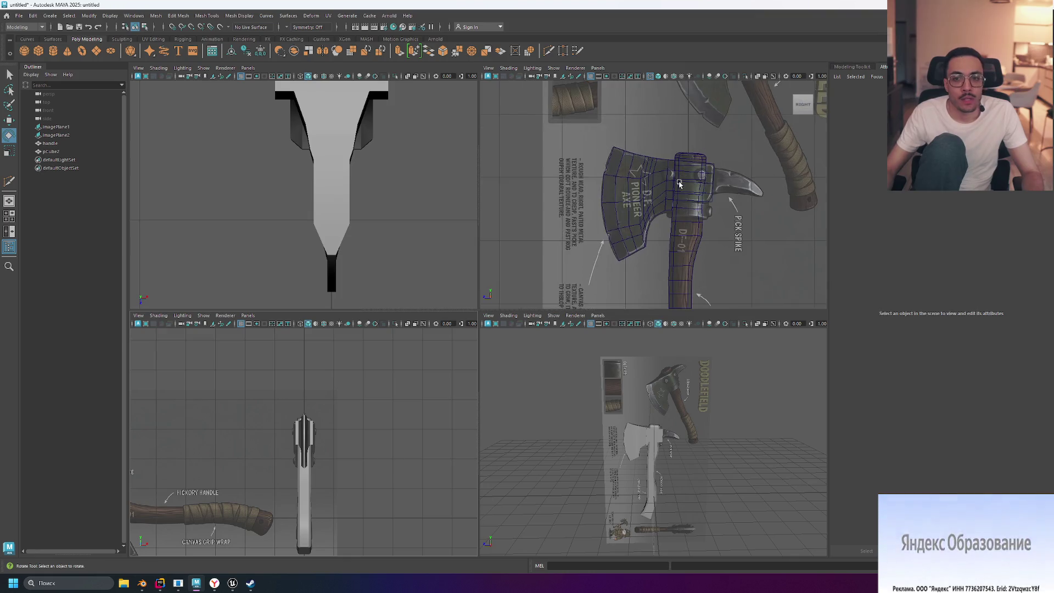
scroll(680, 186, down, 5)
scroll(693, 223, up, 4)
scroll(694, 223, up, 1)
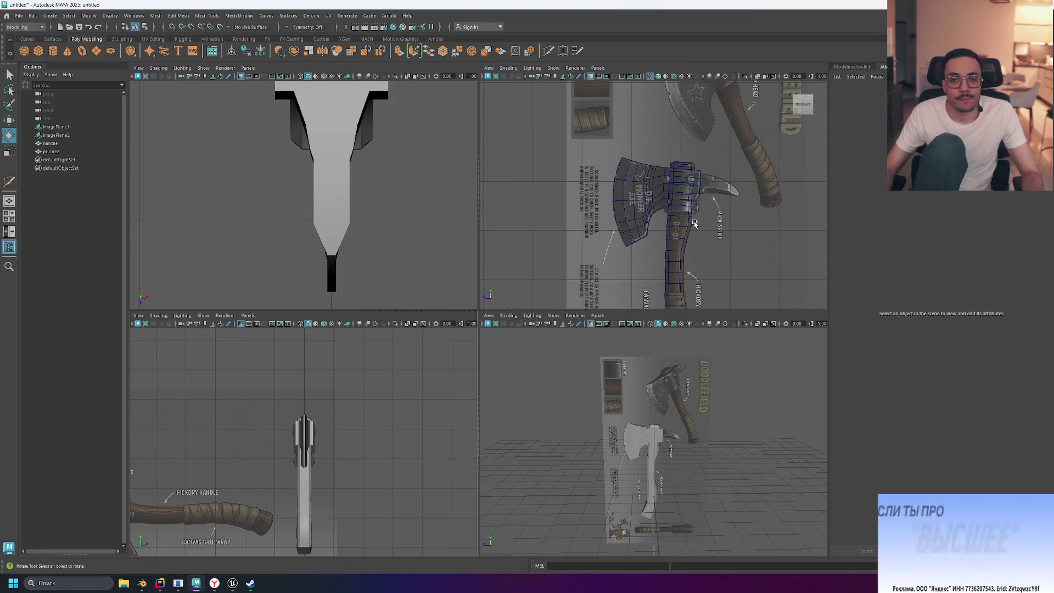
click(214, 583)
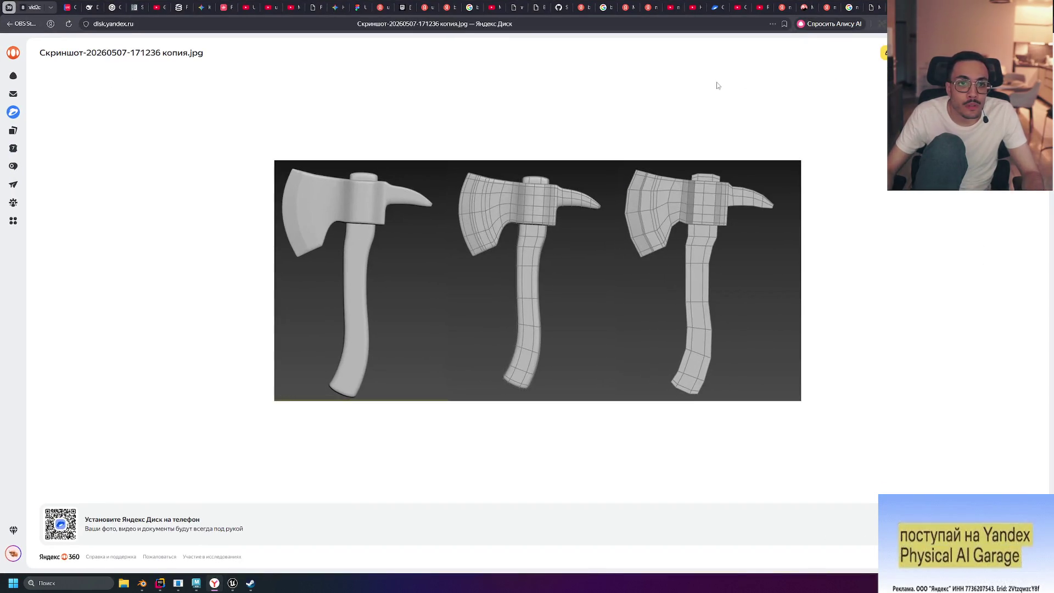
- Enlarge the generated axe concept sheet in the Gemini chat tab
click(336, 7)
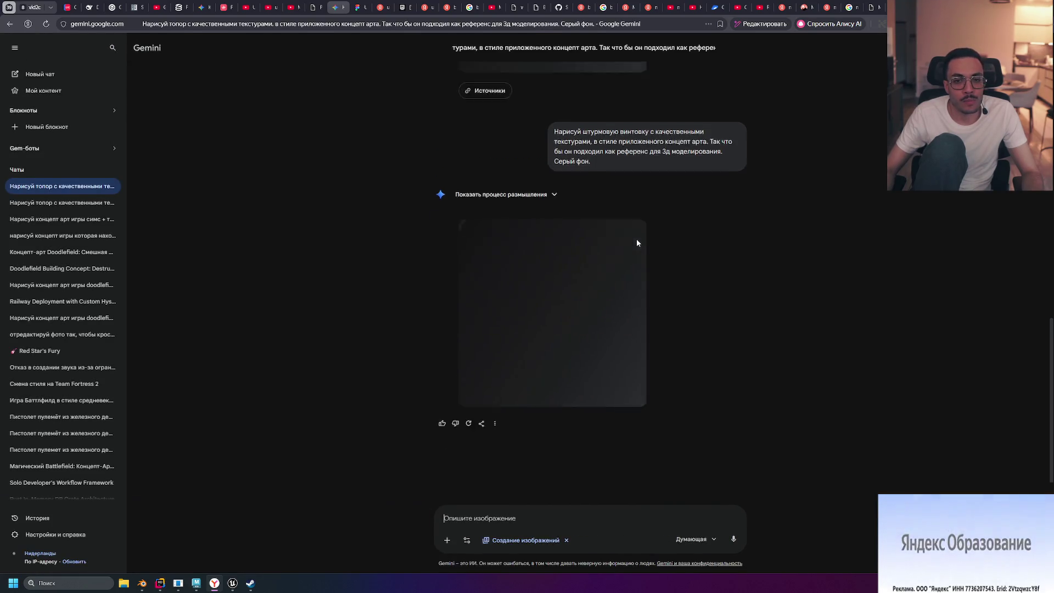
scroll(637, 241, up, 4)
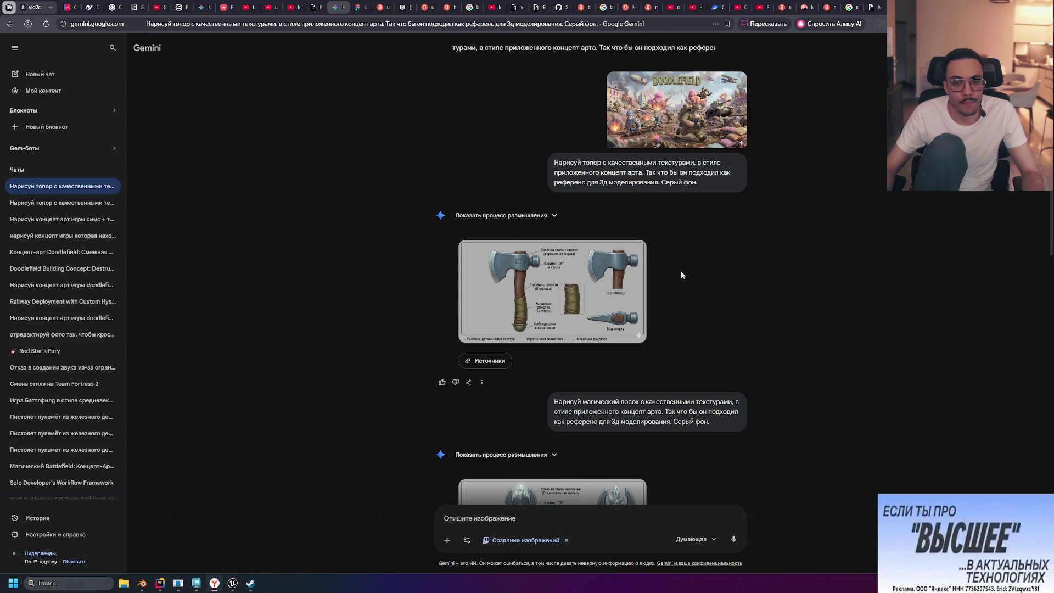
click(604, 313)
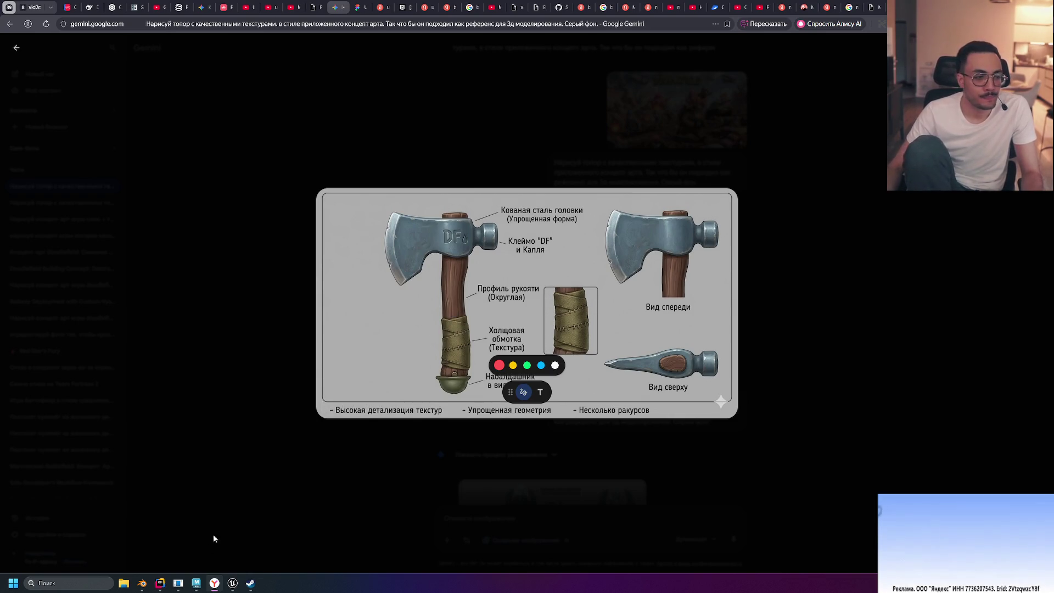
mouse_move(238, 589)
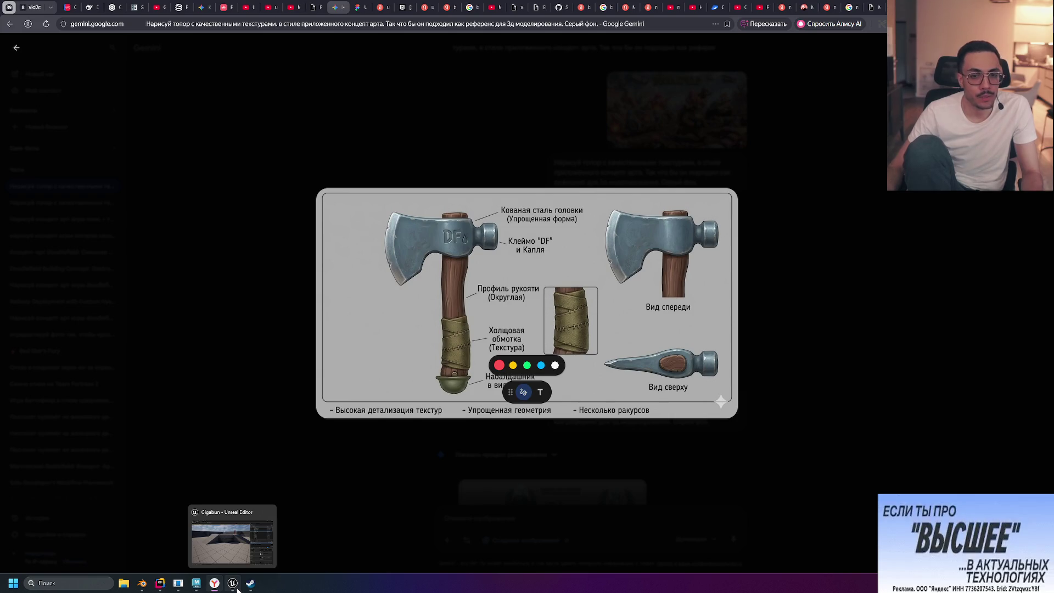
- Back in Maya, marquee-select the handle and axe head in the top view
click(226, 588)
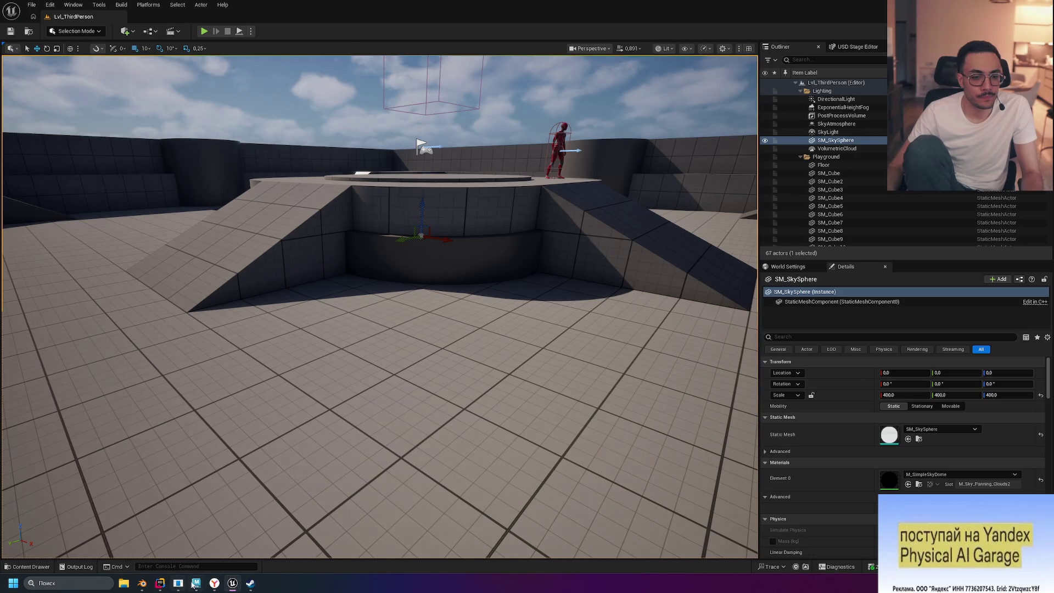
click(194, 585)
scroll(390, 242, down, 5)
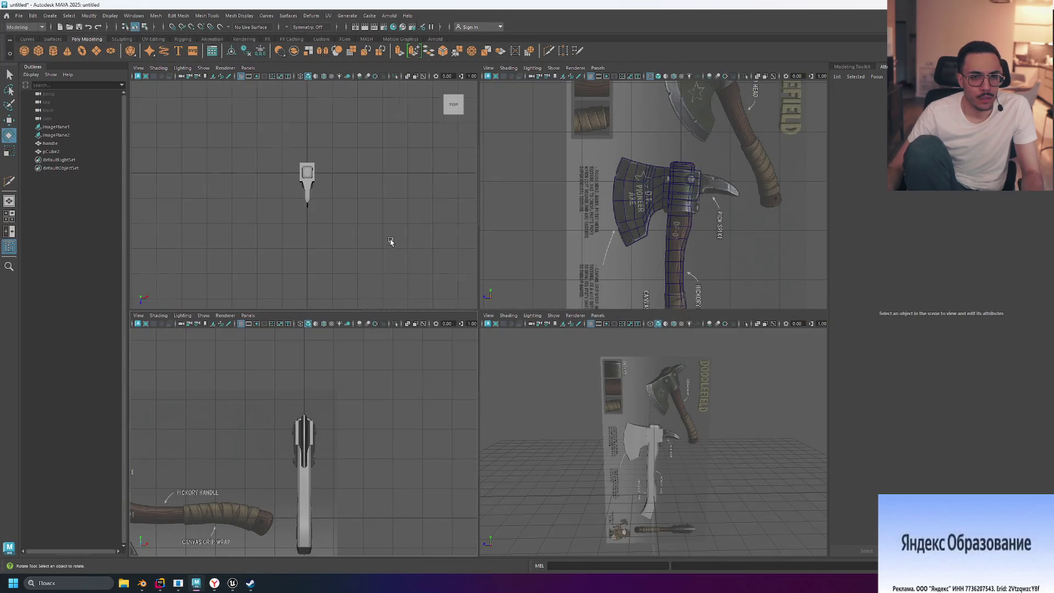
scroll(299, 162, up, 2)
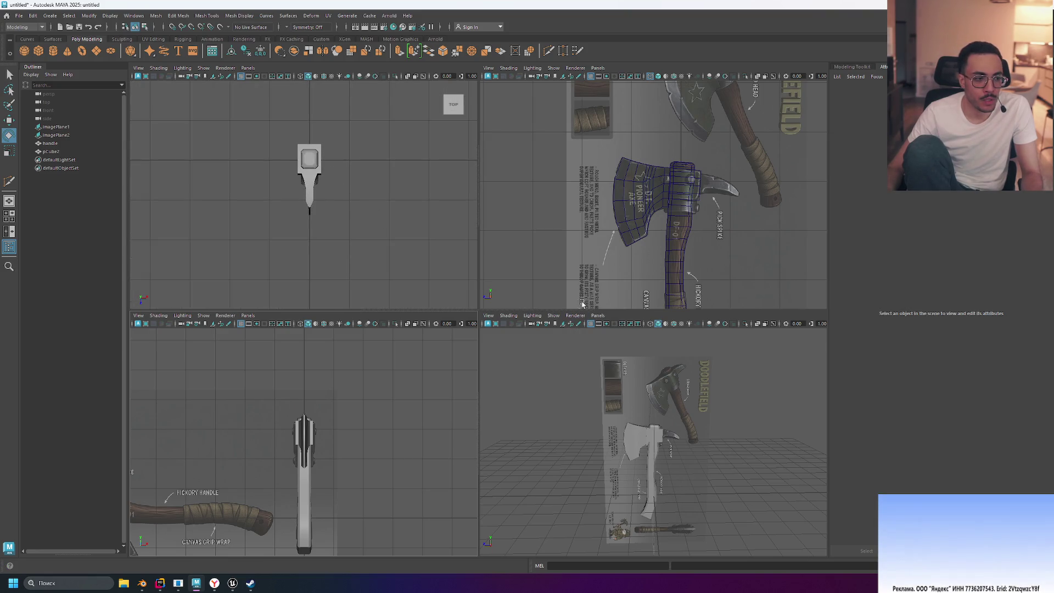
drag(520, 303, 795, 380)
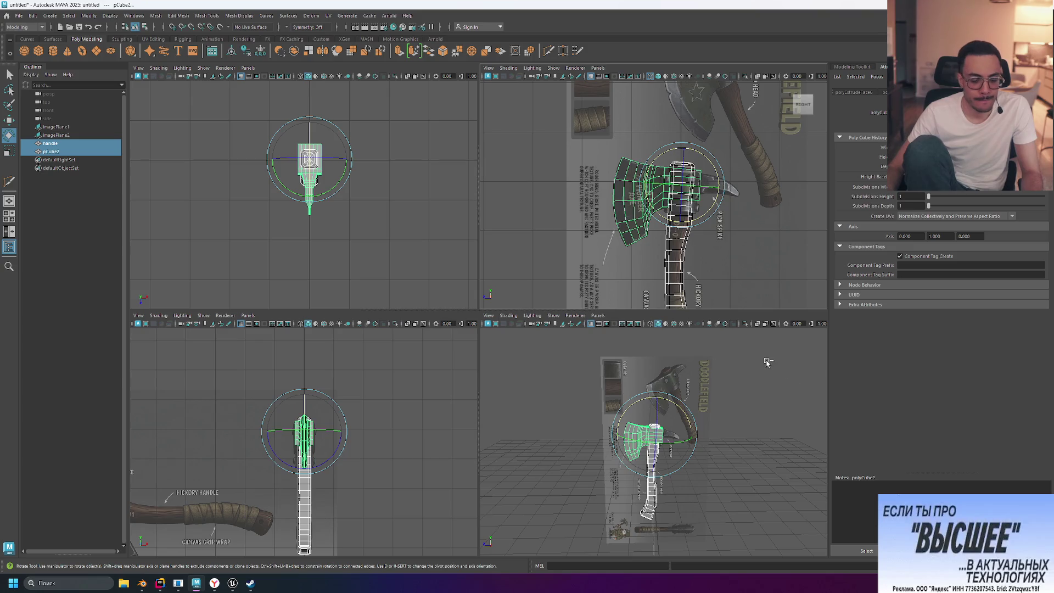
- Group the handle and axe head into group1, expand it, and undo a trial tilt
key(ctrl+g)
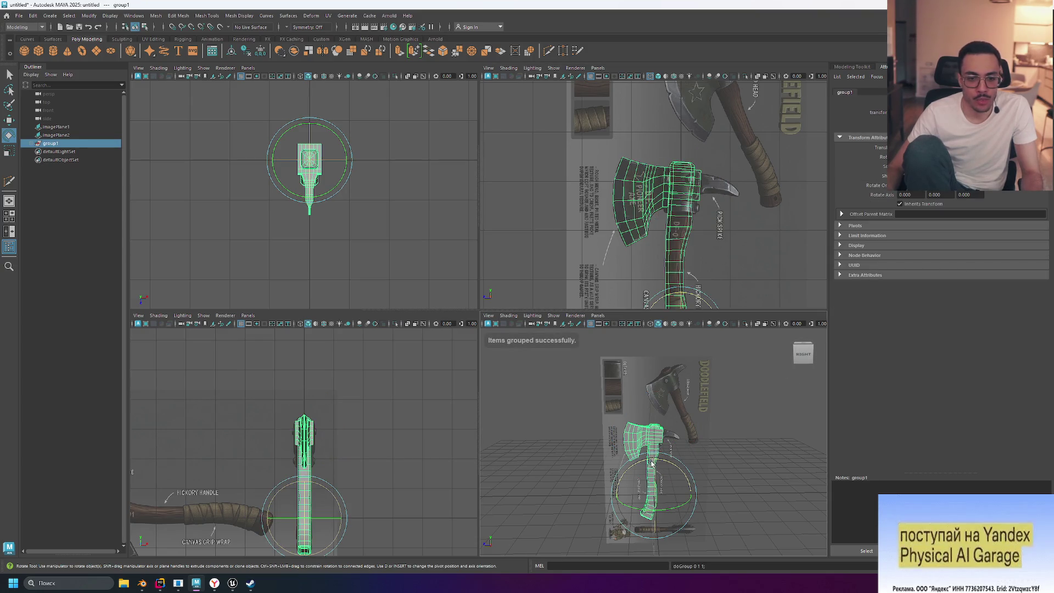
click(32, 144)
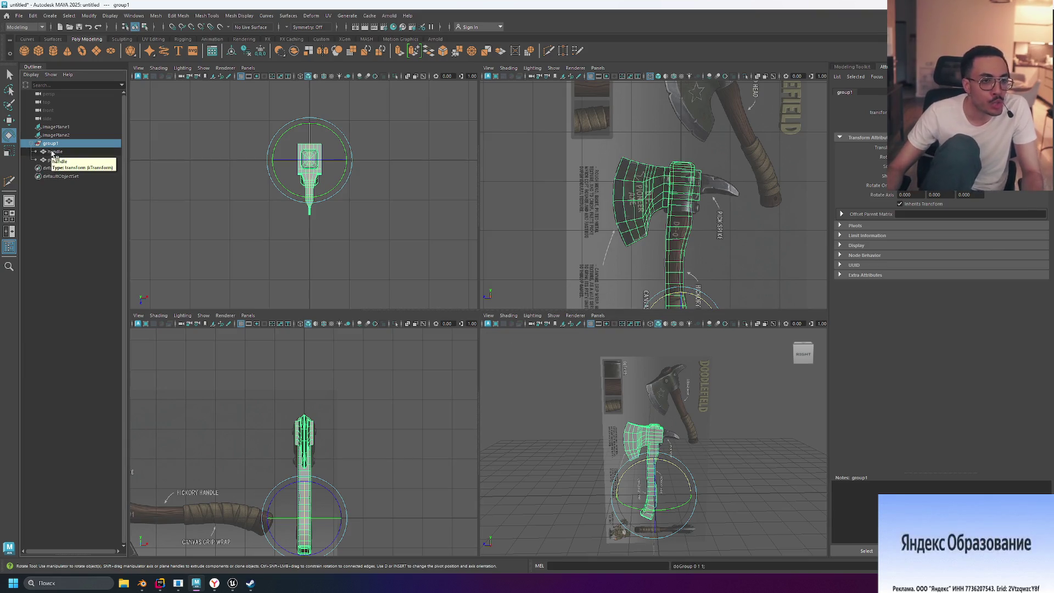
drag(669, 467, 669, 467)
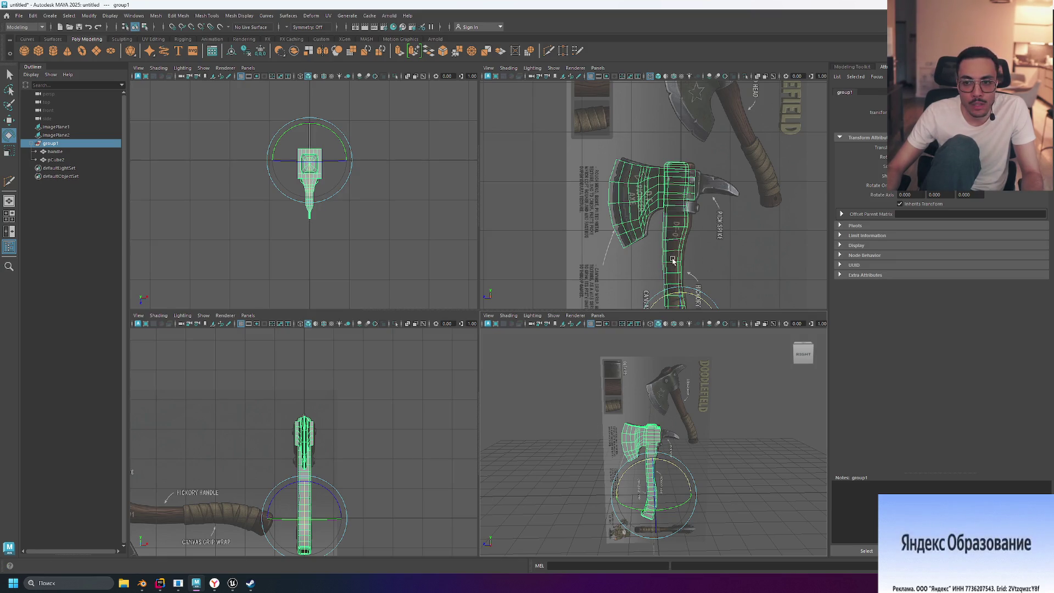
scroll(673, 260, up, 3)
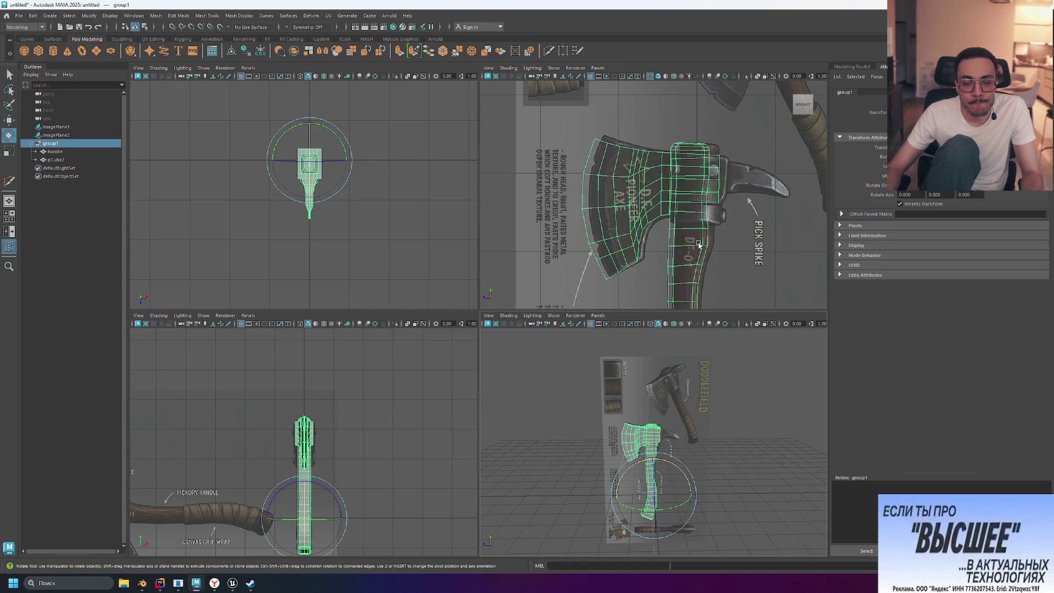
key(ctrl+z)
- Select pCube2 alone and maximise a close perspective view of the axe head
alt+drag(730, 250, 755, 254)
click(634, 202)
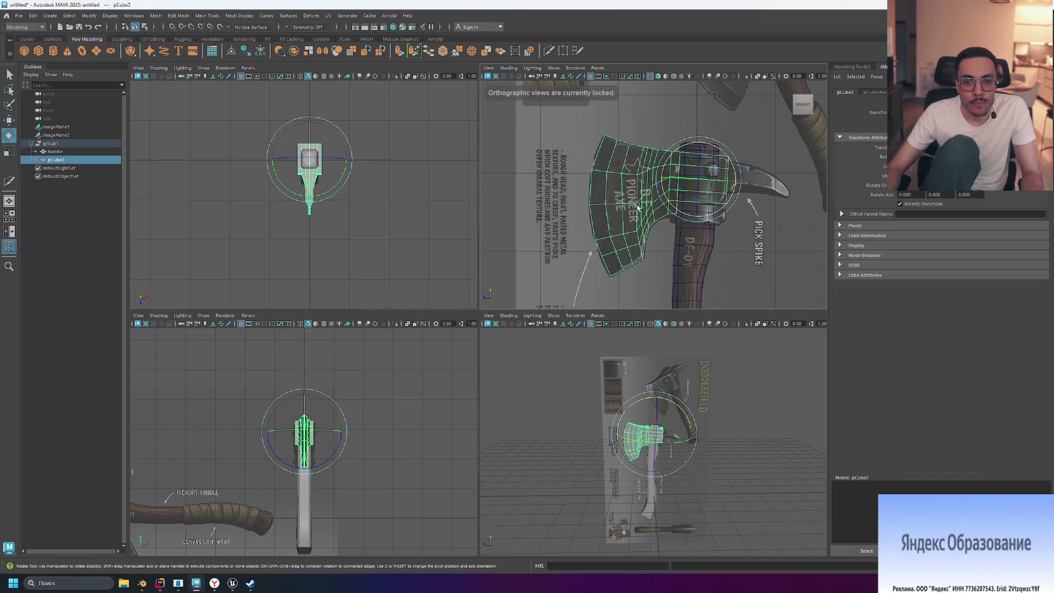
click(55, 151)
click(56, 159)
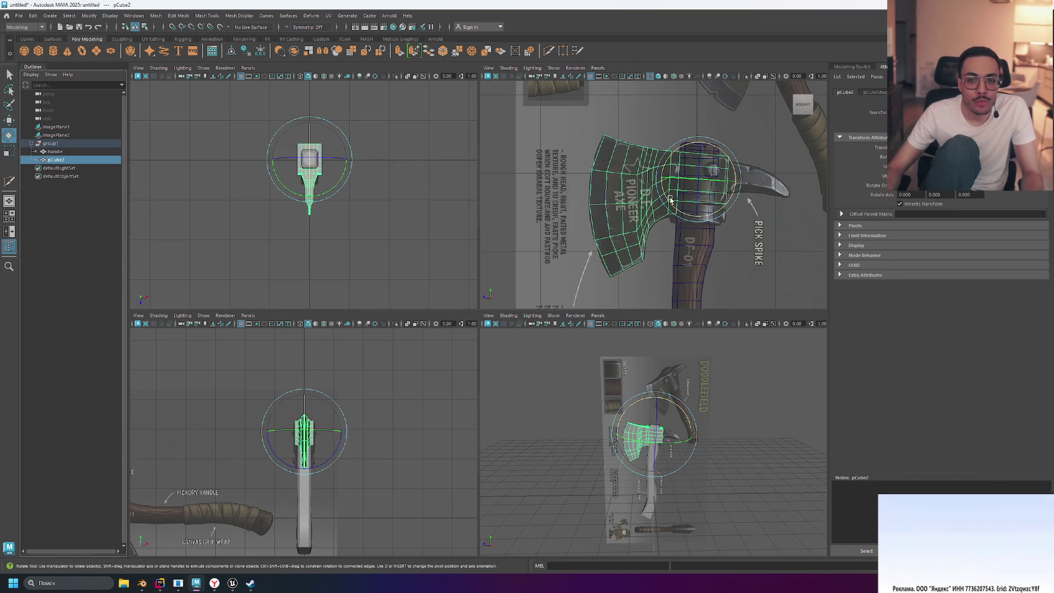
key(space)
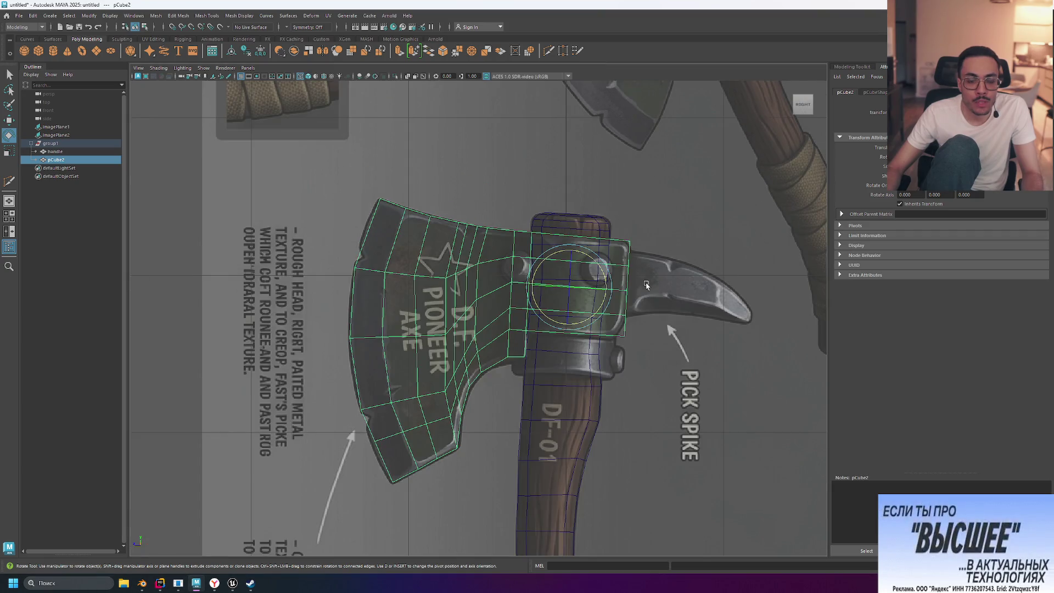
key(space)
mouse_move(692, 439)
alt+mouse_down()
mouse_move(712, 458)
mouse_move(724, 436)
mouse_move(676, 448)
mouse_move(729, 424)
mouse_move(658, 403)
alt+mouse_up()
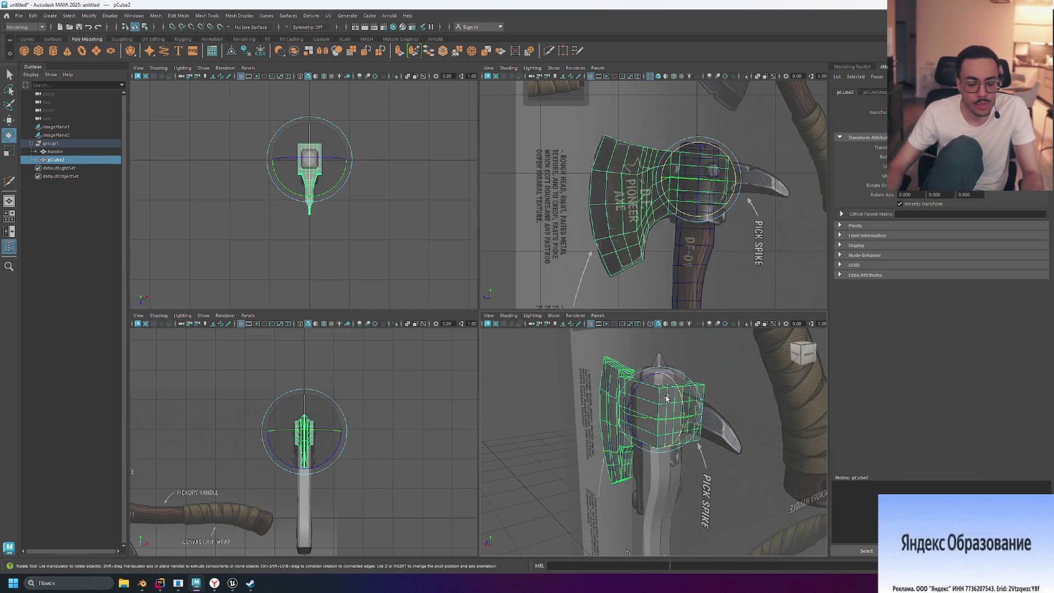
key(space)
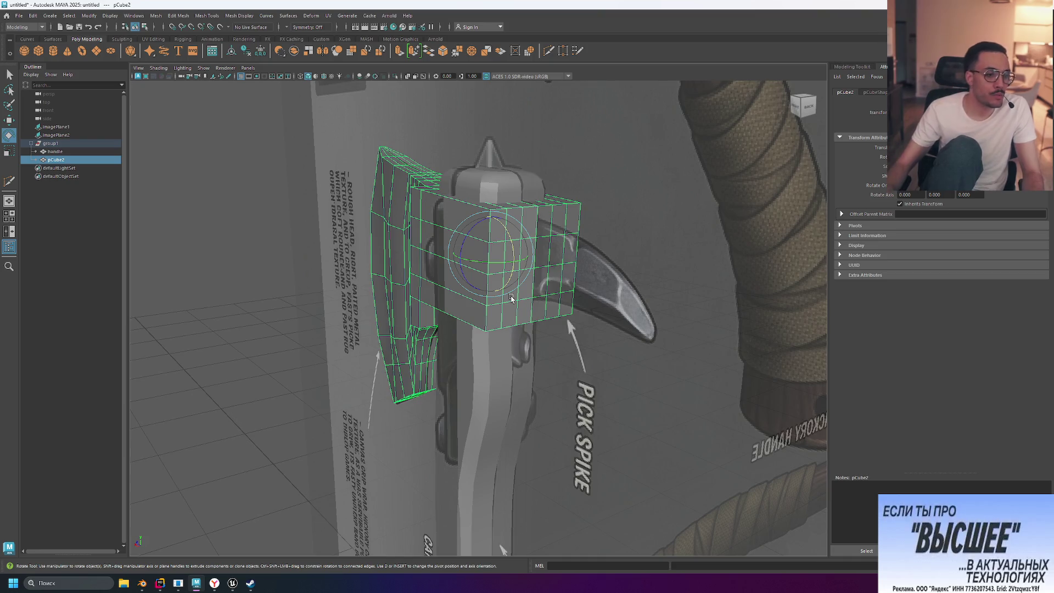
key(space)
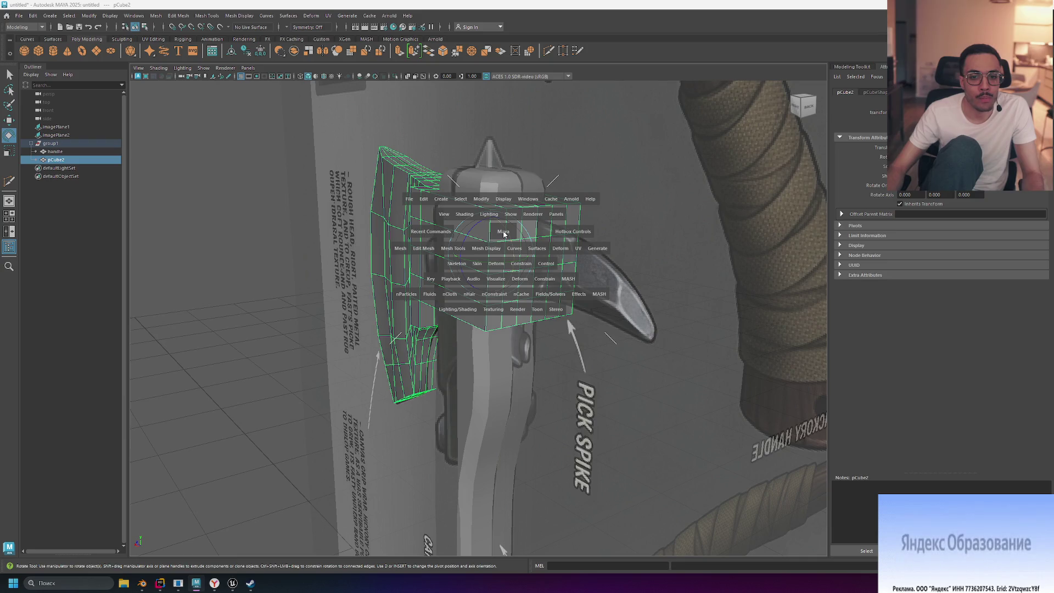
- Put the axe head in Face component mode from the marking menu, correcting a UV pick
right_click(509, 254)
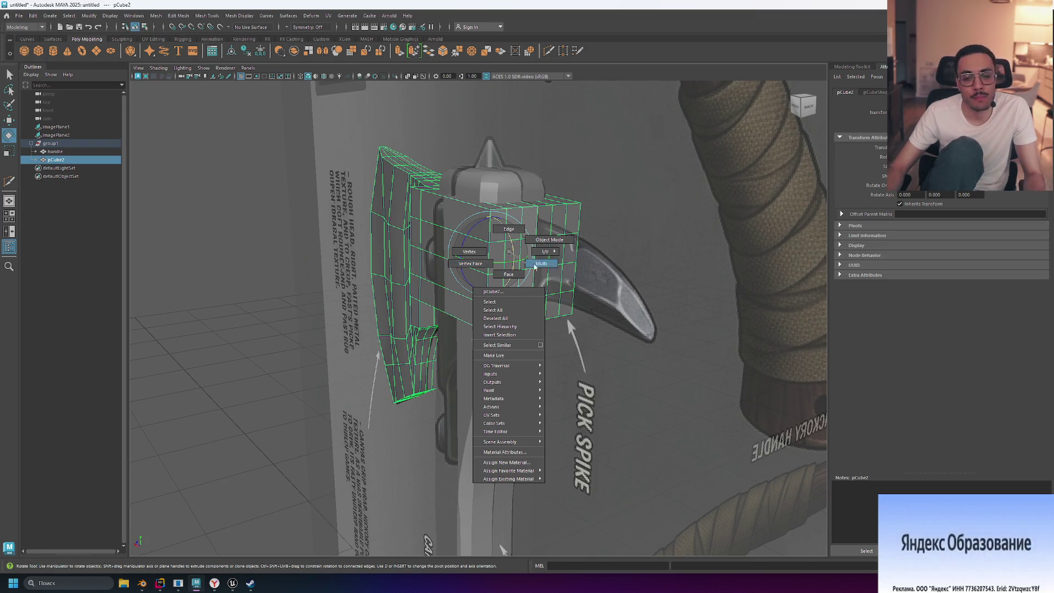
mouse_move(546, 252)
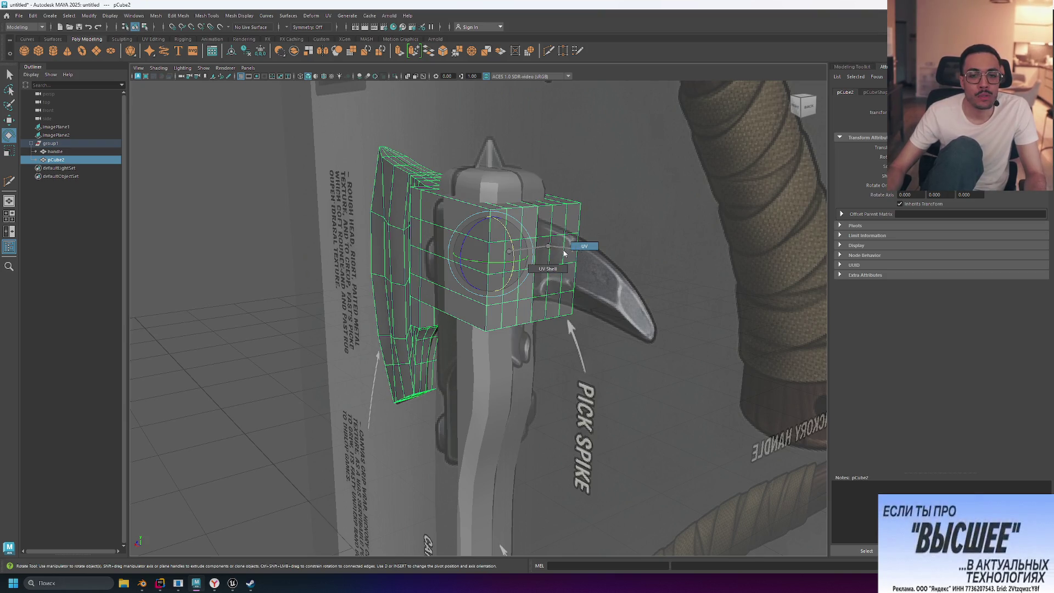
click(572, 244)
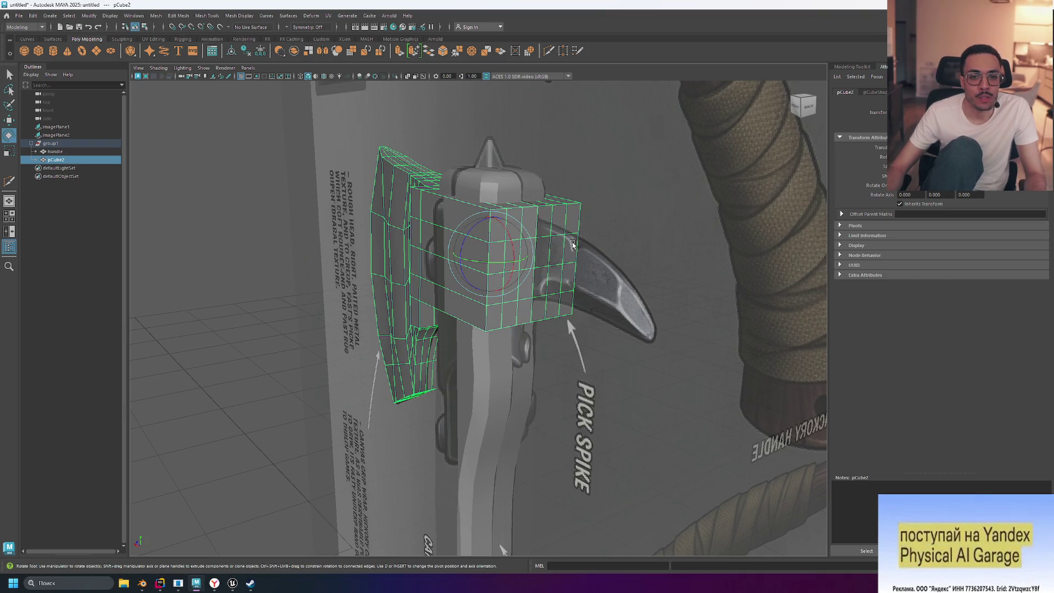
right_click(547, 230)
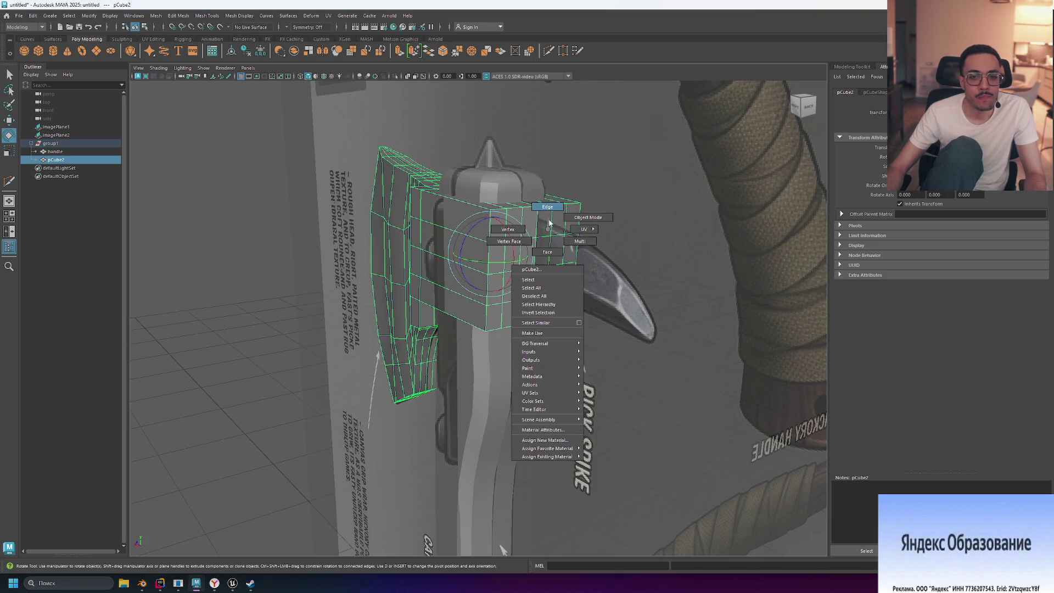
click(538, 252)
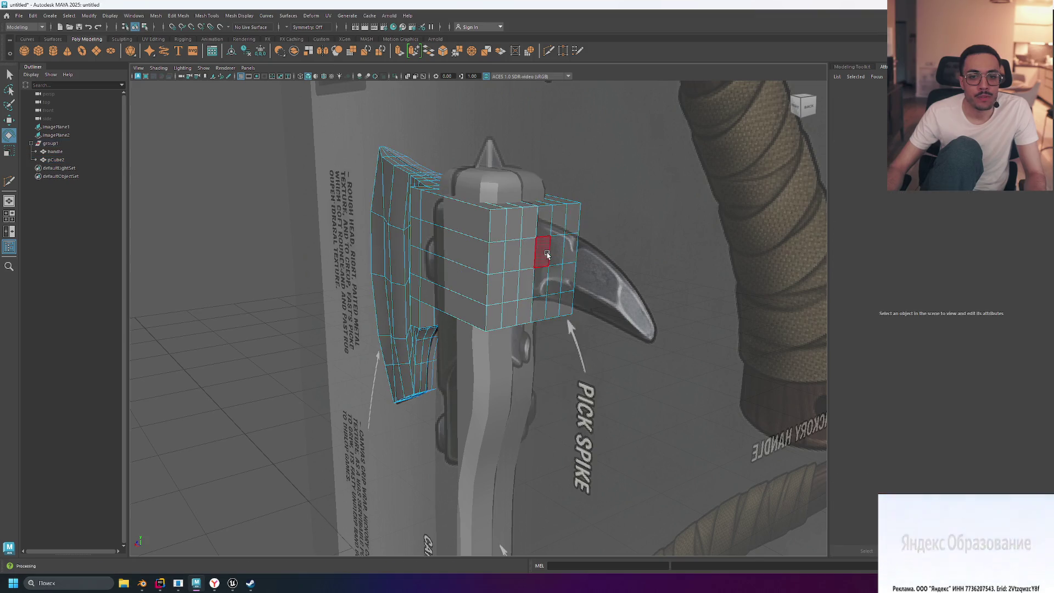
- Try face selections on the head block: top row, bottom loop, all faces, bottom run
click(498, 232)
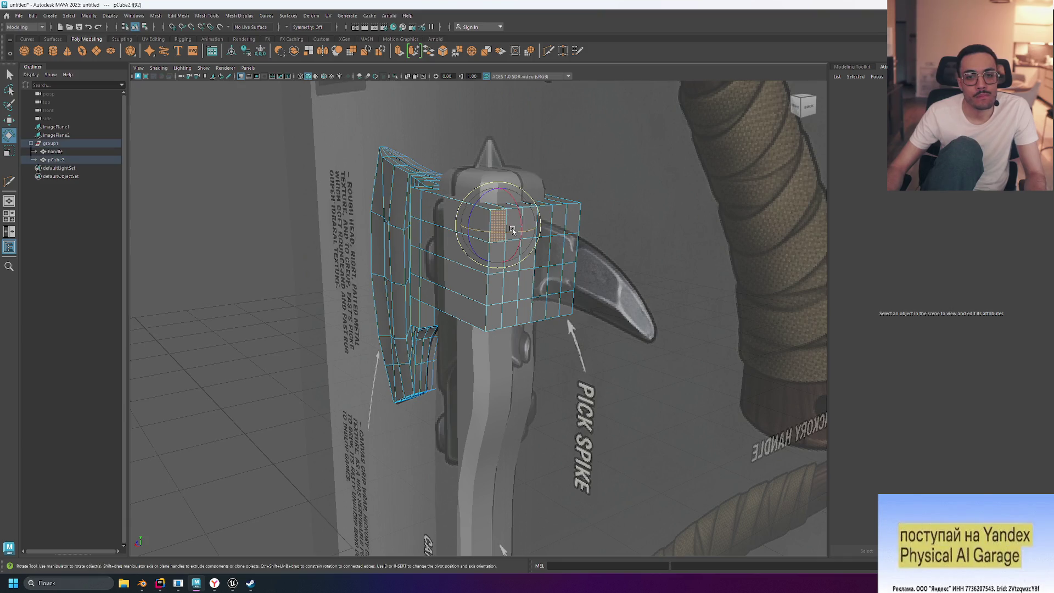
shift+double_click(575, 222)
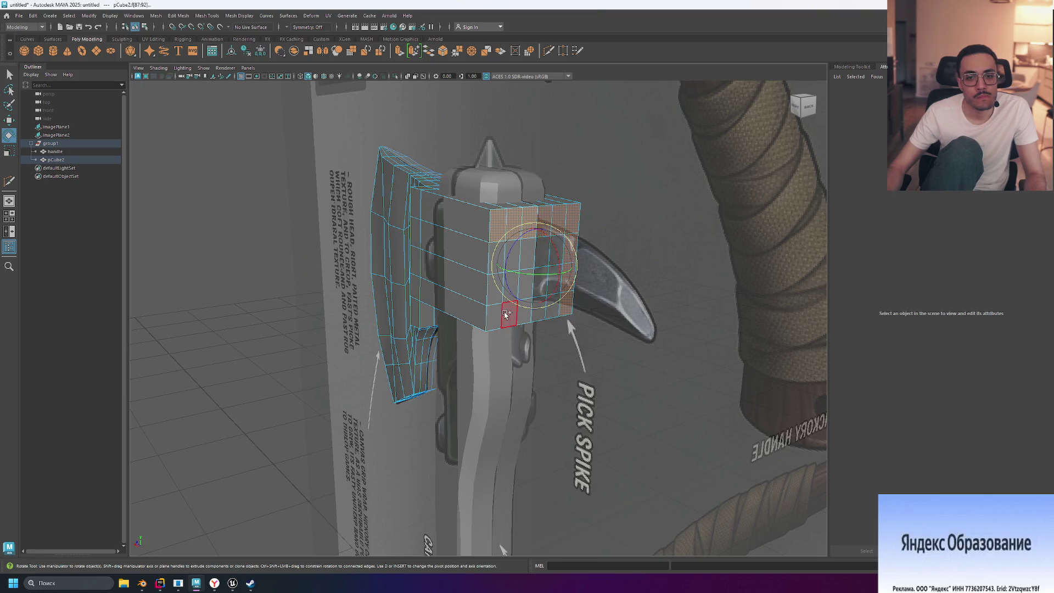
shift+double_click(496, 316)
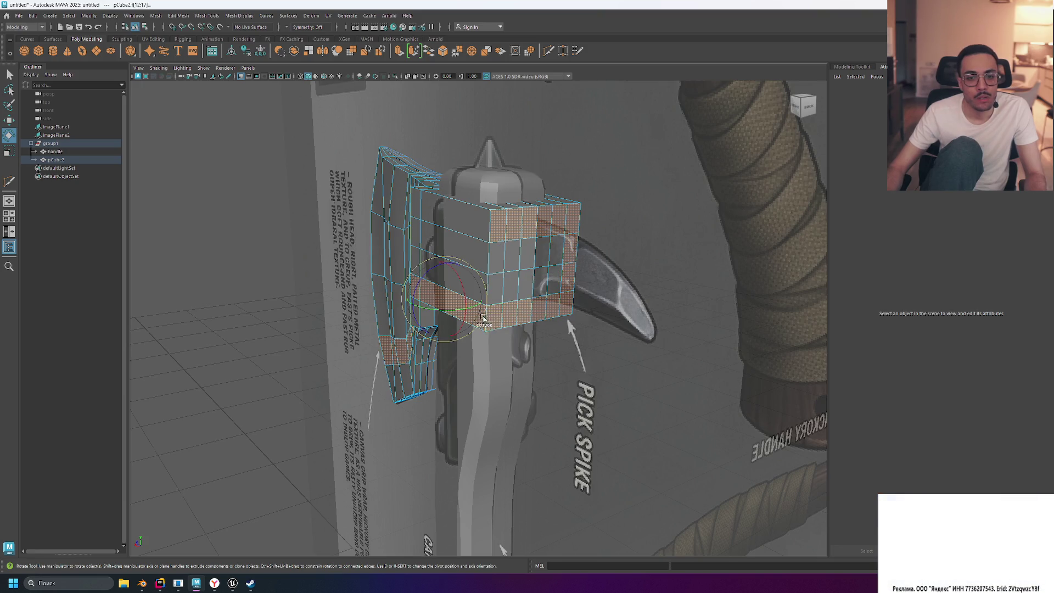
key(ctrl+shift+a)
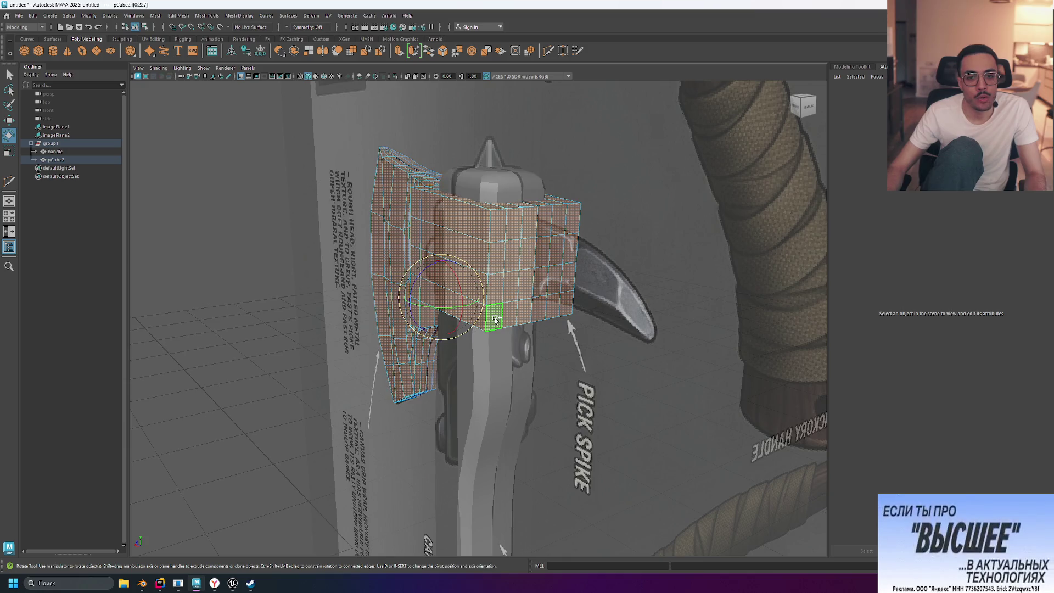
click(494, 318)
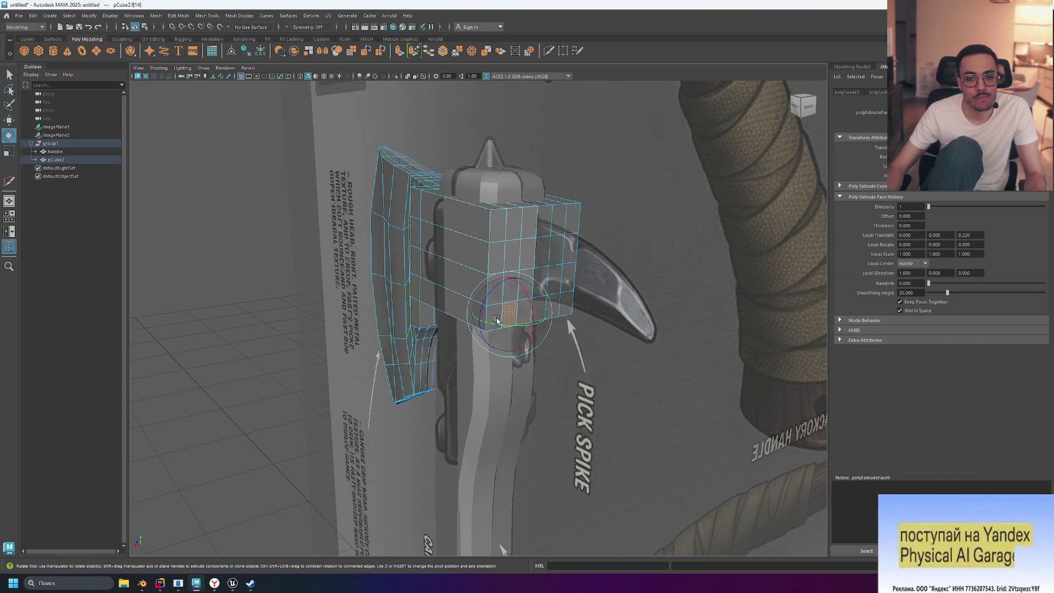
mouse_move(558, 284)
mouse_down()
mouse_move(620, 251)
mouse_move(583, 289)
mouse_move(591, 281)
mouse_up()
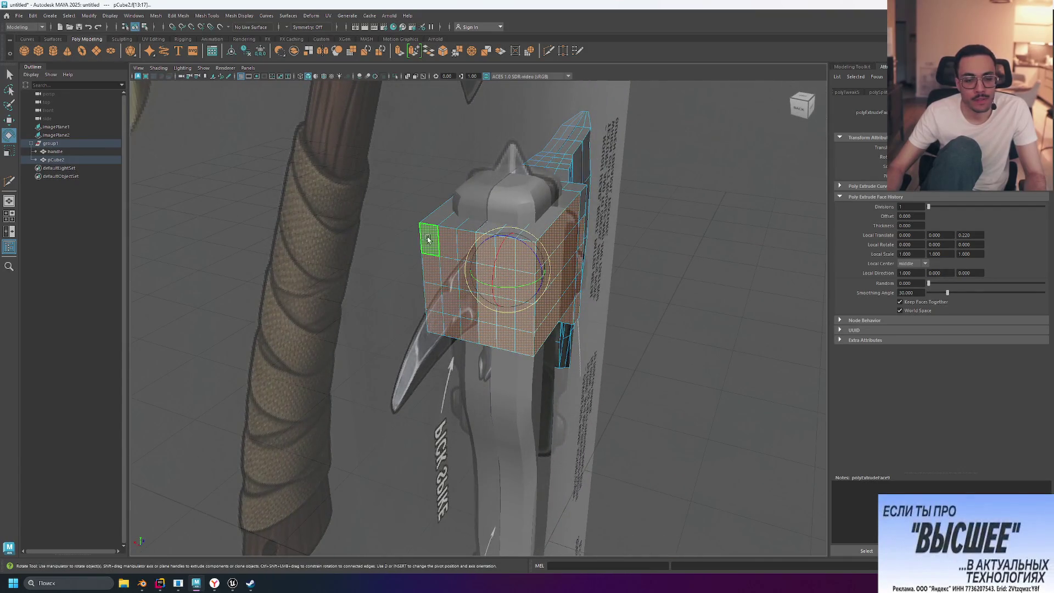
- Select the top row of front faces and switch to the Move tool
click(429, 239)
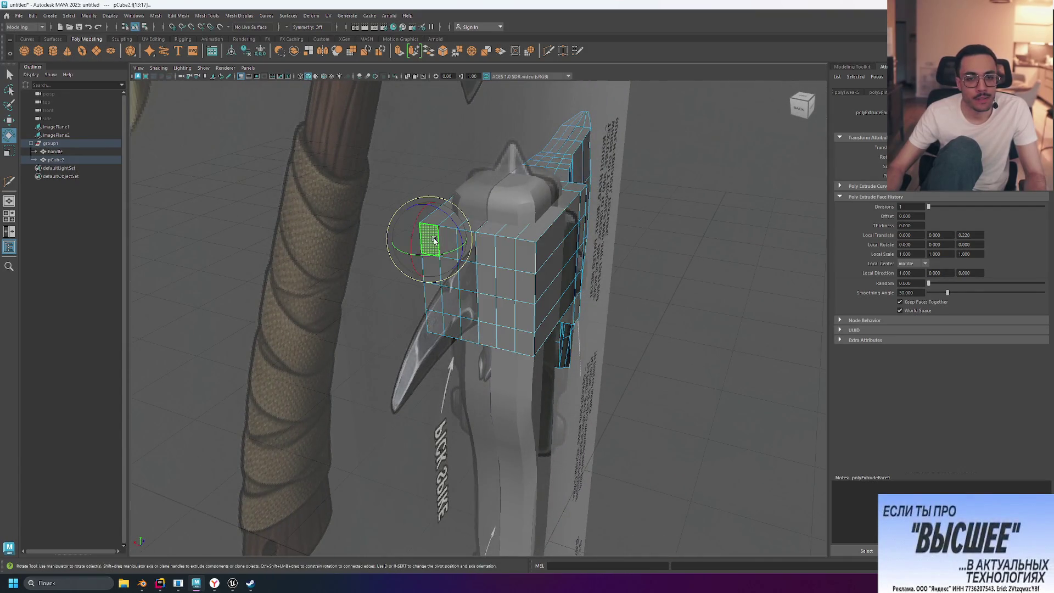
double_click(528, 253)
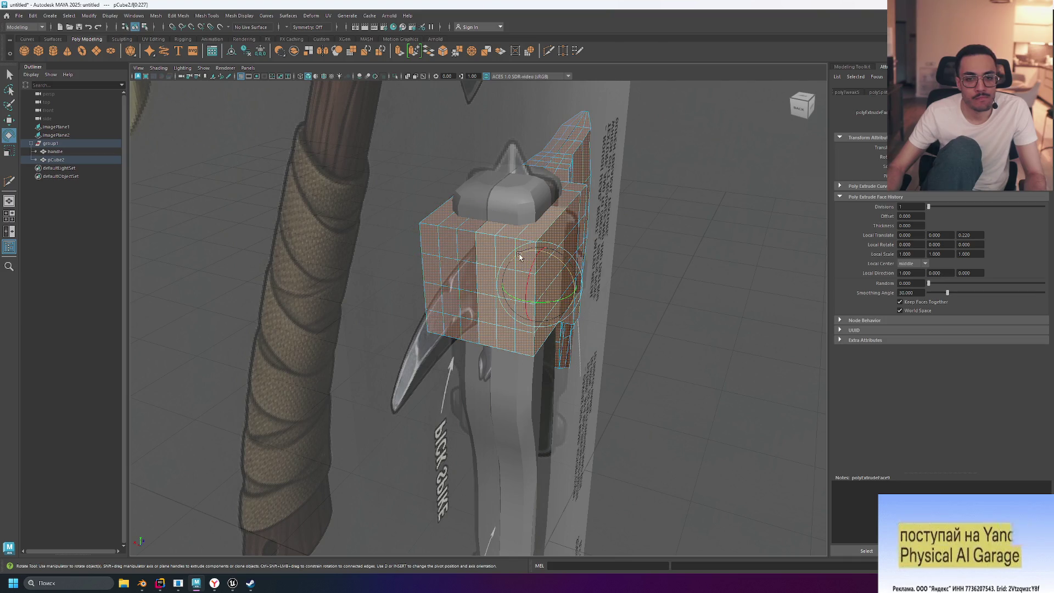
click(439, 242)
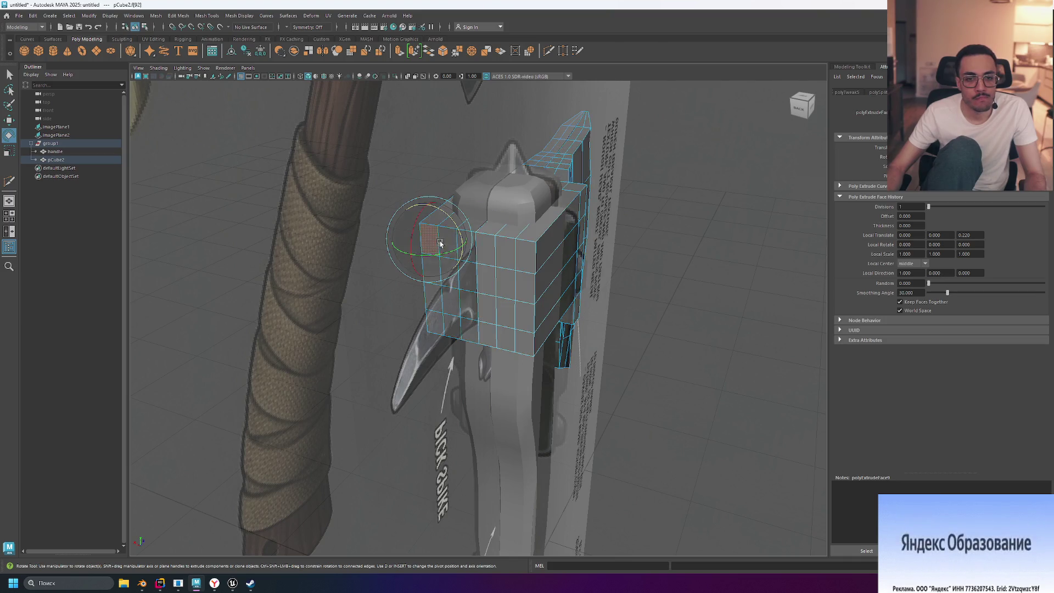
shift+click(483, 255)
shift+double_click(510, 259)
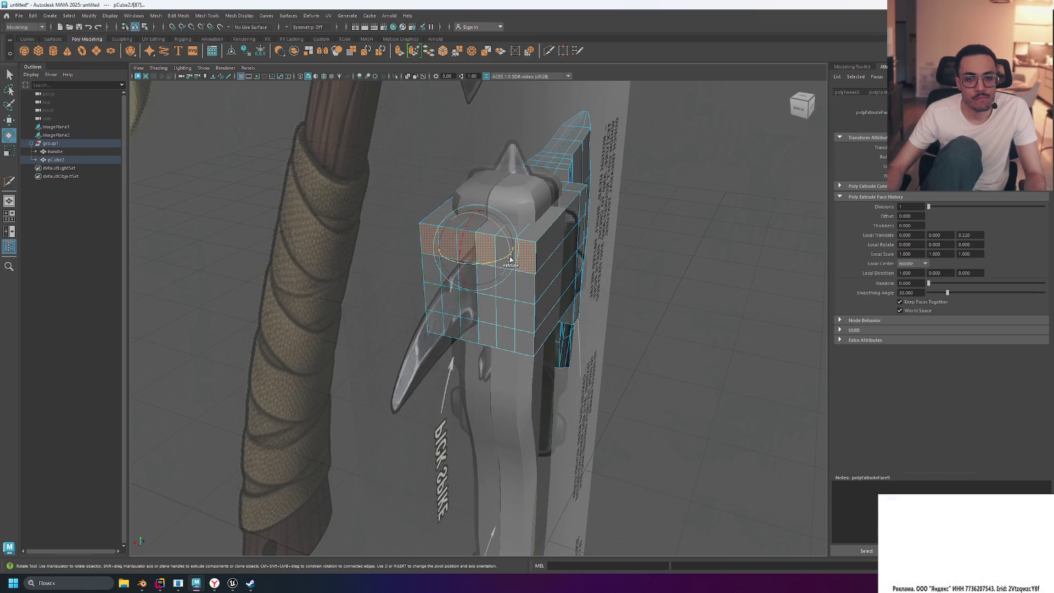
alt+drag(503, 264, 535, 280)
key(w)
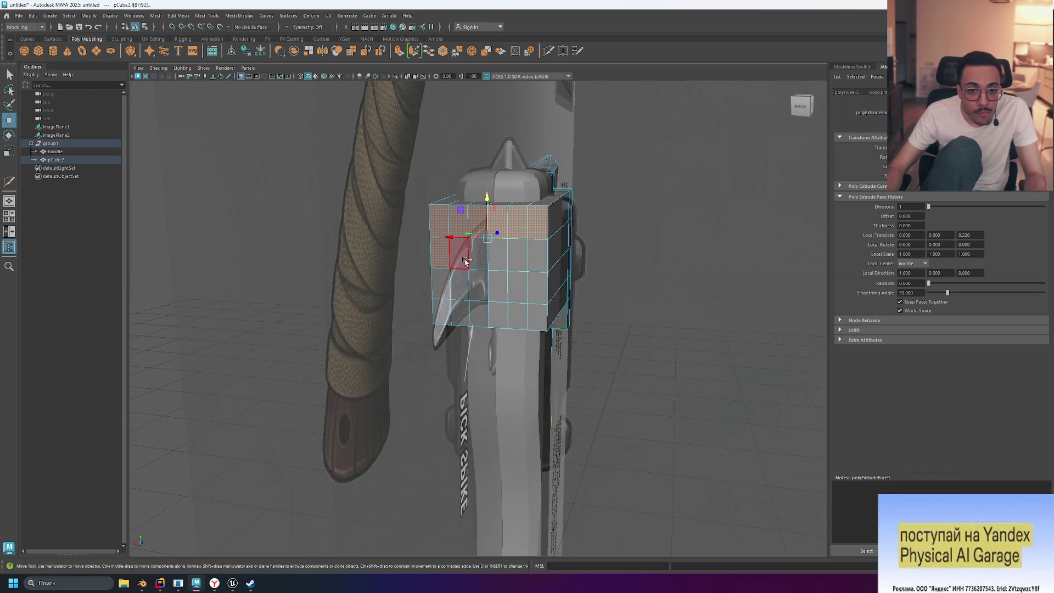
- Add three third-row faces at the back, then maximise the side view over the reference
mouse_move(538, 285)
shift+mouse_down()
mouse_move(459, 308)
mouse_move(546, 313)
shift+mouse_up()
mouse_move(719, 268)
alt+mouse_down()
mouse_move(712, 221)
mouse_move(798, 269)
mouse_move(616, 235)
mouse_move(637, 250)
mouse_move(617, 246)
alt+mouse_up()
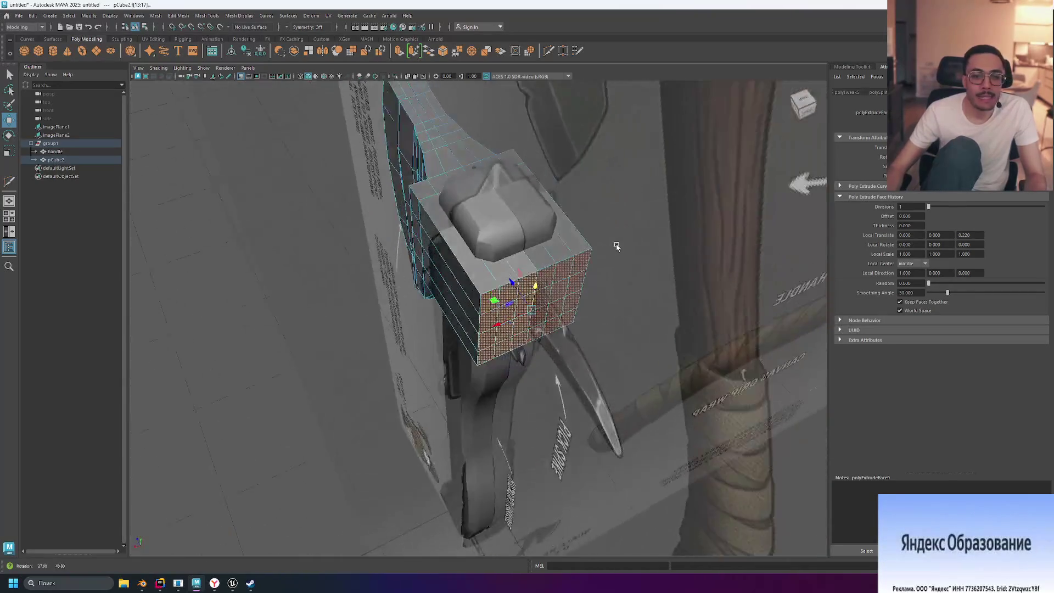
mouse_move(561, 220)
alt+mouse_down()
mouse_move(682, 254)
mouse_move(711, 252)
mouse_move(723, 235)
alt+mouse_up()
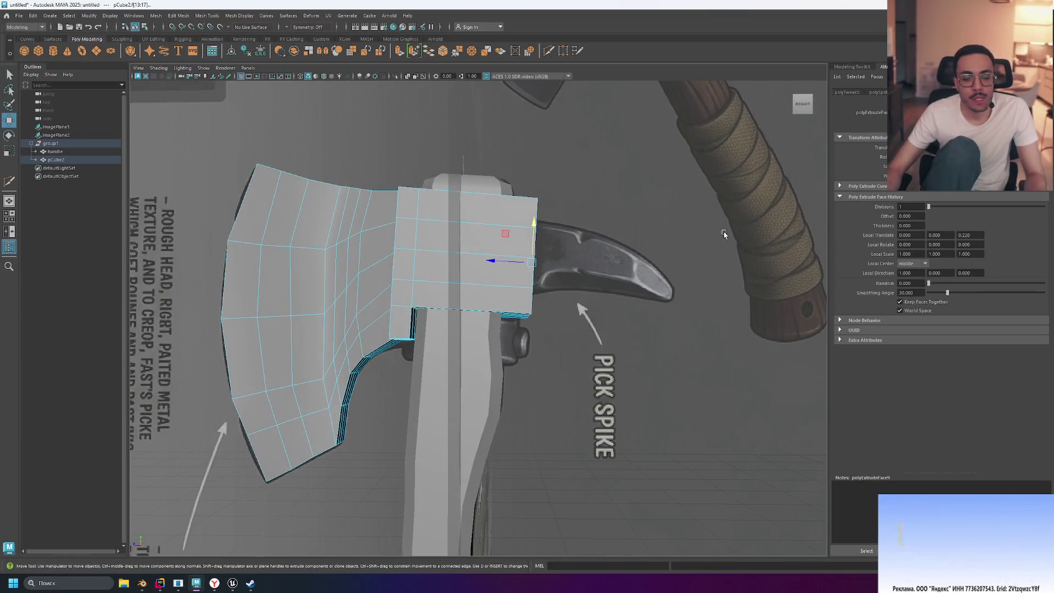
key(space)
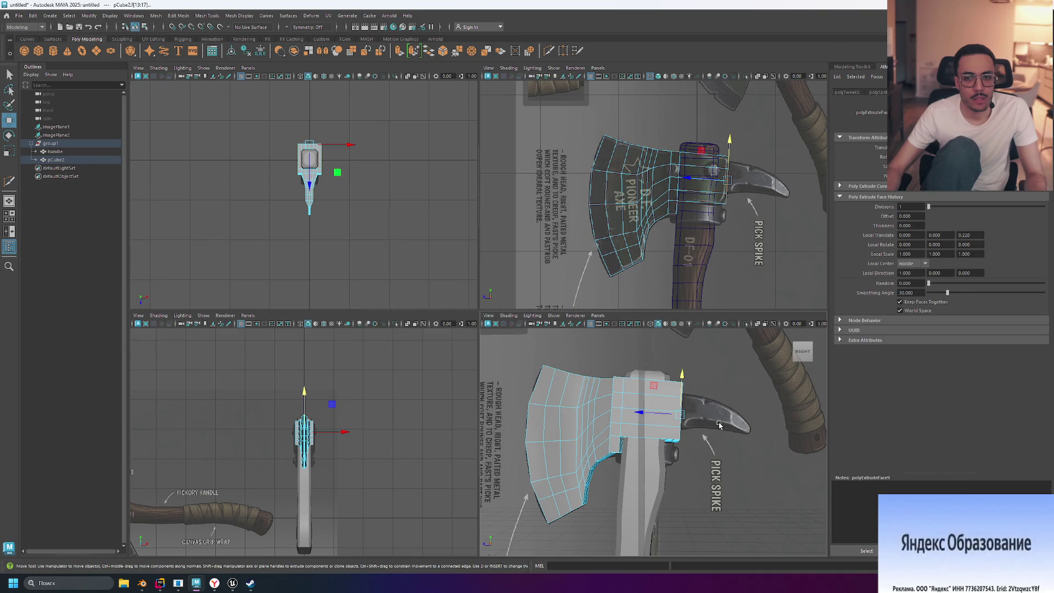
key(space)
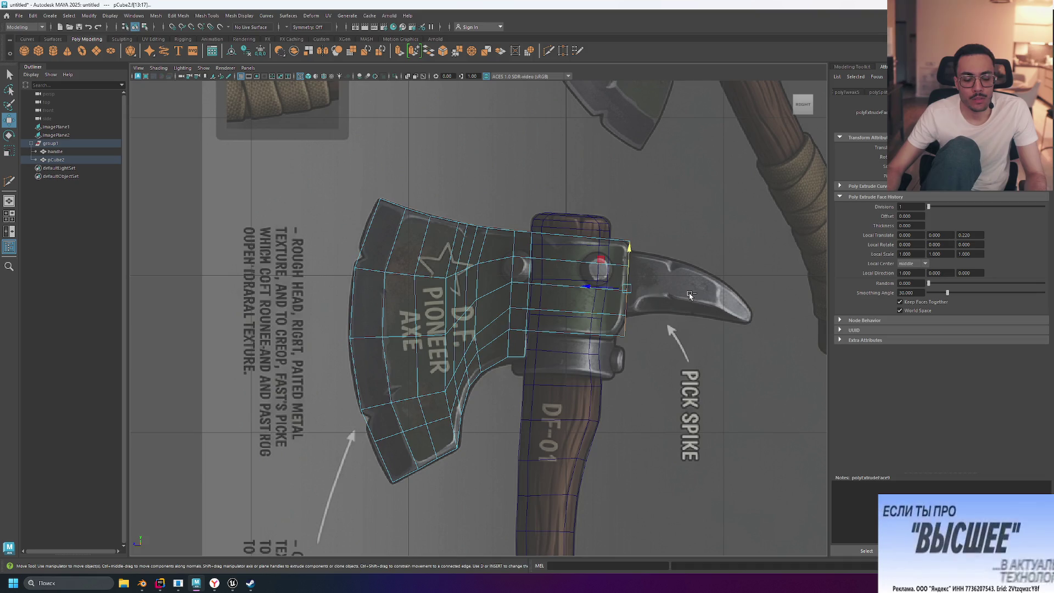
- Extrude the back faces twice, pushing each section out to start the pick spike
key(ctrl+e)
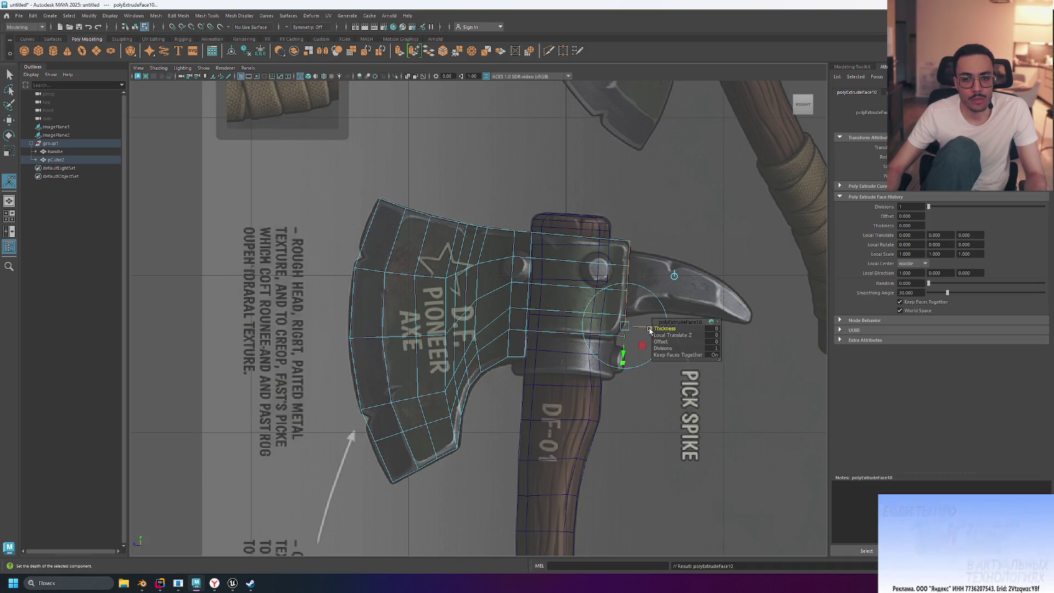
key(w)
drag(589, 292, 611, 289)
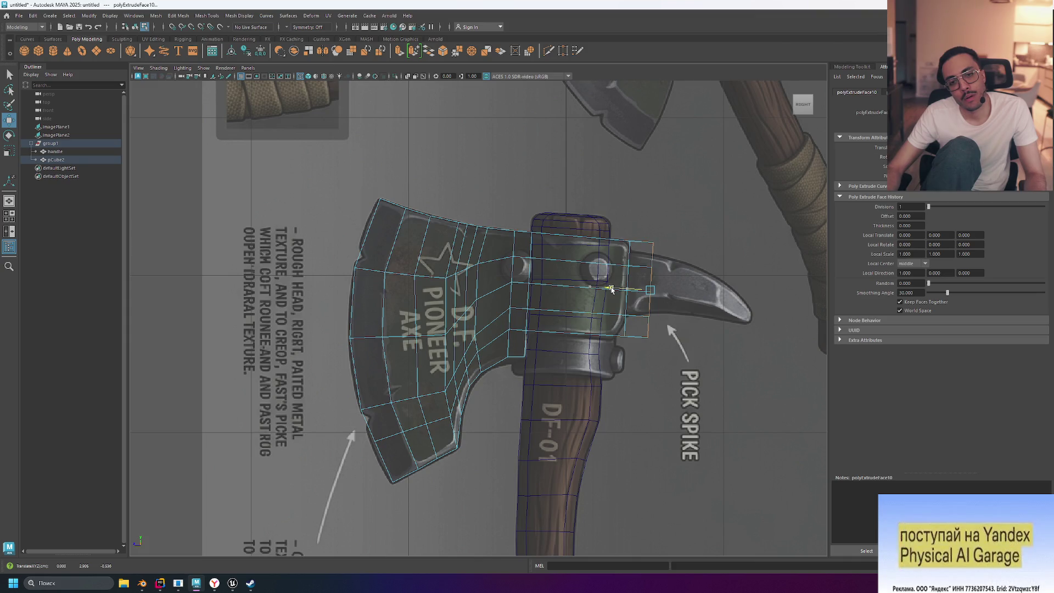
key(ctrl+e)
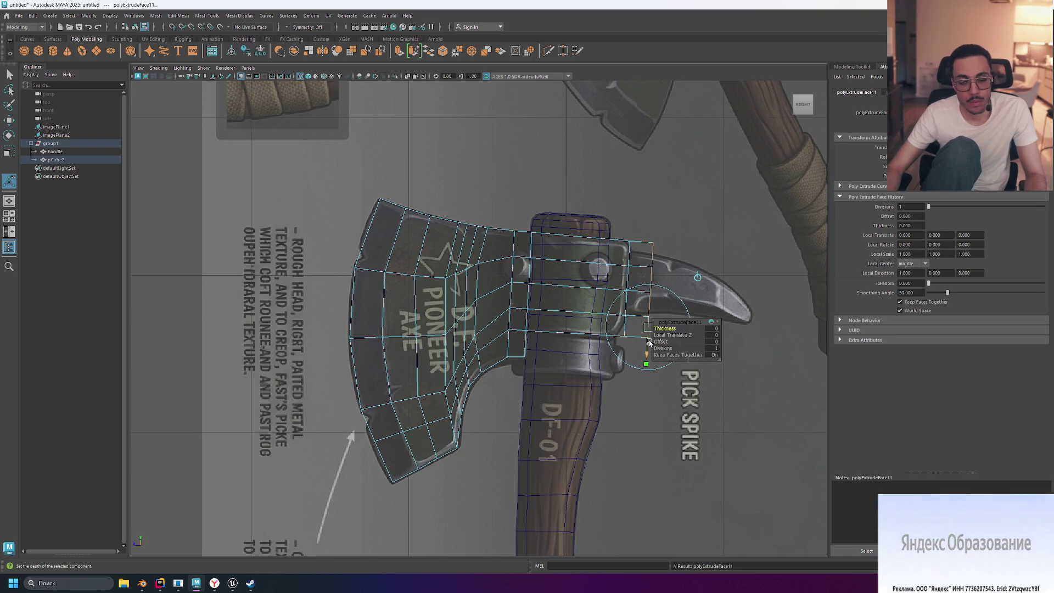
key(w)
drag(610, 291, 636, 292)
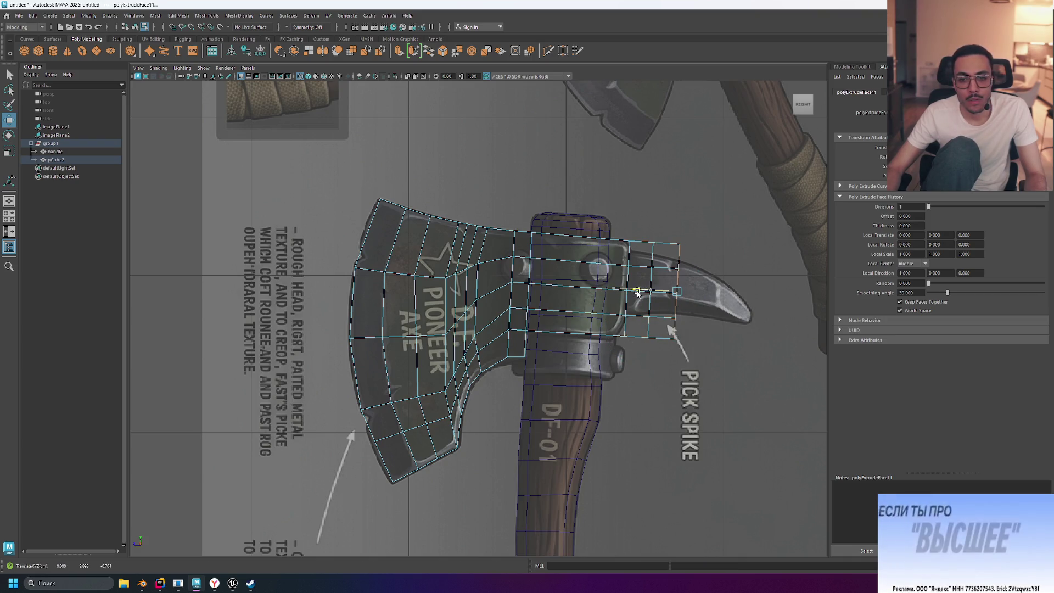
- Extrude three more spike sections, stretching them toward the reference spike tip
key(ctrl+e)
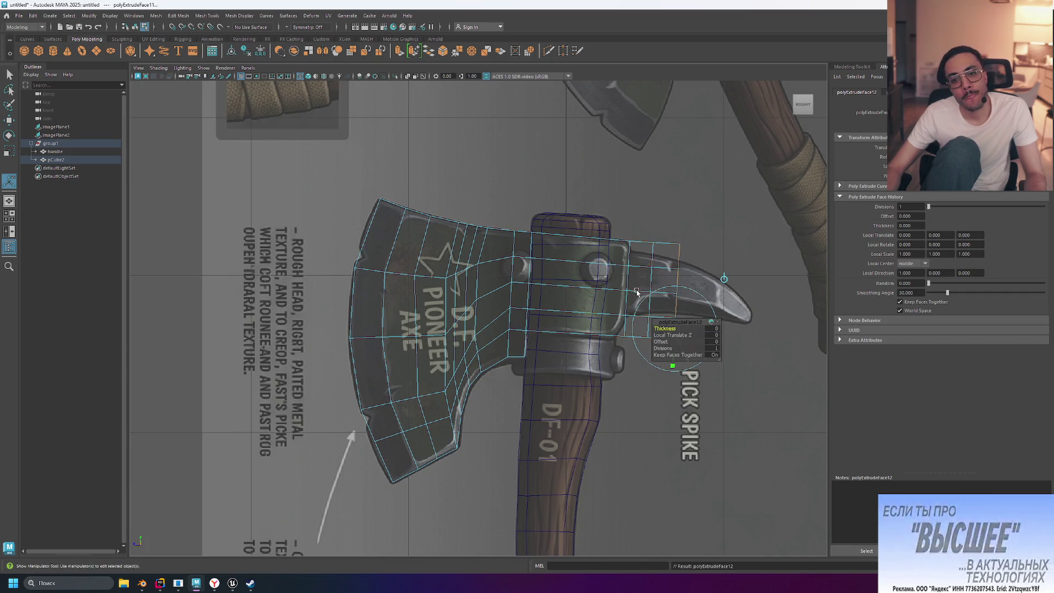
key(w)
drag(637, 290, 664, 294)
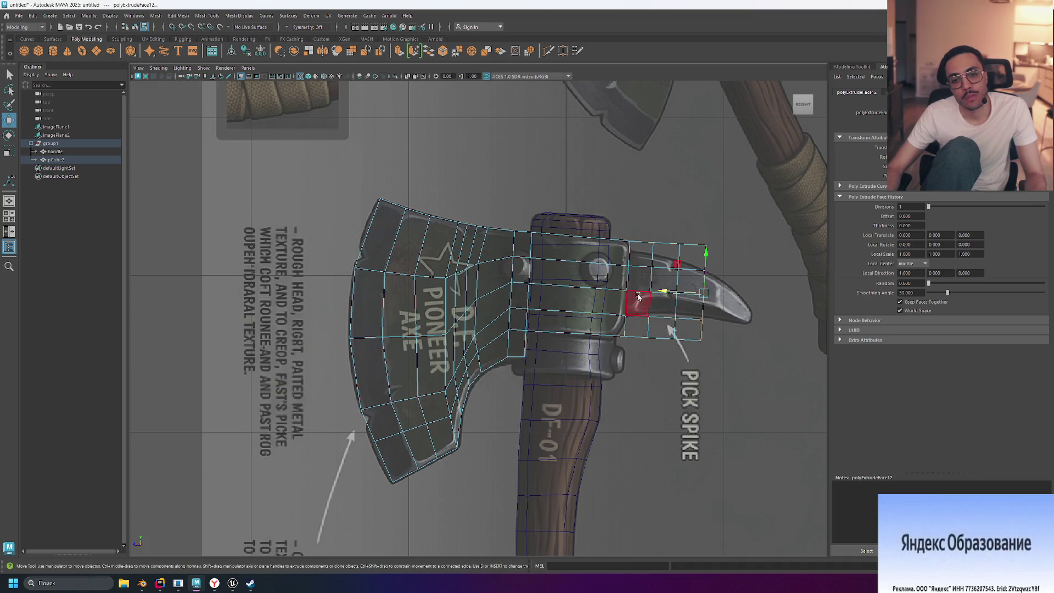
key(ctrl+e)
drag(667, 296, 710, 296)
key(ctrl+e)
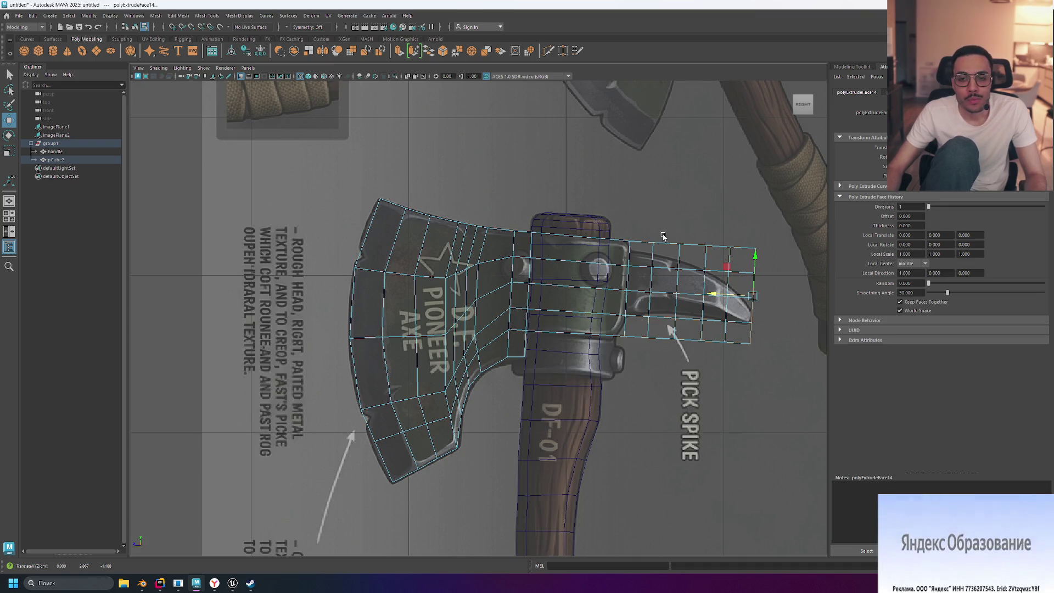
right_drag(659, 264, 668, 251)
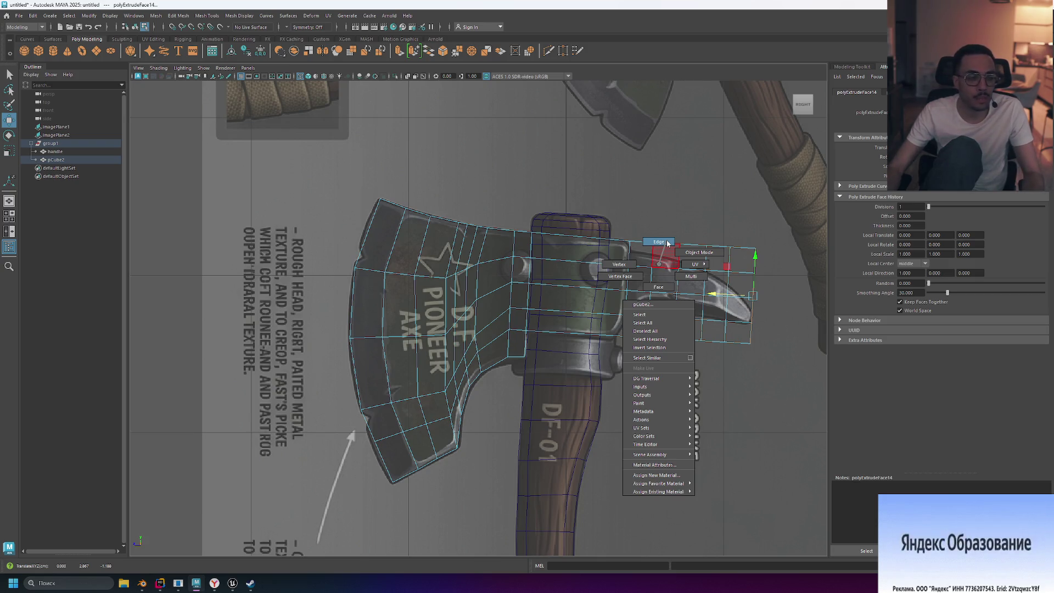
- Cycle the axe mesh through Edge, Vertex Face and Object selection modes via the marking menu
click(660, 240)
drag(665, 248, 667, 254)
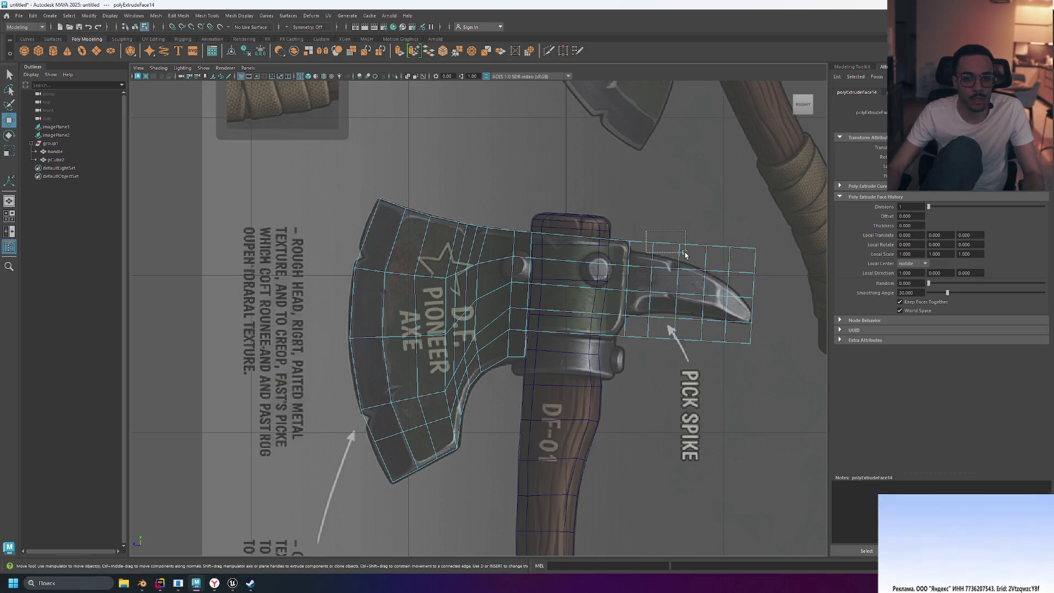
right_click(701, 225)
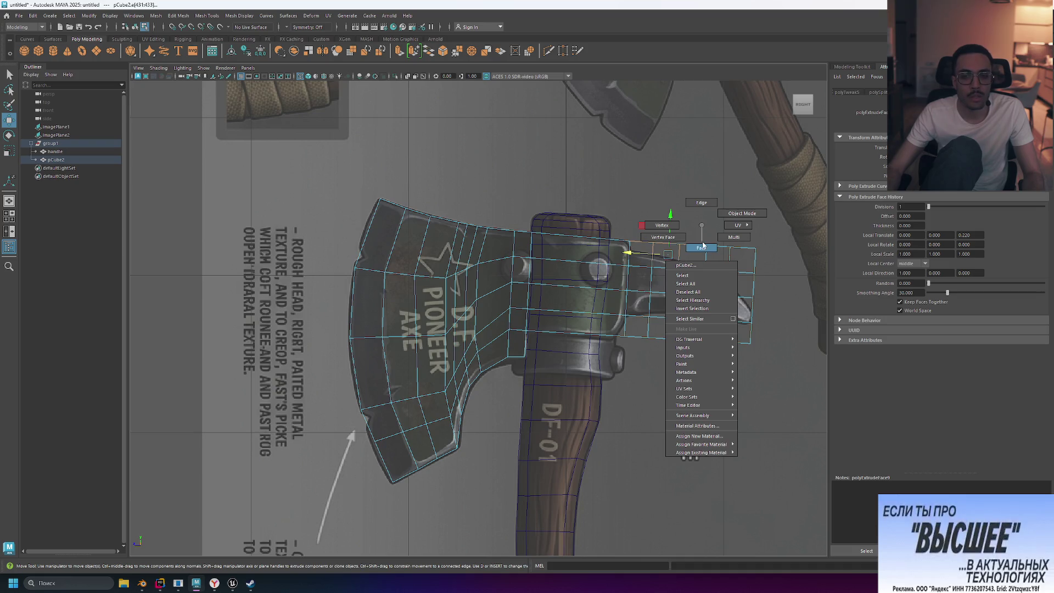
click(668, 239)
right_click(656, 227)
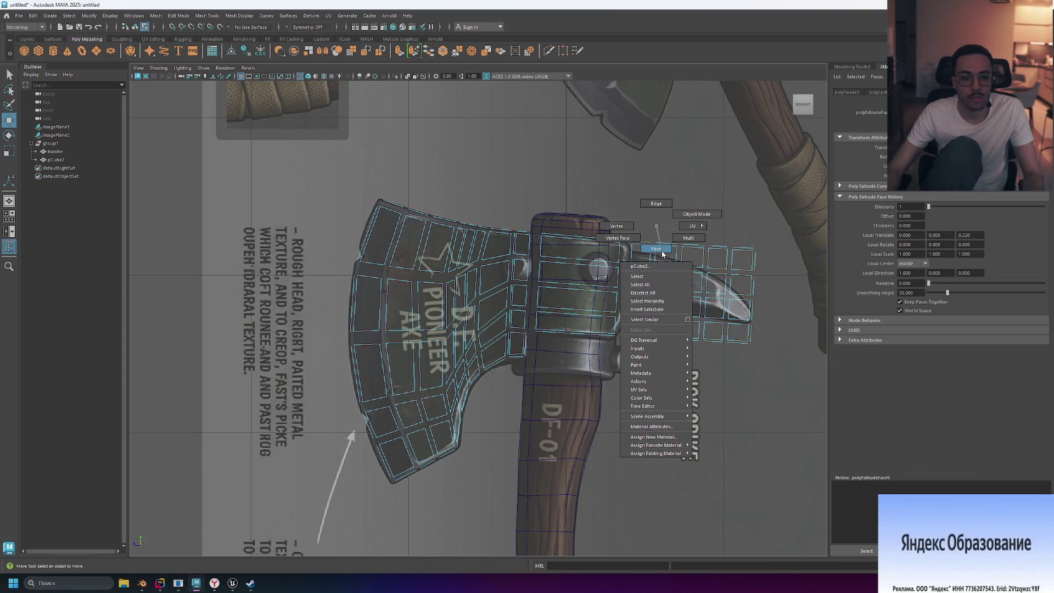
click(681, 215)
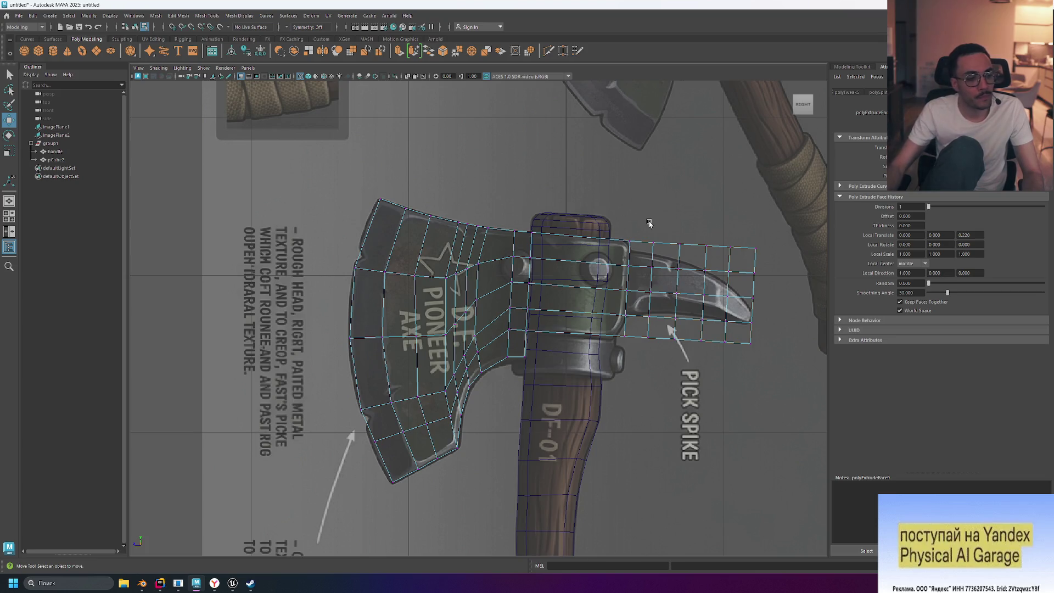
- Select the vertices along the axe head's top, activate Multi-Cut and close its Tool Settings
drag(627, 226, 637, 251)
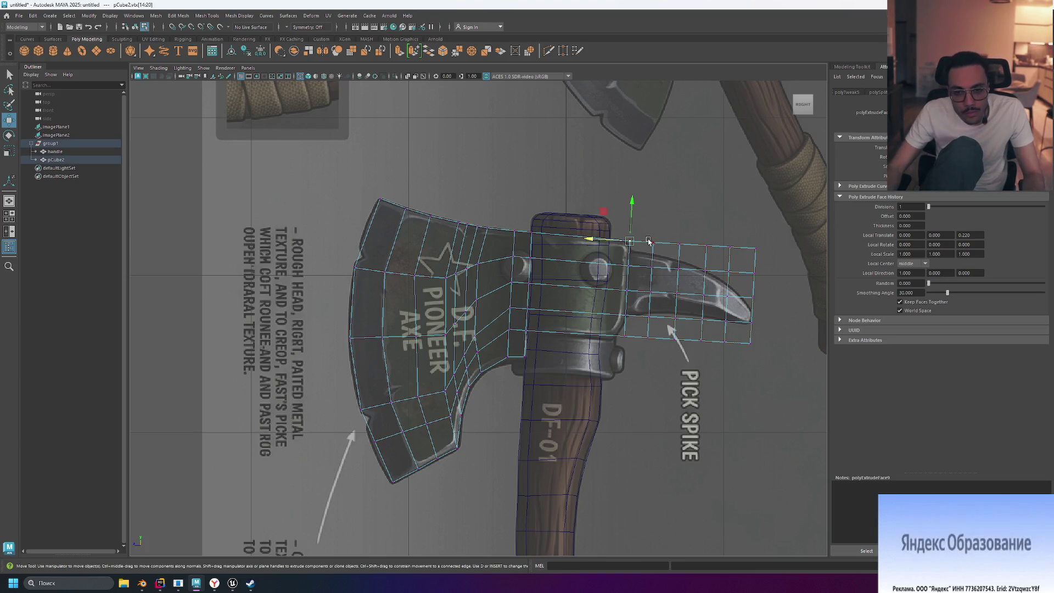
scroll(704, 241, up, 2)
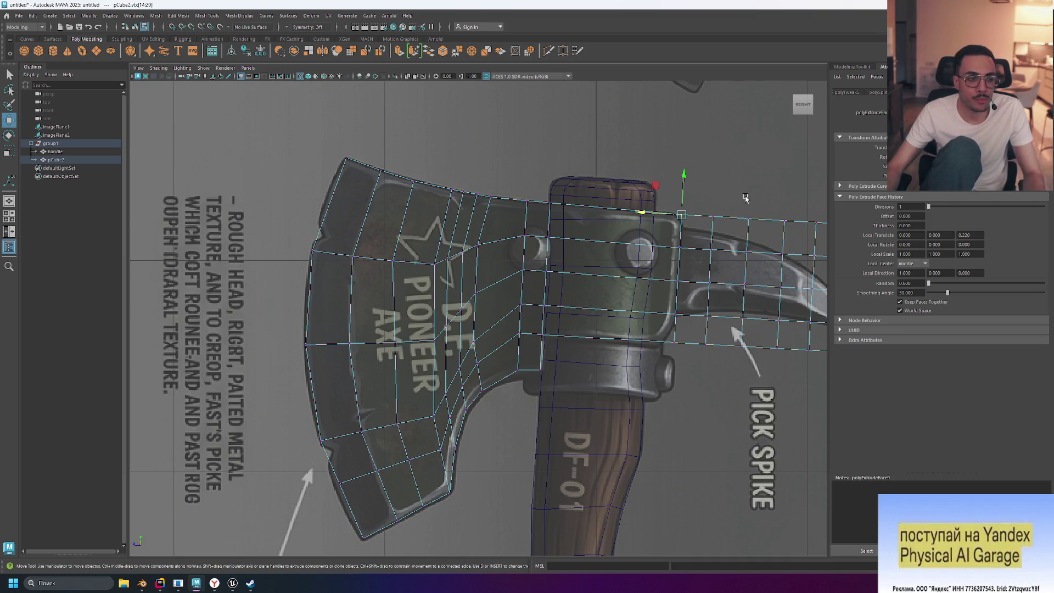
shift+right_drag(721, 198, 721, 198)
click(383, 121)
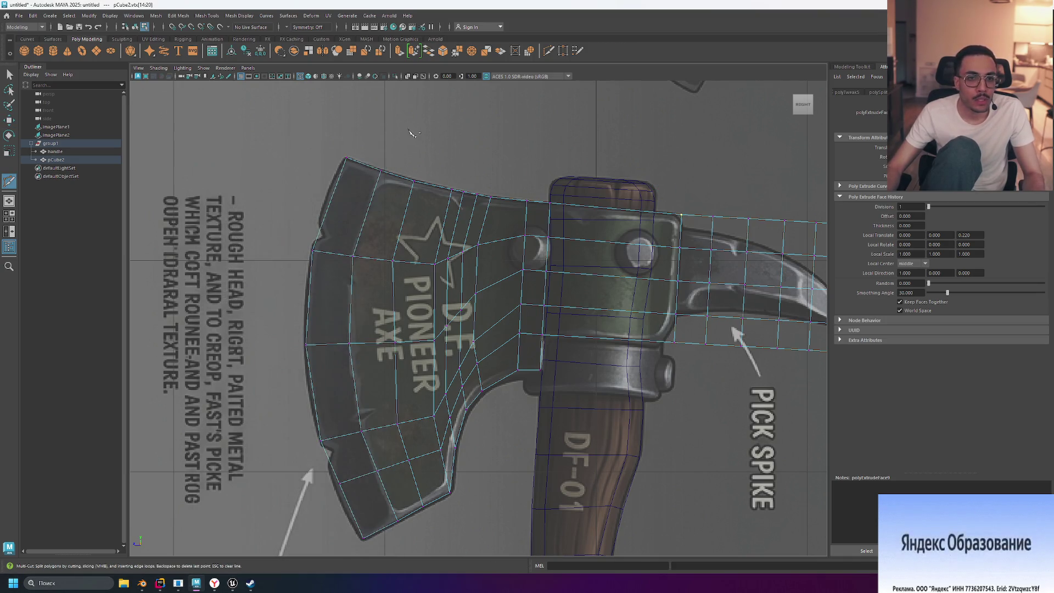
scroll(716, 196, down, 3)
scroll(619, 182, up, 4)
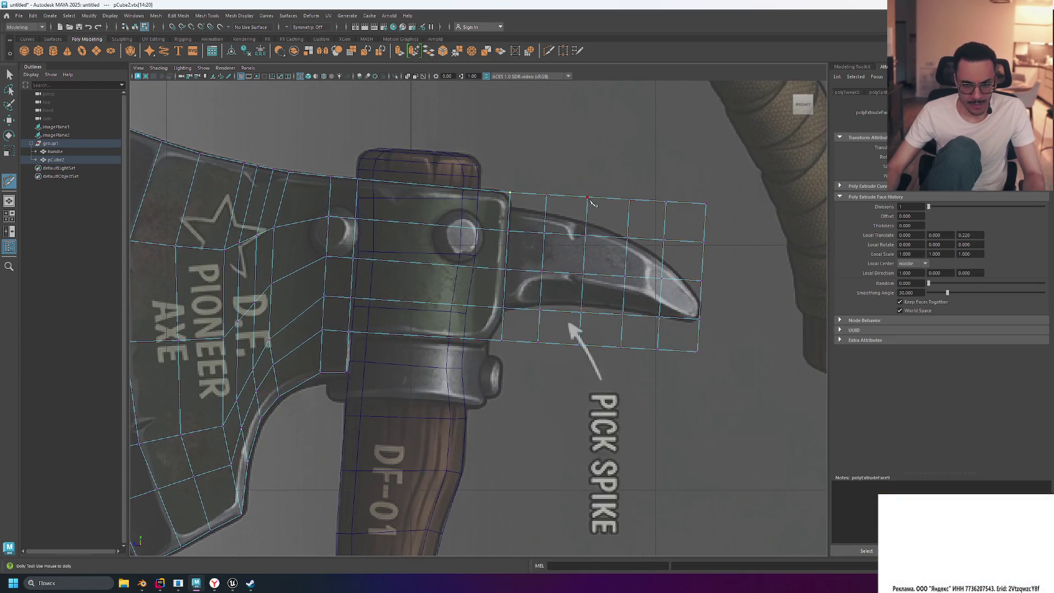
scroll(497, 202, up, 3)
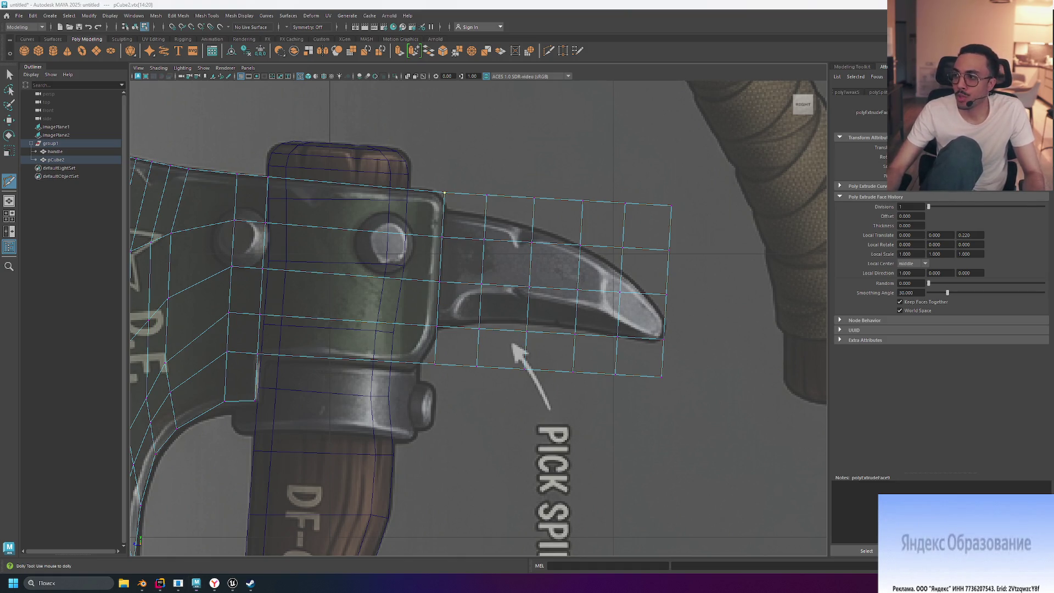
shift+right_drag(197, 258, 165, 278)
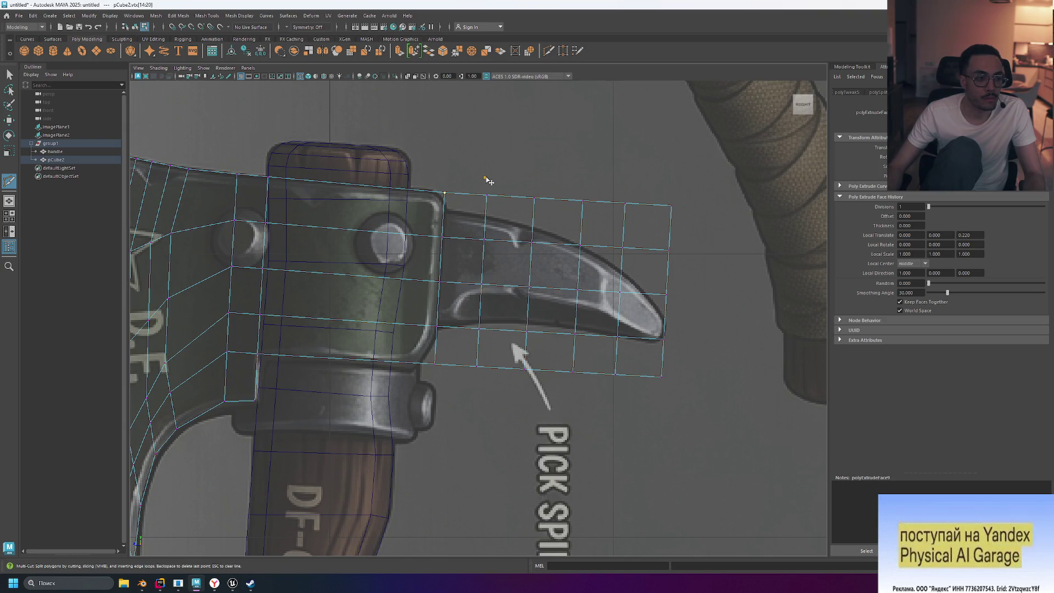
key(w)
mouse_move(550, 214)
mouse_down()
mouse_move(721, 226)
mouse_move(709, 189)
mouse_move(683, 183)
mouse_move(664, 209)
mouse_move(686, 262)
mouse_move(667, 283)
mouse_up()
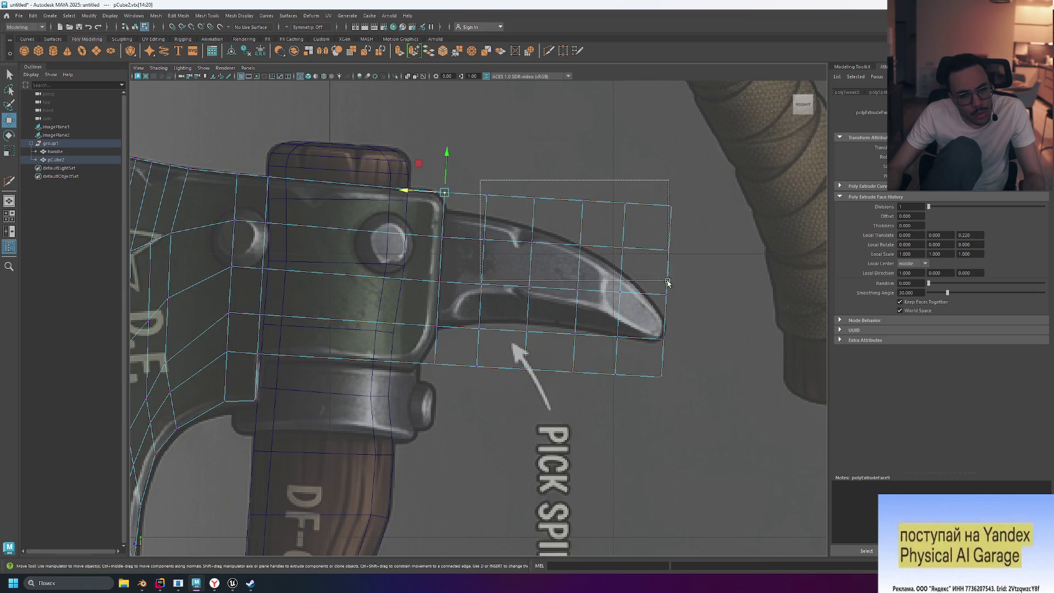
- Select the spike tip vertices, squash them vertically and shift them back along the spike
drag(593, 184, 590, 184)
drag(477, 188, 717, 430)
drag(513, 311, 513, 311)
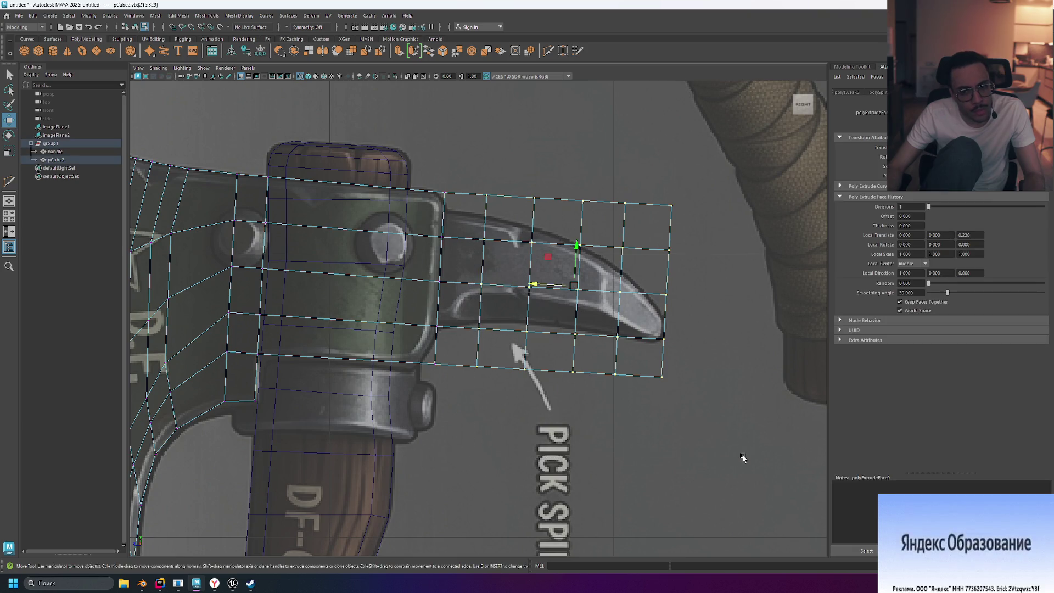
key(r)
mouse_move(576, 248)
mouse_down()
mouse_move(572, 267)
mouse_move(575, 237)
mouse_up()
key(w)
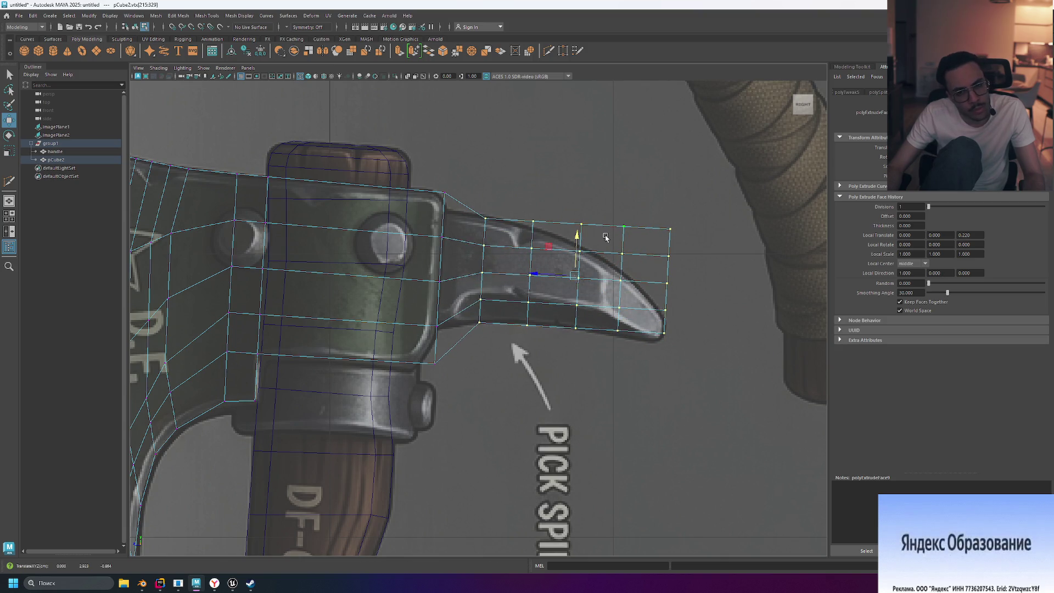
drag(545, 278, 505, 276)
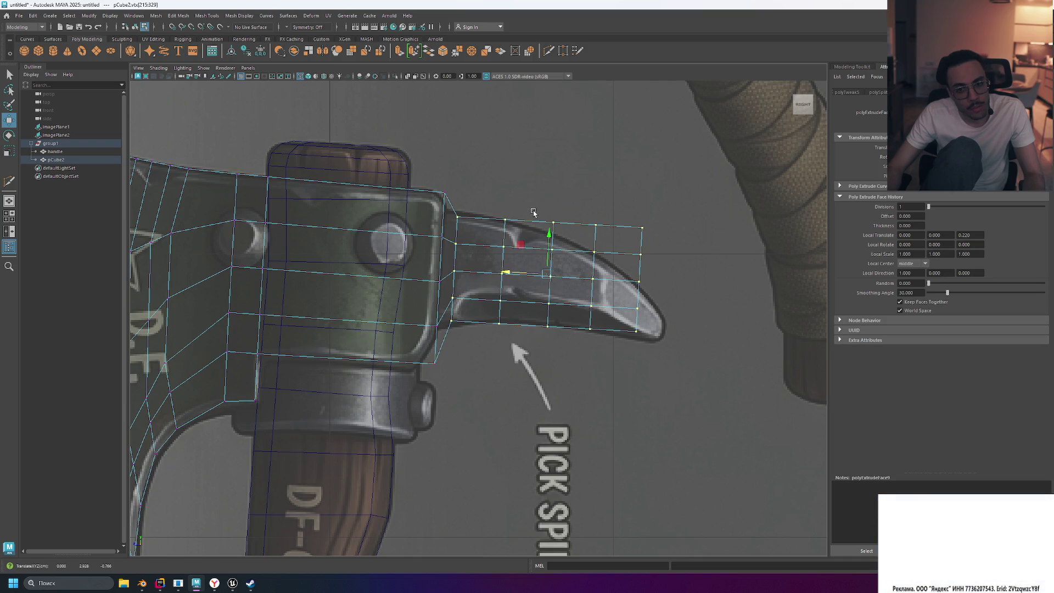
- Lower and flatten the three outer vertex columns to start the spike's downward curve
drag(536, 212, 687, 360)
mouse_move(597, 239)
mouse_down()
mouse_move(597, 252)
mouse_move(596, 243)
mouse_up()
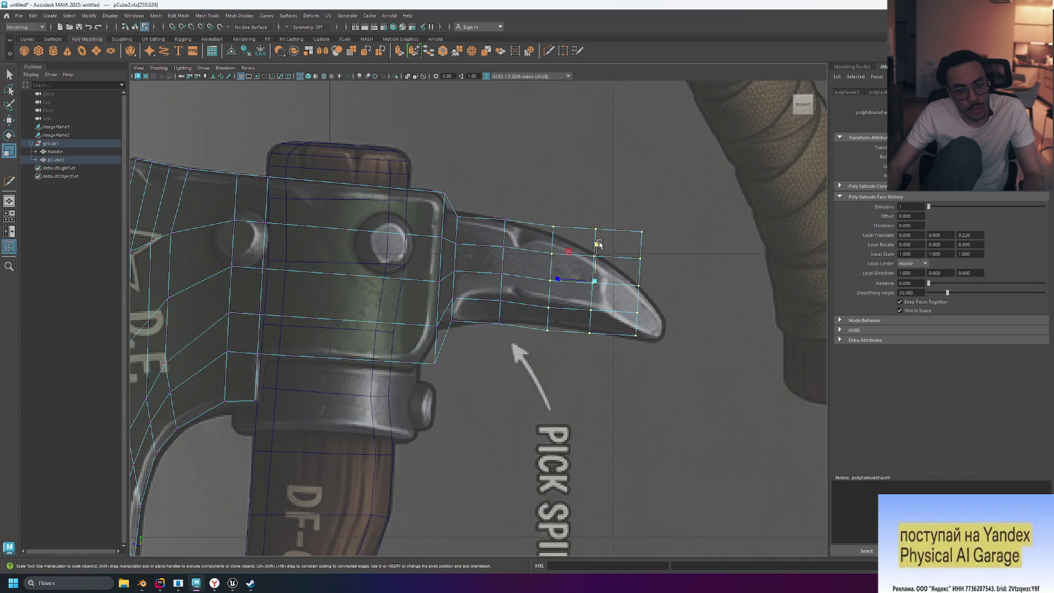
key(r)
drag(599, 243, 596, 251)
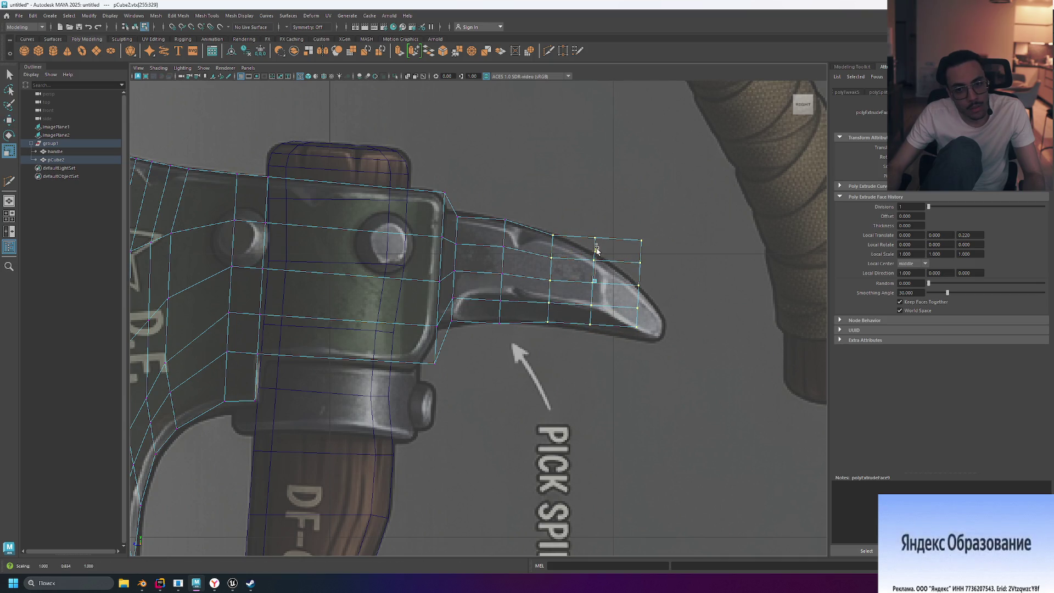
key(w)
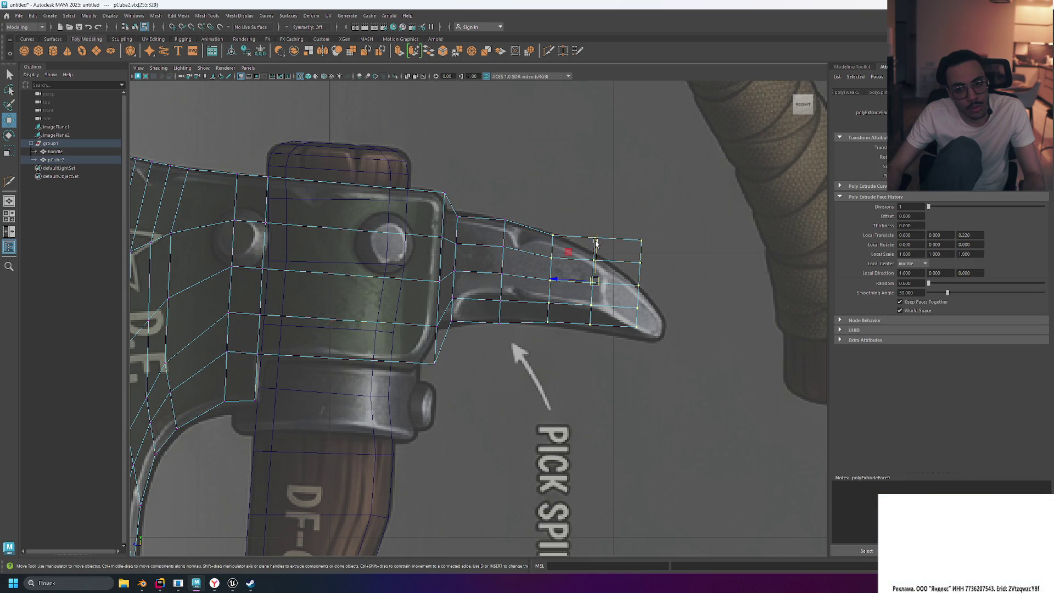
drag(617, 268, 617, 252)
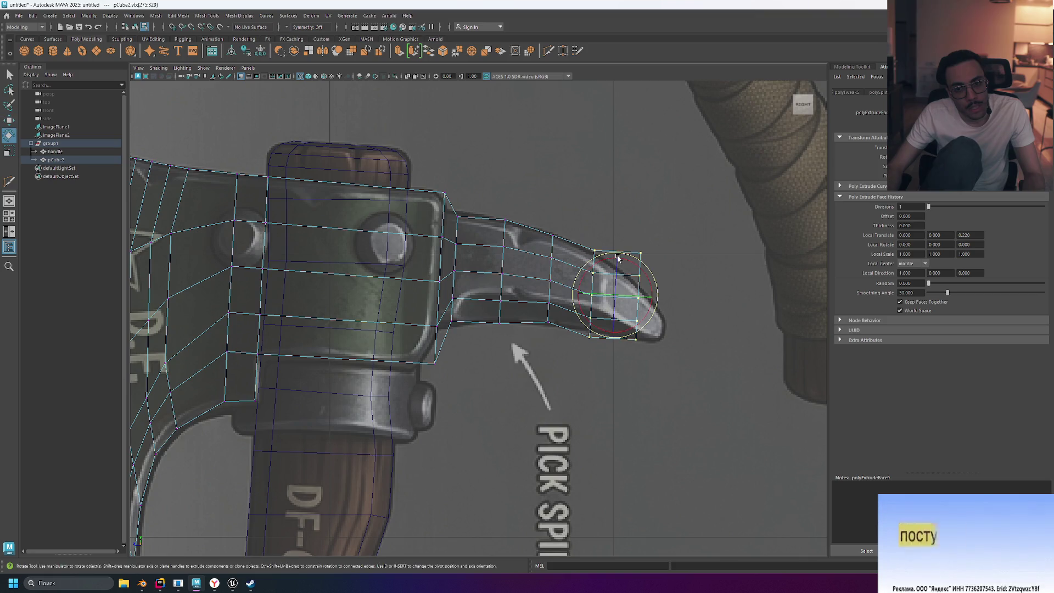
- Taper the tip further, then push the last vertex column outward and down
key(e)
key(r)
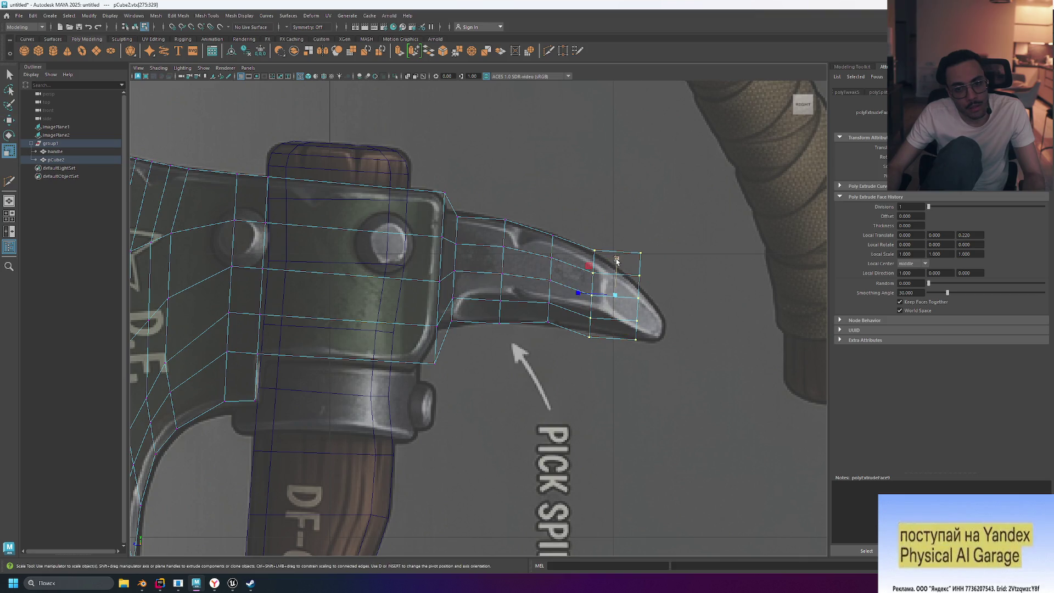
drag(616, 260, 618, 264)
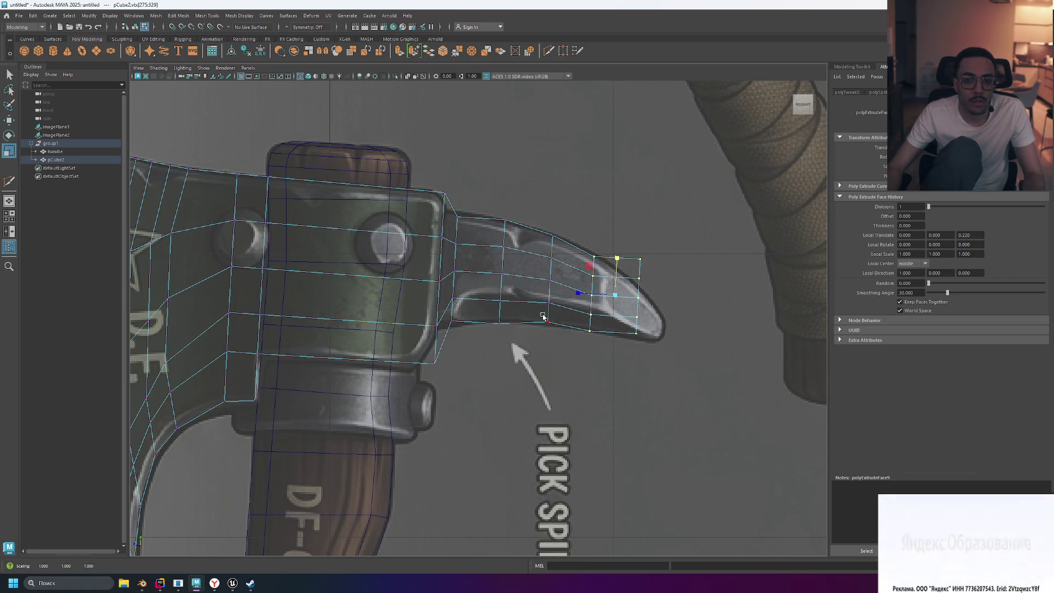
drag(625, 250, 665, 362)
key(w)
mouse_move(638, 296)
mouse_down()
mouse_move(662, 309)
mouse_move(660, 324)
mouse_up()
- Pinch the tip column to a point, lower it, and slide the column behind toward the tip
key(r)
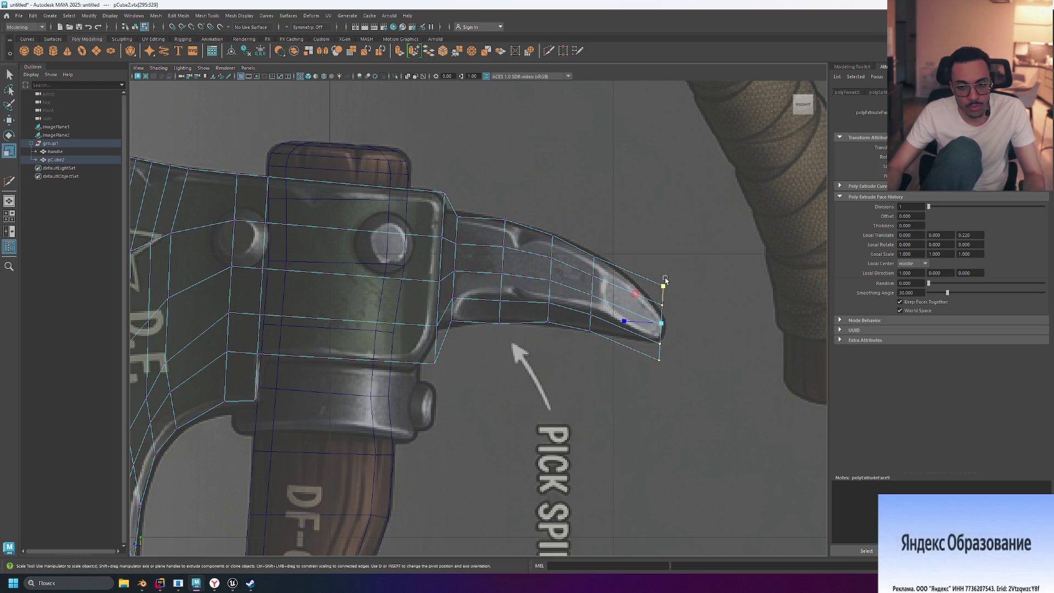
mouse_move(662, 287)
mouse_down()
mouse_move(661, 330)
mouse_move(675, 337)
mouse_move(670, 315)
mouse_up()
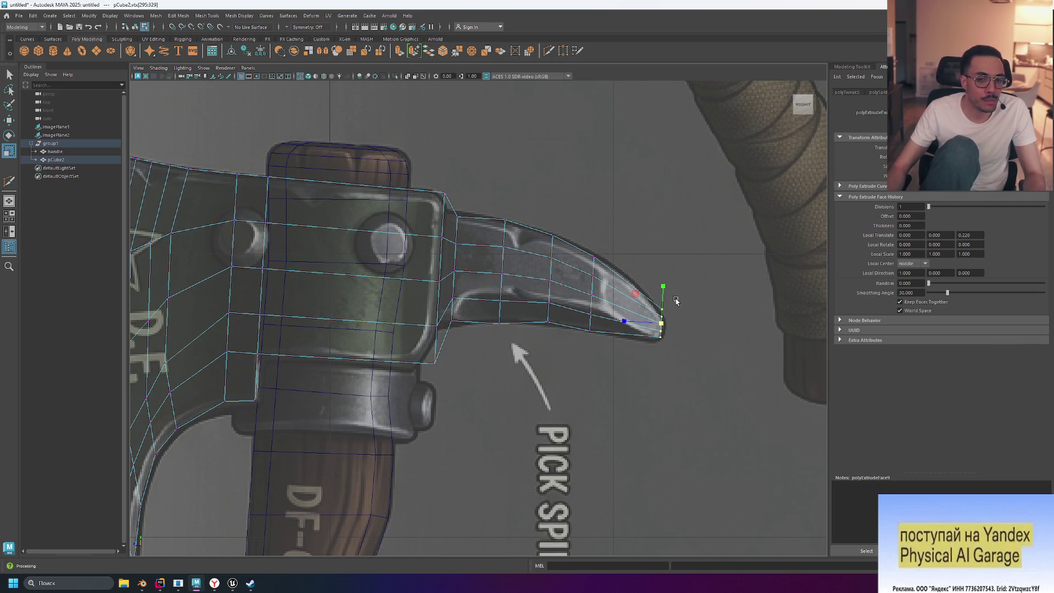
key(w)
drag(665, 283, 665, 290)
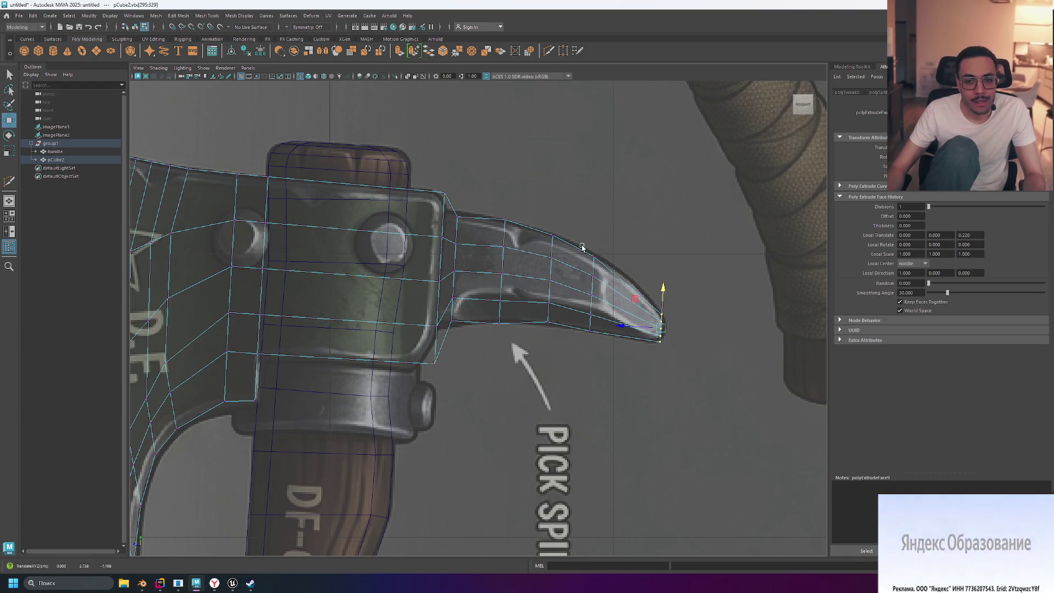
drag(581, 245, 607, 372)
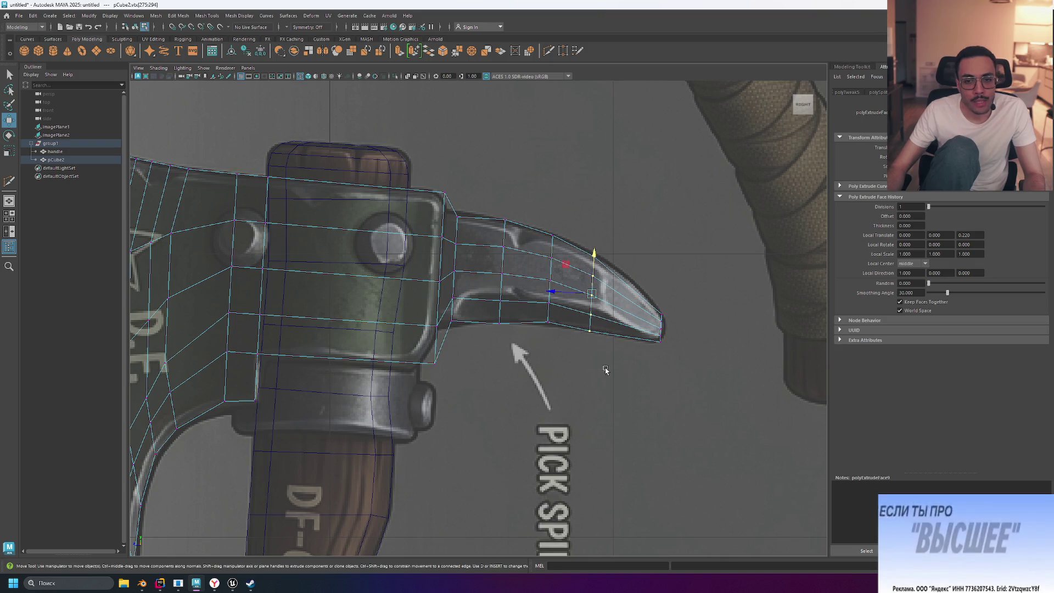
drag(590, 295, 605, 297)
- Select vertices along the spike's upper edge, from the tip back to the head joint
mouse_move(543, 218)
mouse_down()
mouse_move(547, 276)
mouse_move(560, 282)
mouse_up()
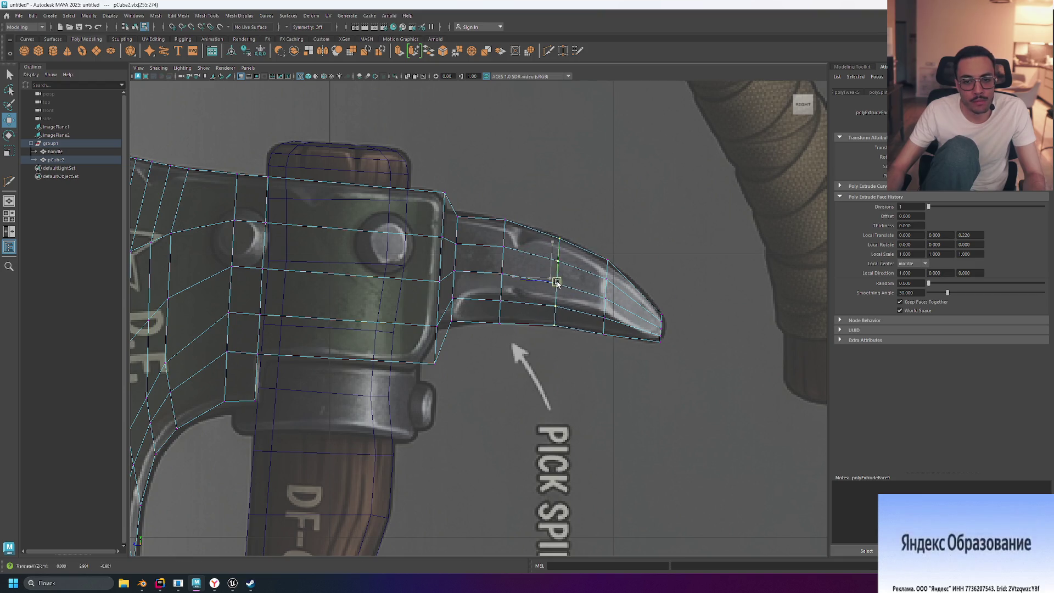
click(554, 342)
drag(558, 322, 546, 324)
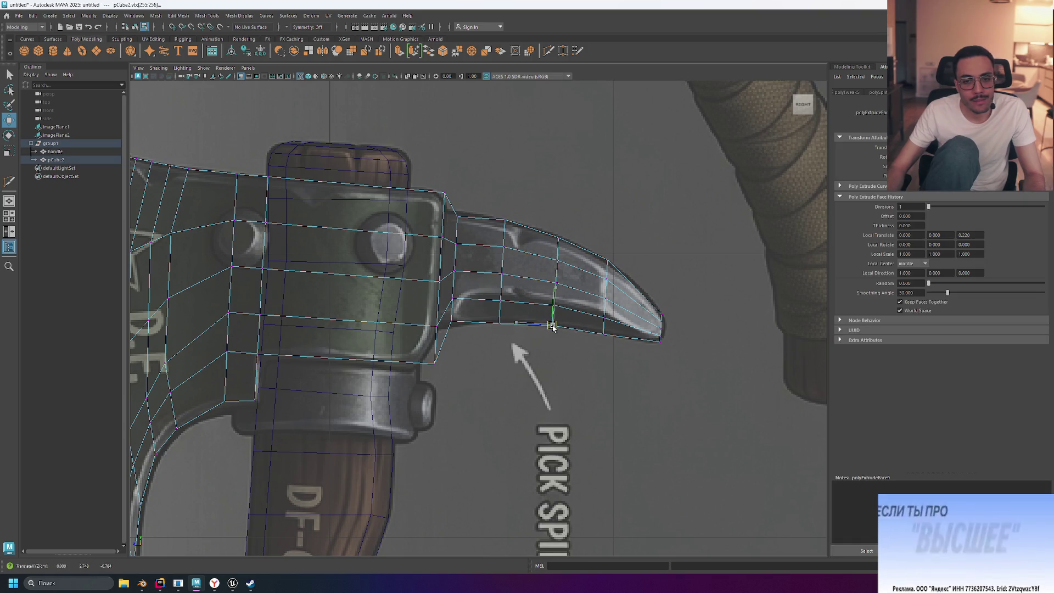
click(599, 351)
drag(550, 232, 559, 242)
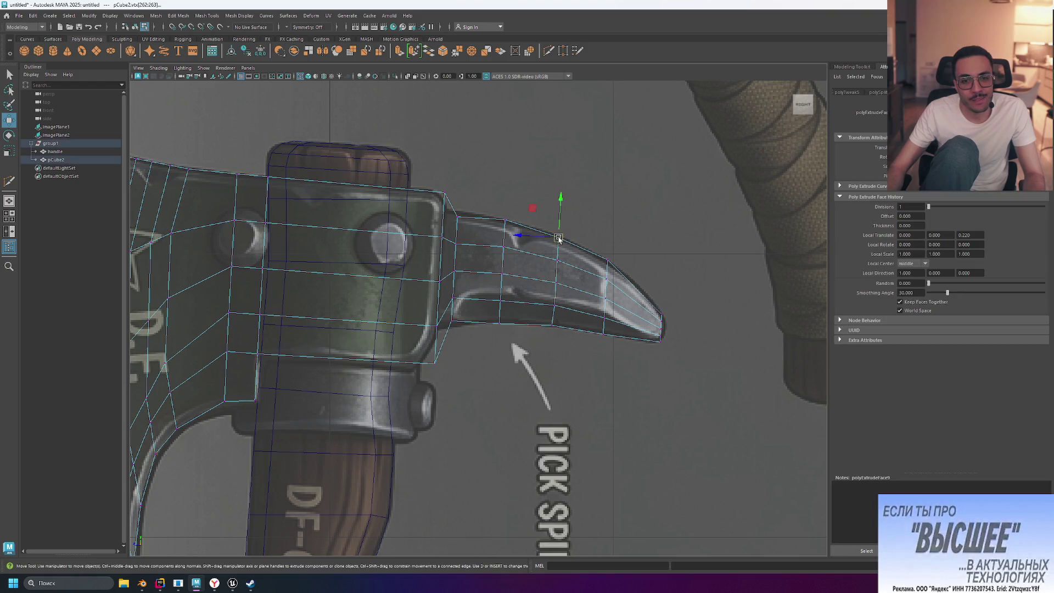
drag(485, 234, 512, 257)
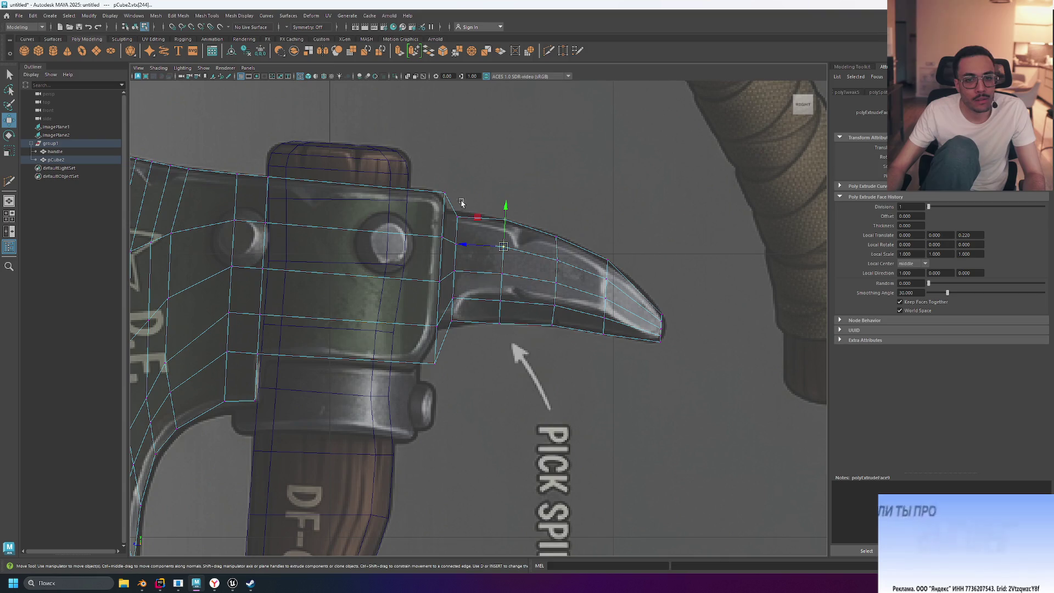
drag(455, 208, 464, 225)
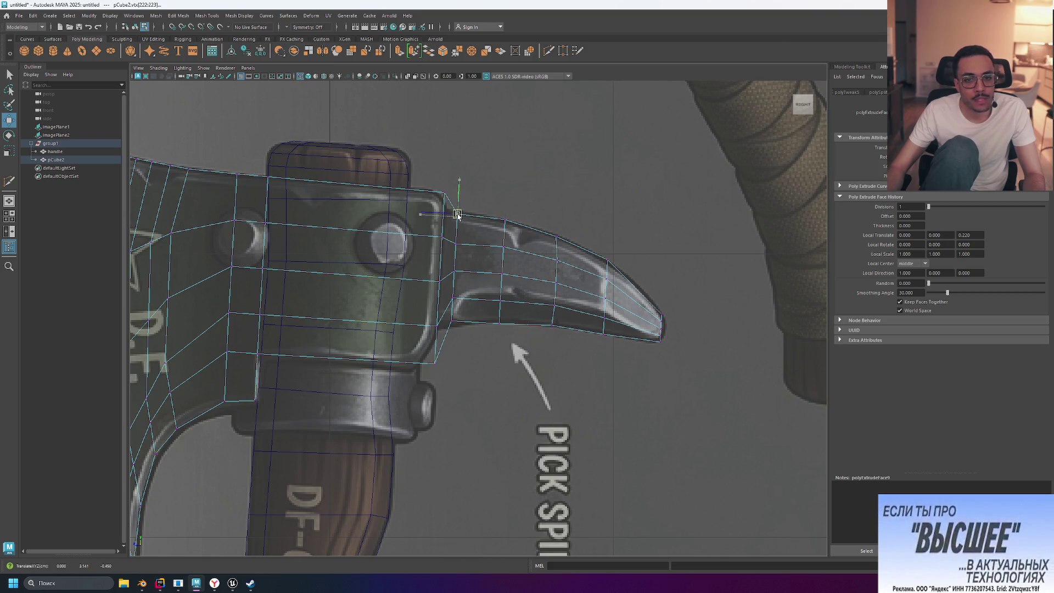
click(608, 217)
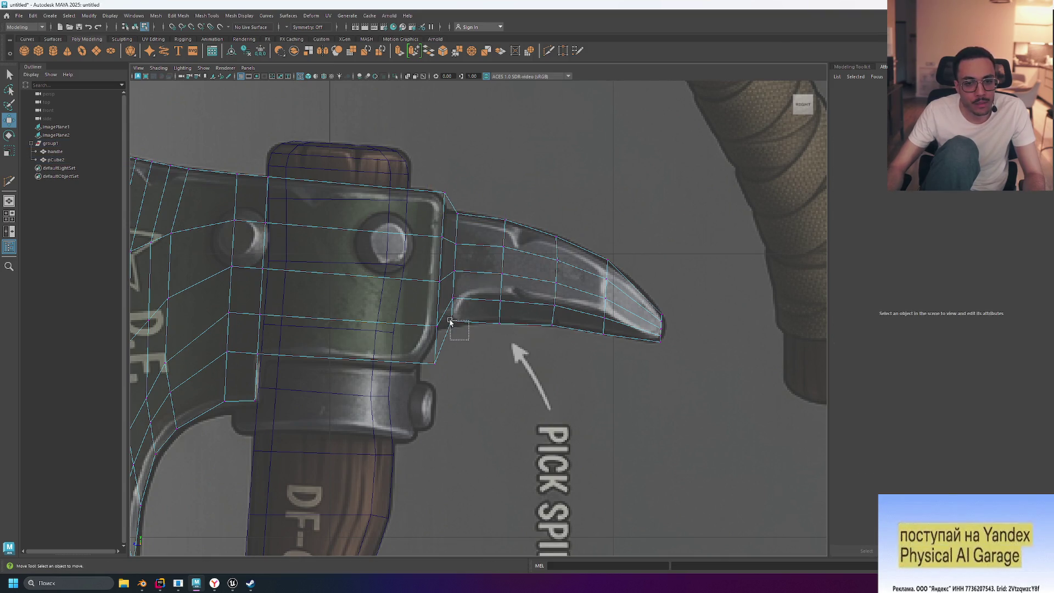
- Slide a lower-edge vertex along the reference and pull the tip vertex onto the outline
drag(450, 321, 450, 322)
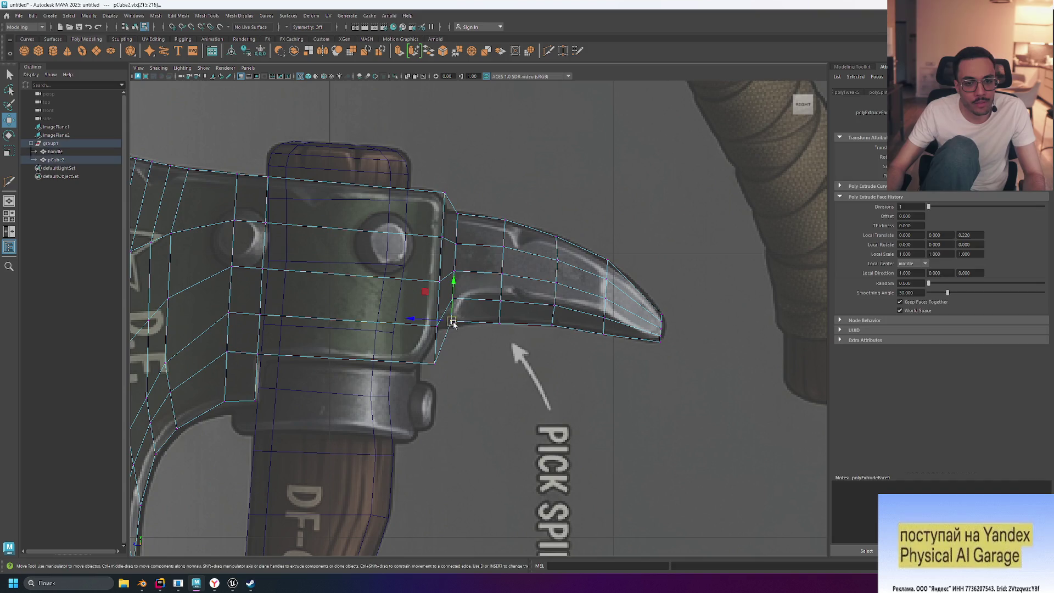
click(493, 323)
drag(549, 320, 559, 330)
middle_drag(603, 335, 602, 333)
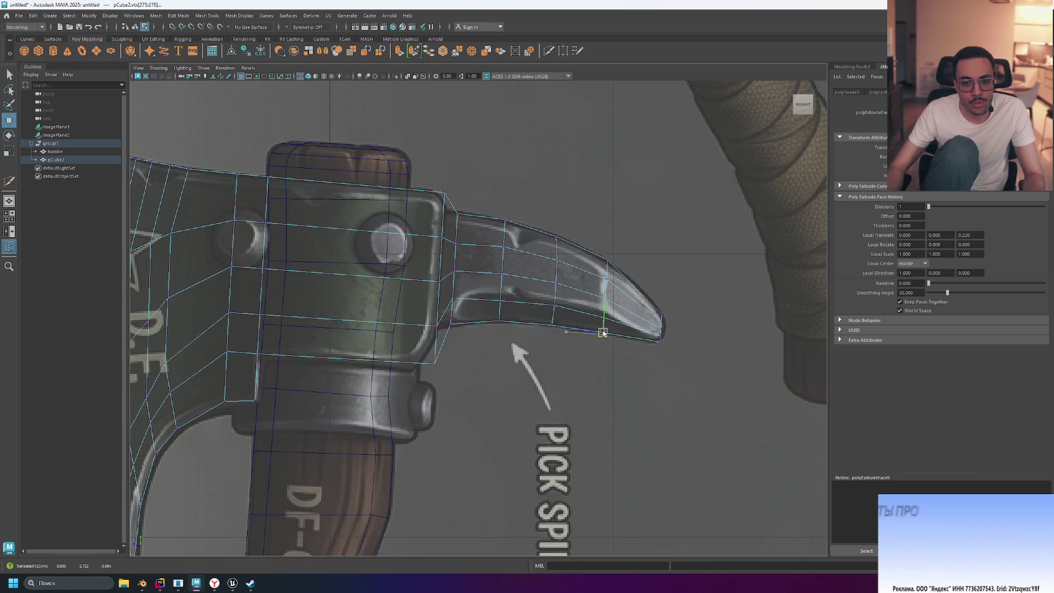
click(652, 359)
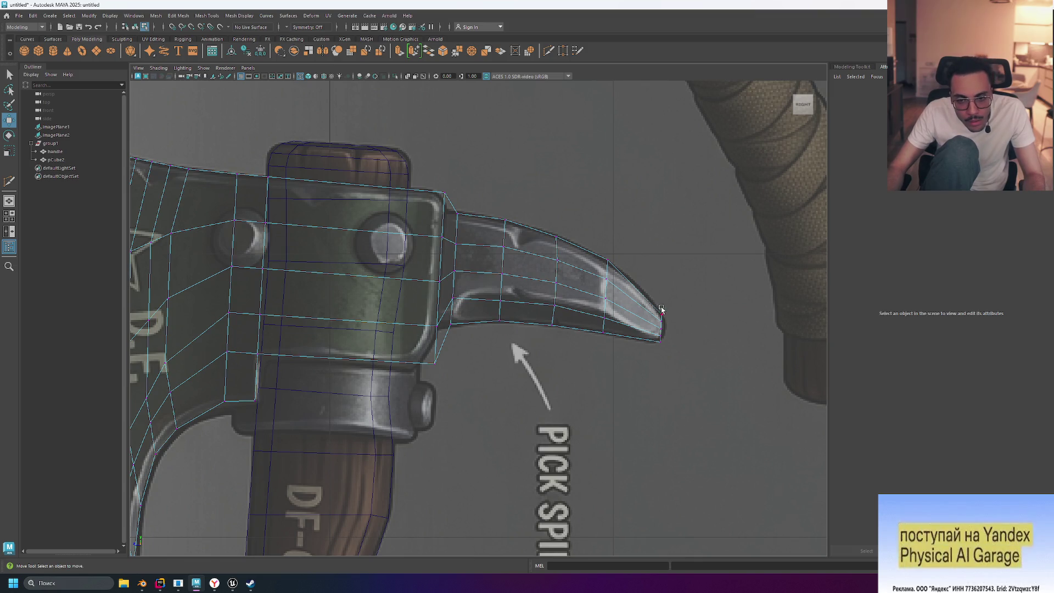
drag(676, 364, 676, 365)
middle_drag(663, 329, 636, 320)
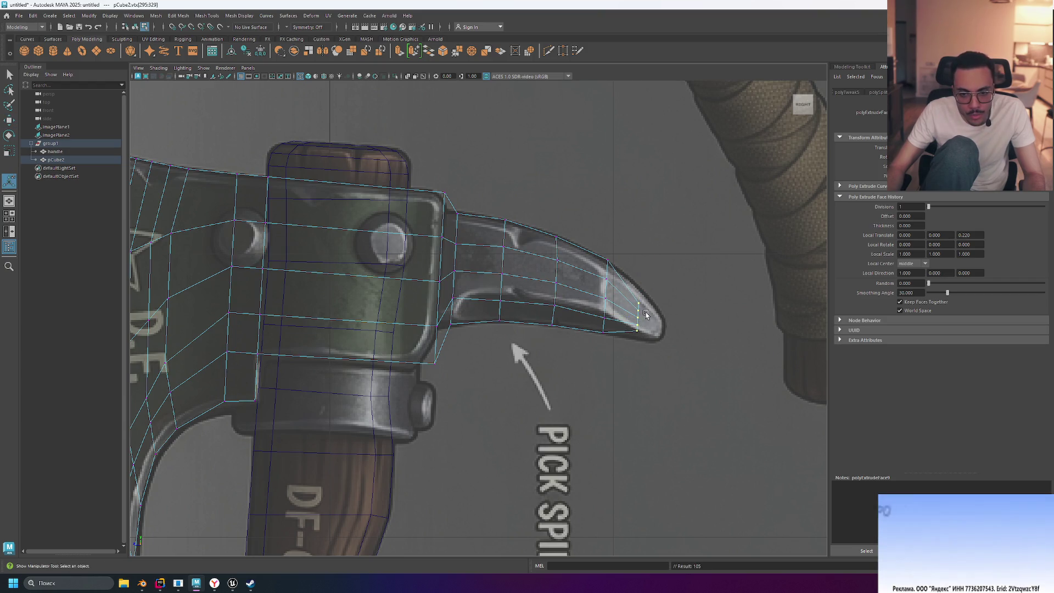
- Scale the tip vertices taller in Y and move the tip edge up into place
key(r)
drag(640, 282, 664, 254)
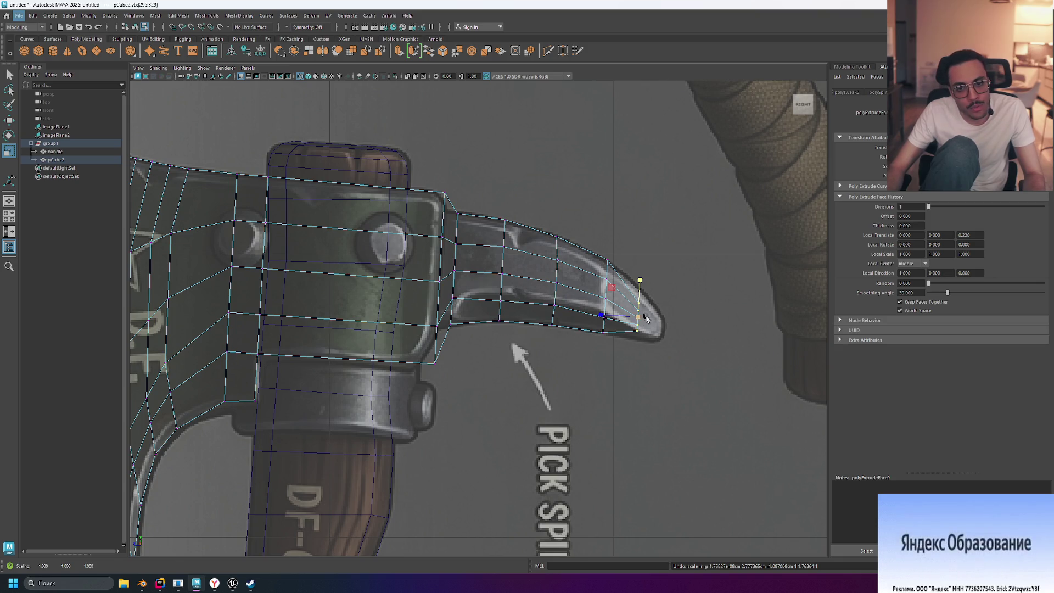
drag(645, 280, 640, 256)
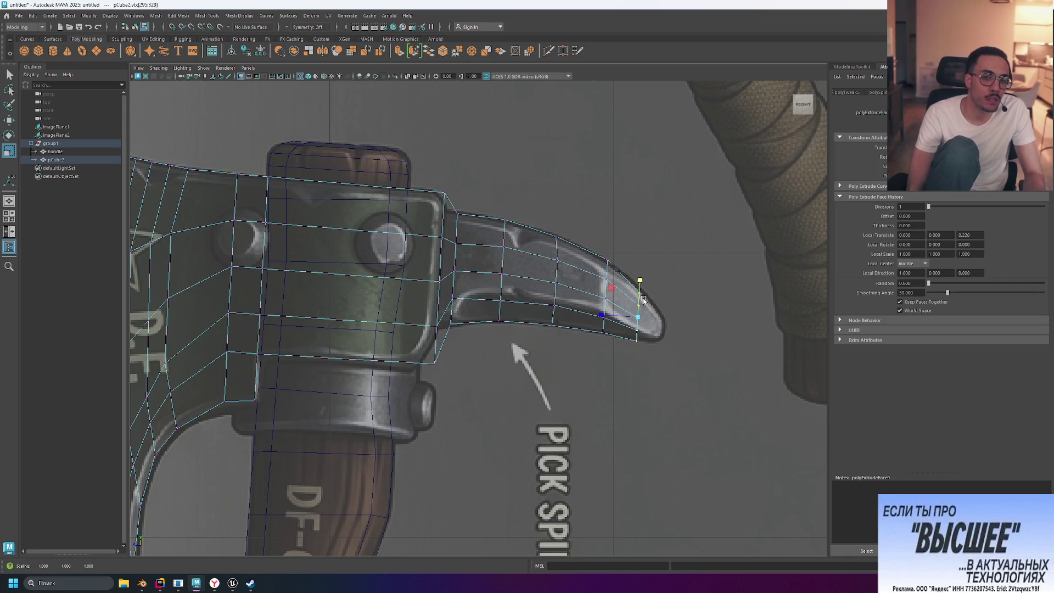
key(w)
drag(643, 286, 638, 278)
click(707, 277)
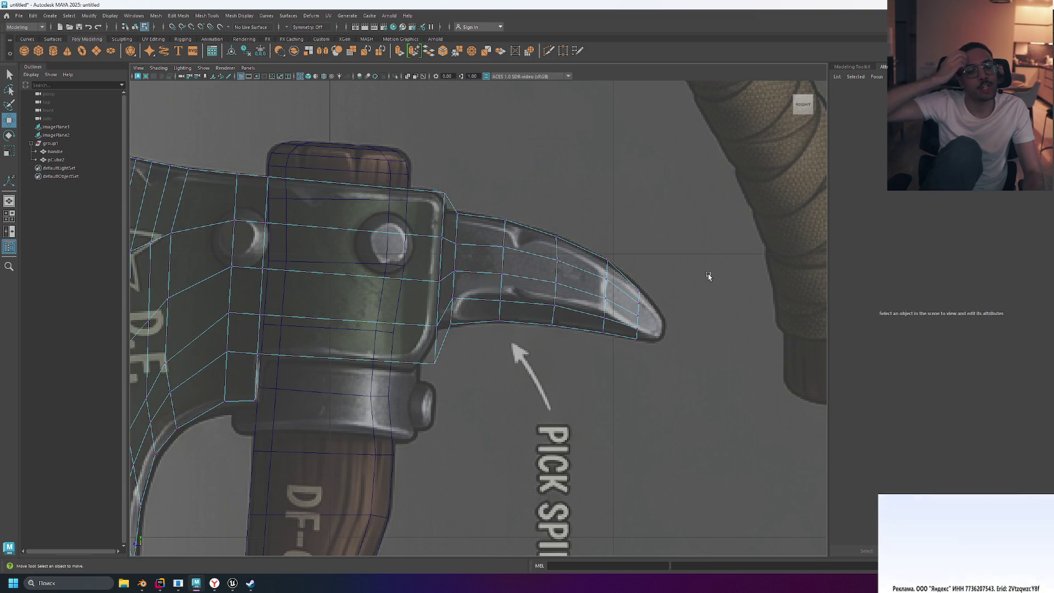
- Try nudging the underside joint vertex and extruding the tip vertex, undoing both
click(433, 364)
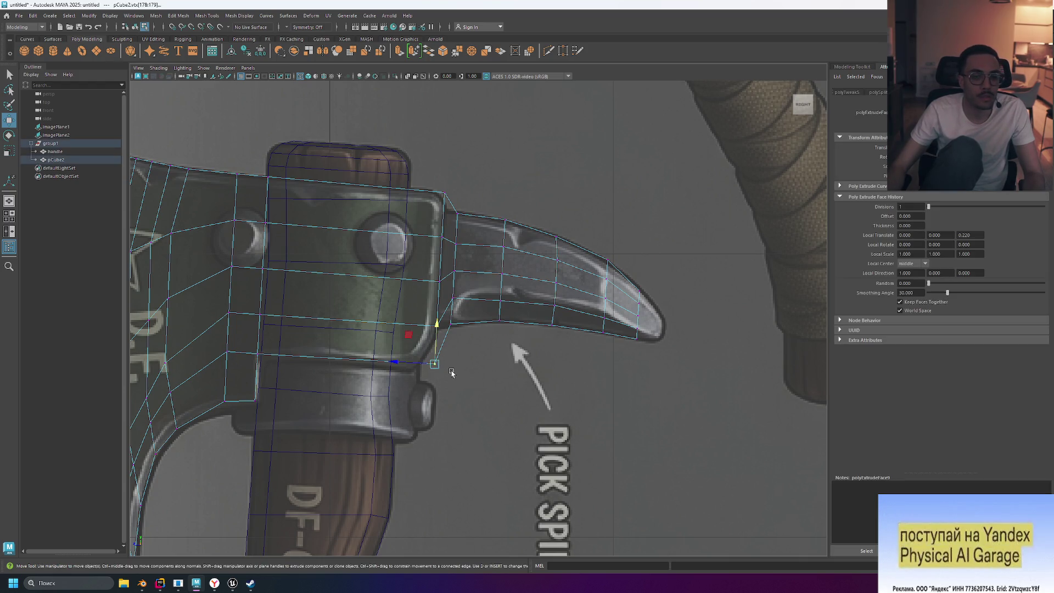
drag(412, 372, 416, 369)
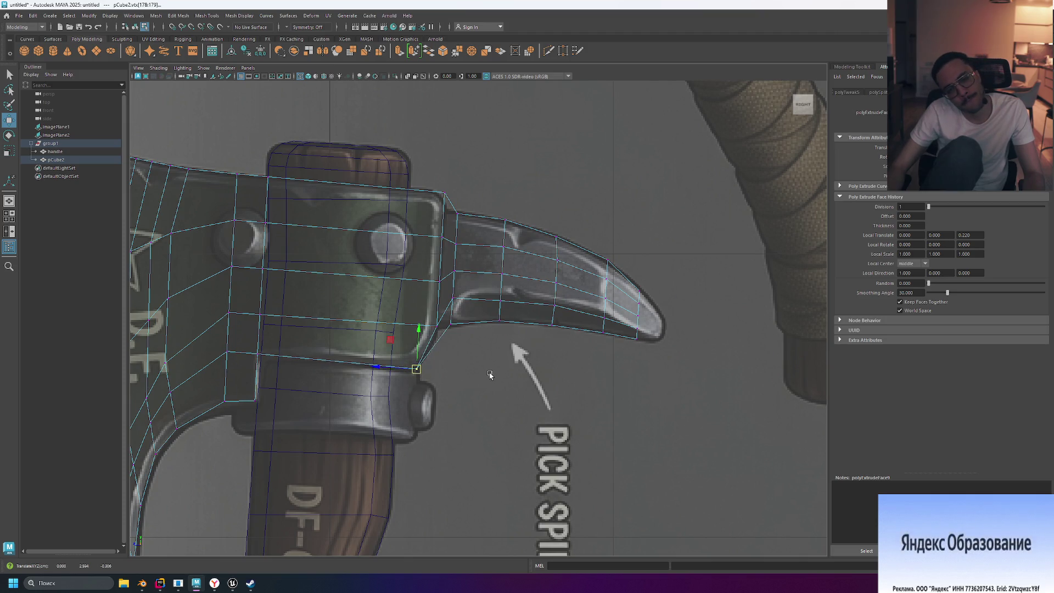
key(ctrl+z)
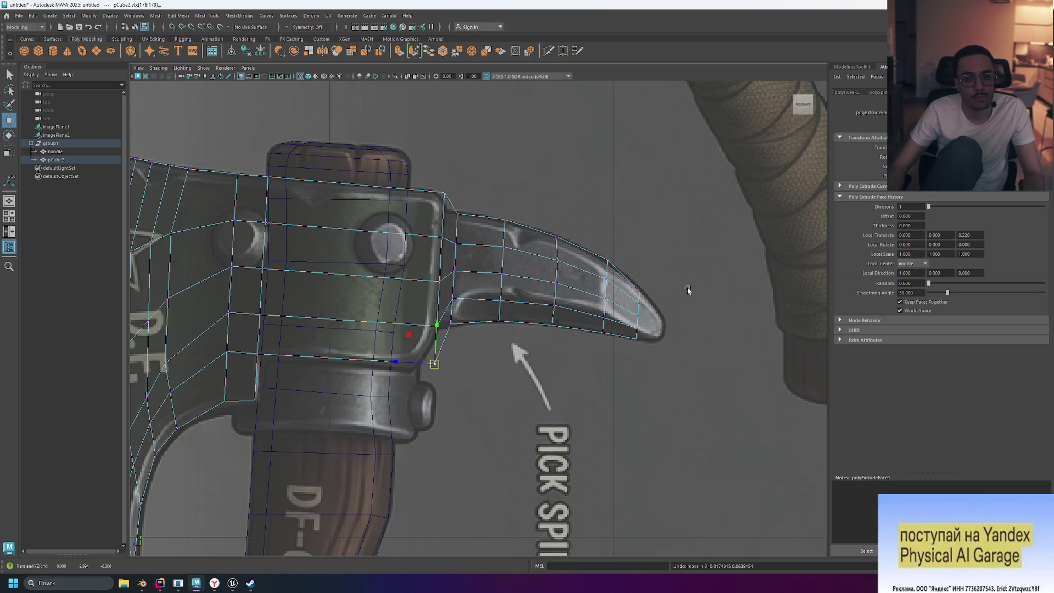
drag(657, 281, 630, 344)
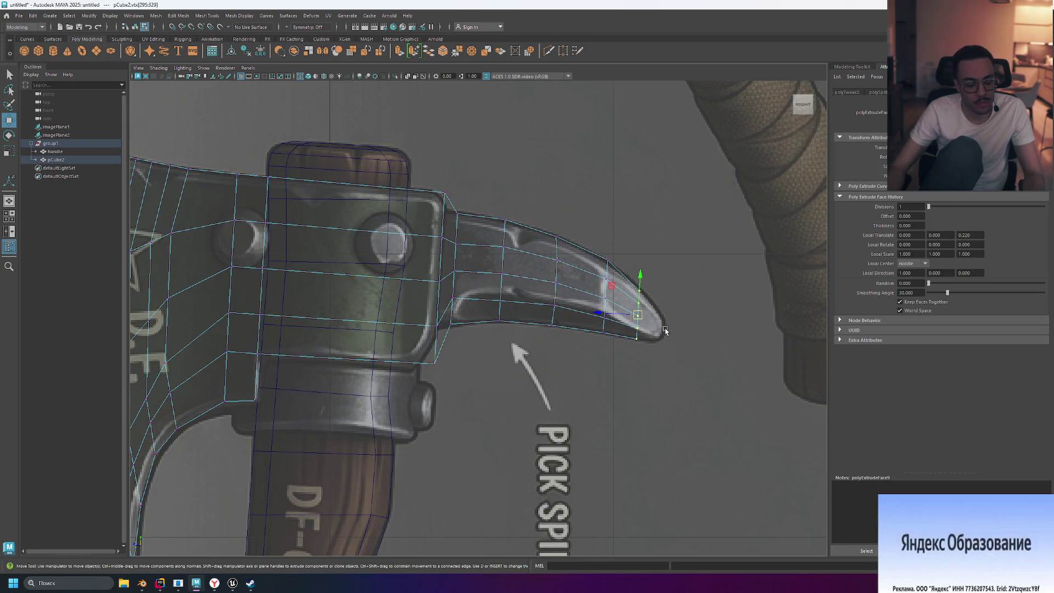
key(ctrl+e)
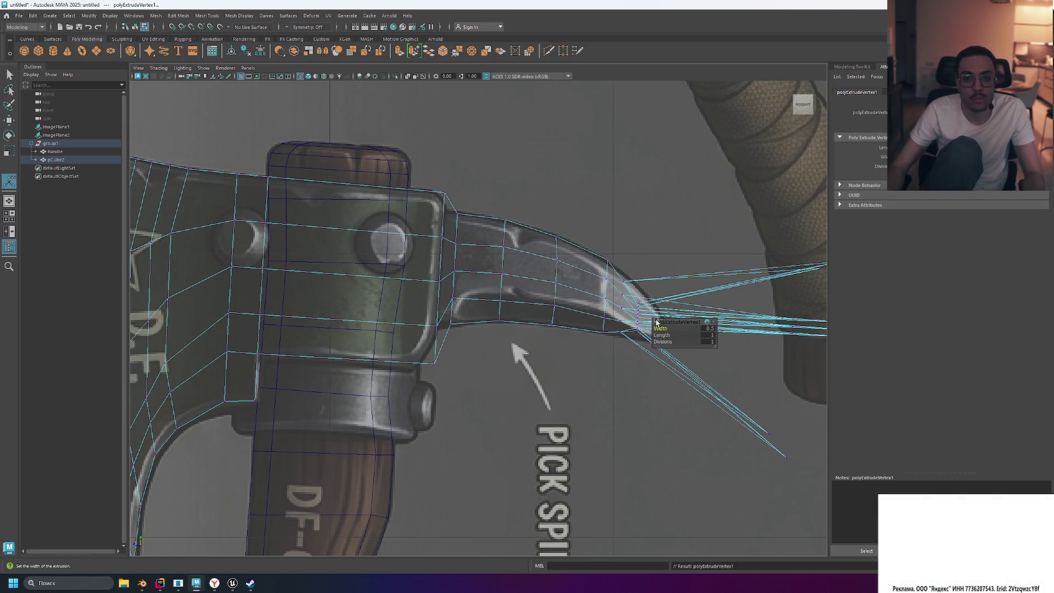
key(ctrl+z)
- Switch to four-pane layout, maximize the perspective view and orbit to see the axe head at an angle
alt+drag(675, 331, 651, 328)
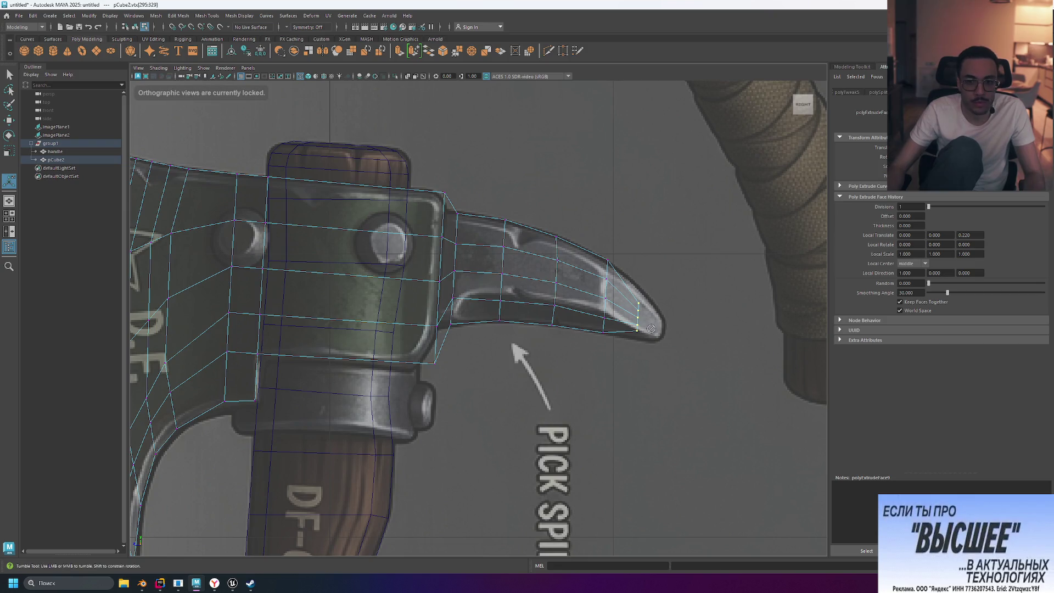
mouse_move(686, 322)
alt+middle_down()
mouse_move(670, 317)
mouse_move(682, 322)
alt+middle_up()
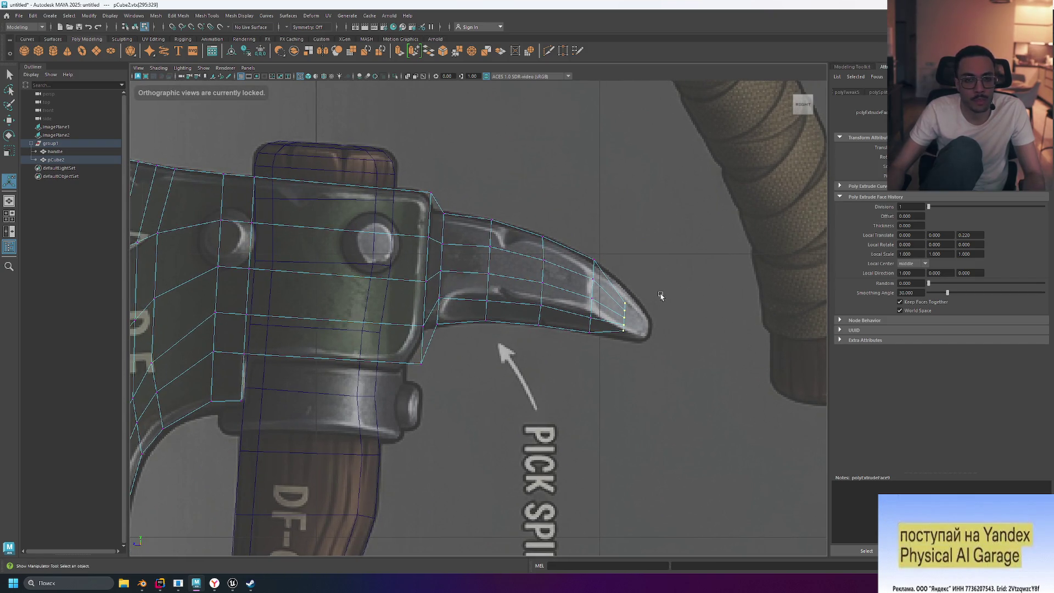
key(space)
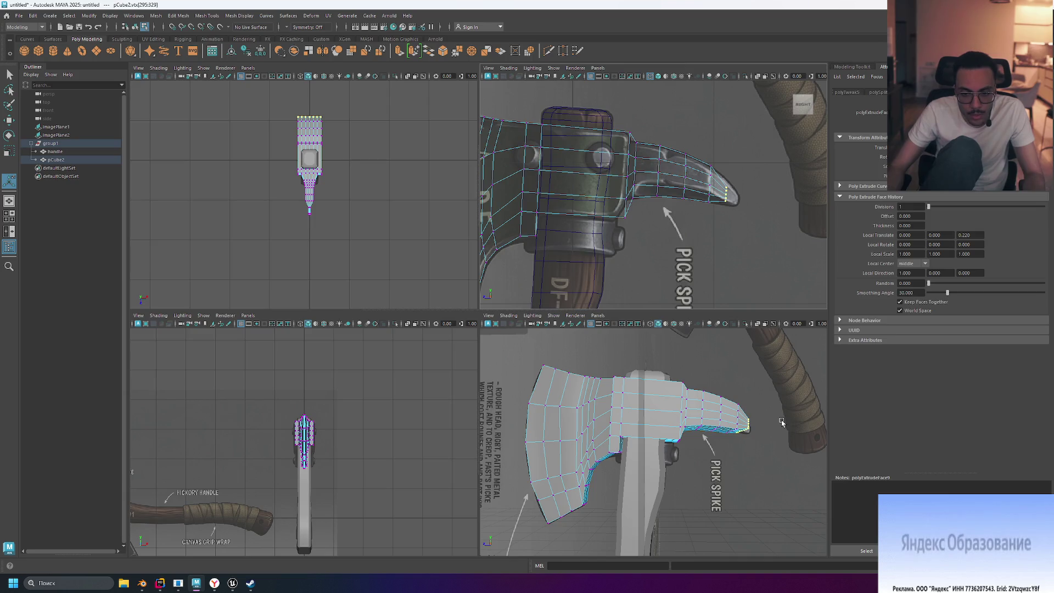
click(768, 417)
key(space)
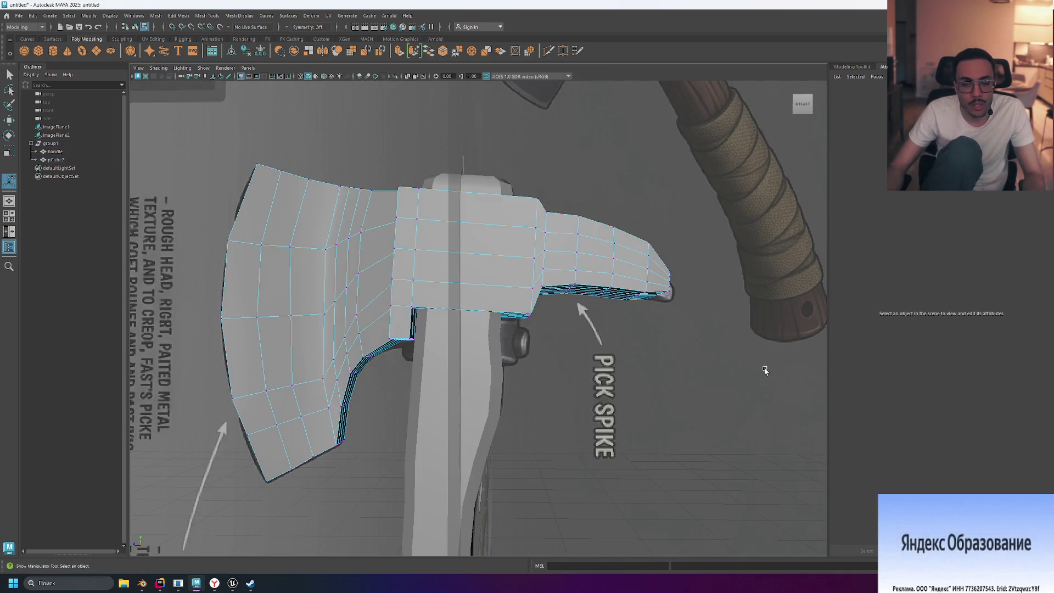
mouse_move(751, 366)
alt+middle_down()
mouse_move(730, 364)
mouse_move(699, 328)
alt+middle_up()
mouse_move(700, 328)
alt+mouse_down()
mouse_move(667, 302)
mouse_move(698, 320)
mouse_move(617, 327)
mouse_move(633, 369)
mouse_move(634, 315)
mouse_move(633, 331)
alt+mouse_up()
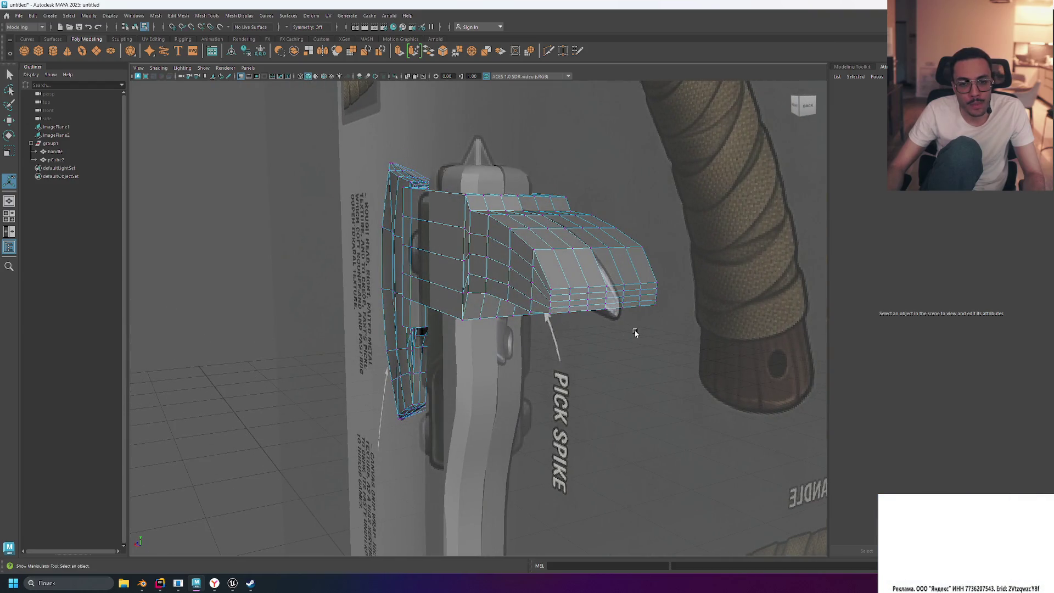
- In face mode, try the spike's bottom strip, then marquee the face column along its top
mouse_move(589, 337)
right_down()
mouse_move(622, 360)
mouse_move(587, 360)
right_up()
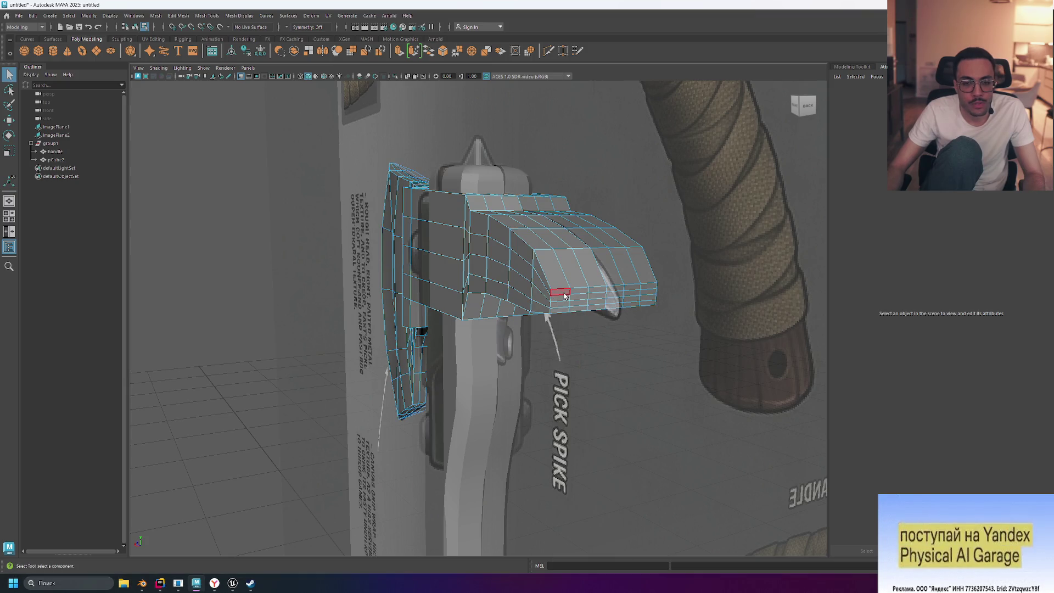
double_click(647, 290)
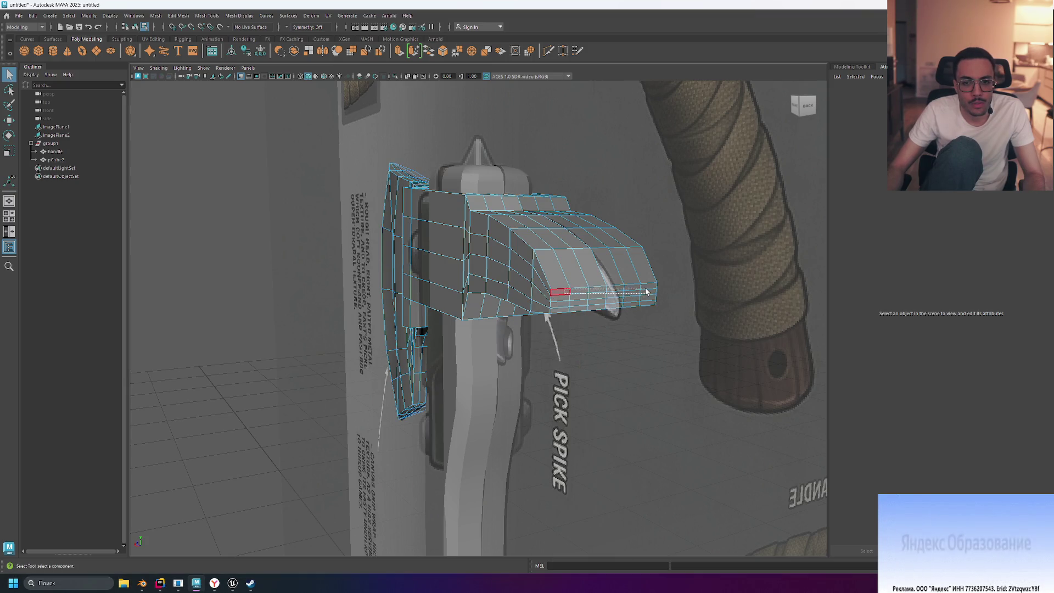
click(660, 306)
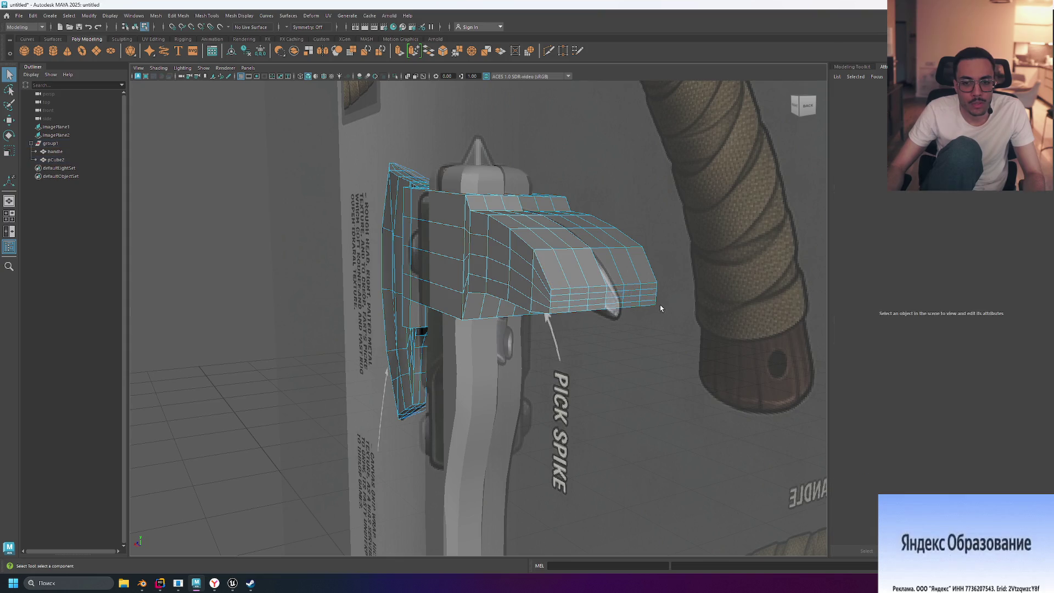
drag(562, 302, 689, 308)
scroll(702, 325, up, 4)
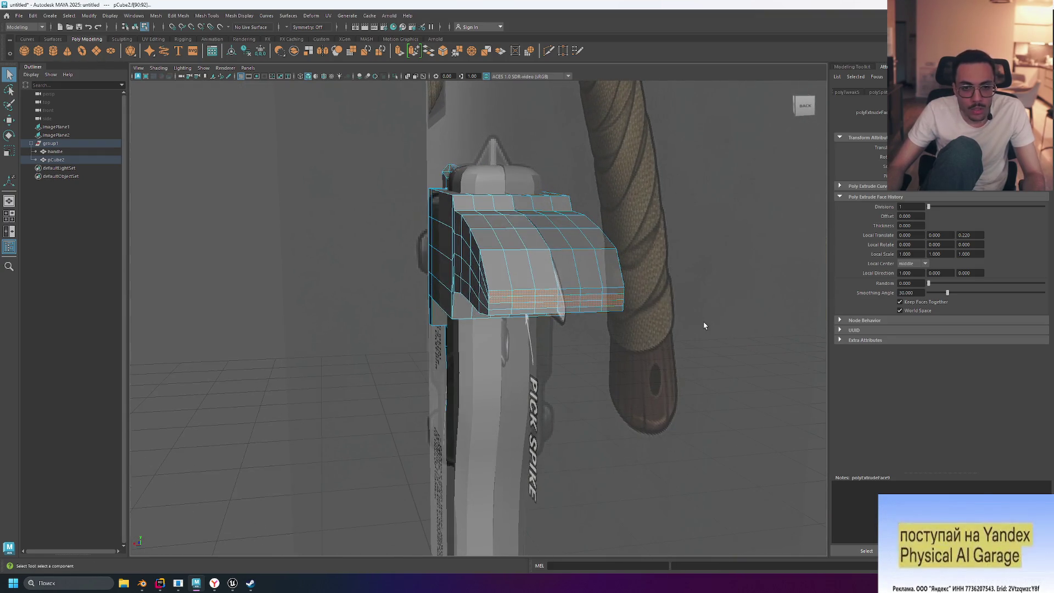
click(545, 281)
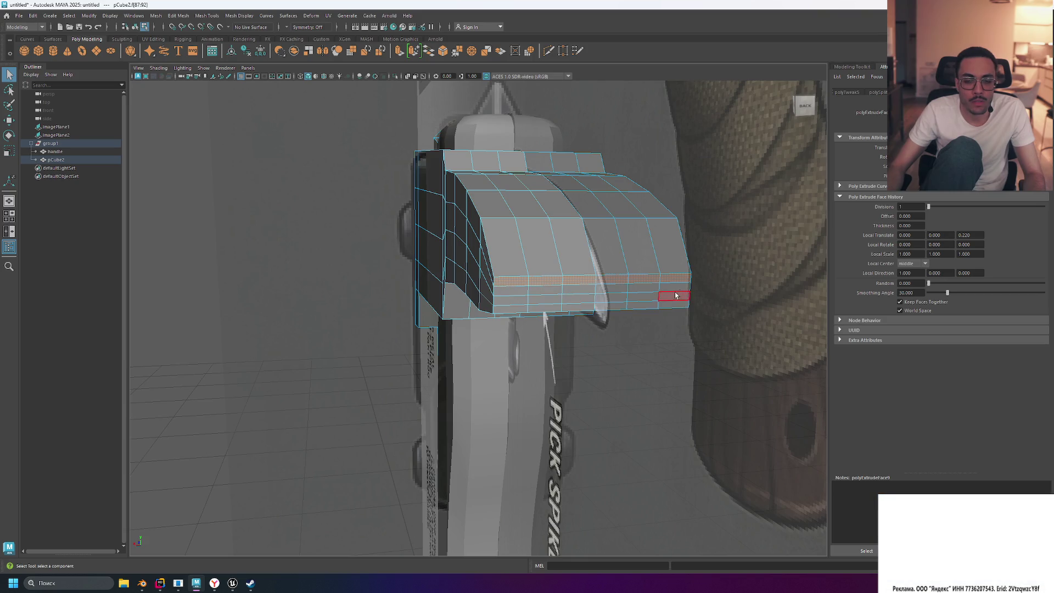
drag(510, 290, 619, 292)
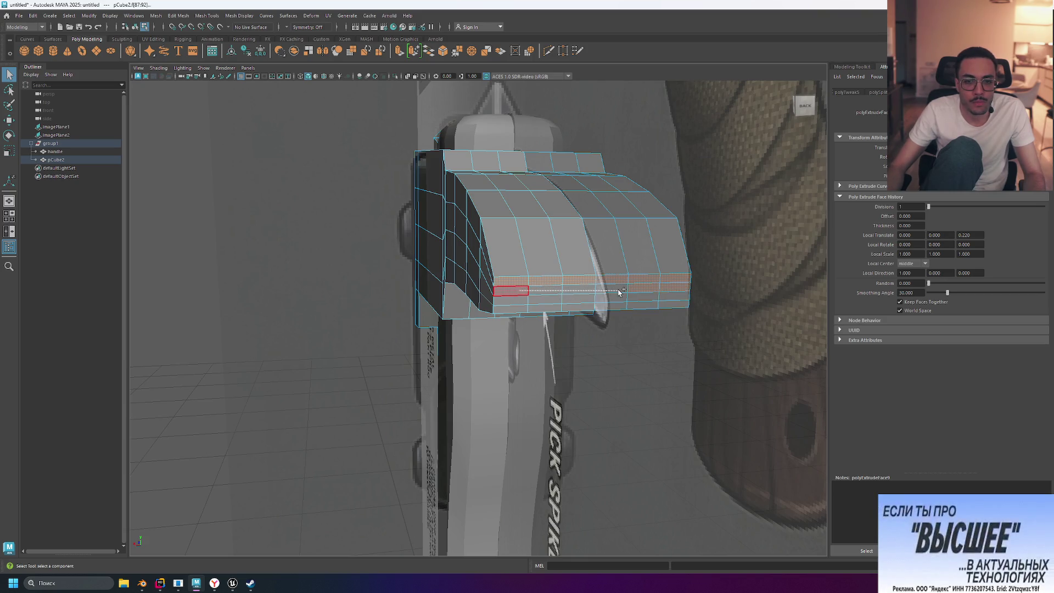
alt+drag(543, 301, 561, 331)
click(653, 301)
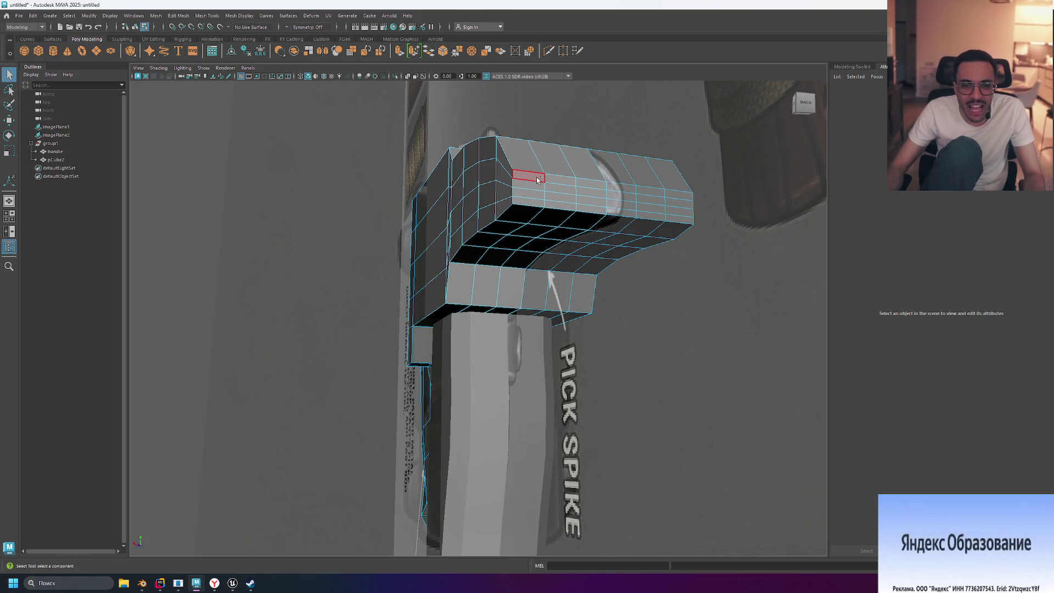
mouse_move(537, 180)
mouse_down()
mouse_move(533, 204)
mouse_move(556, 173)
mouse_move(555, 190)
mouse_move(597, 197)
mouse_up()
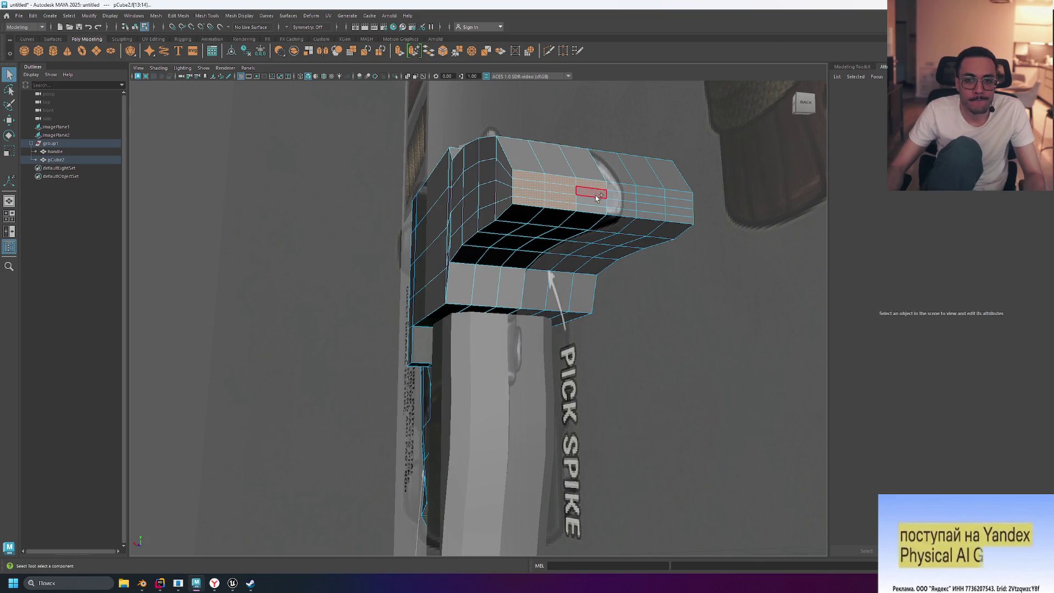
click(675, 218)
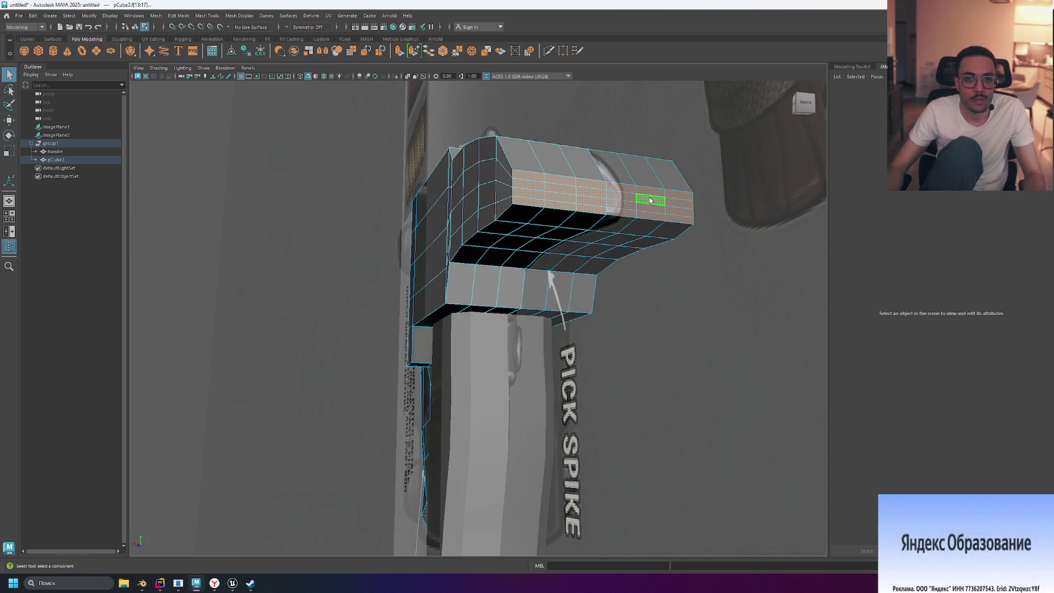
click(588, 175)
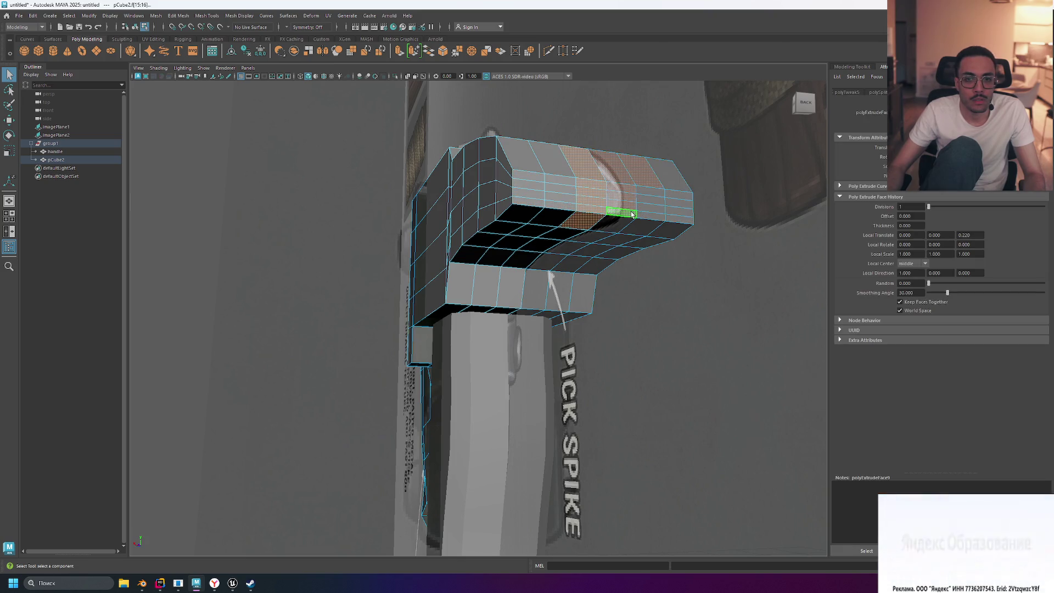
alt+drag(632, 214, 684, 219)
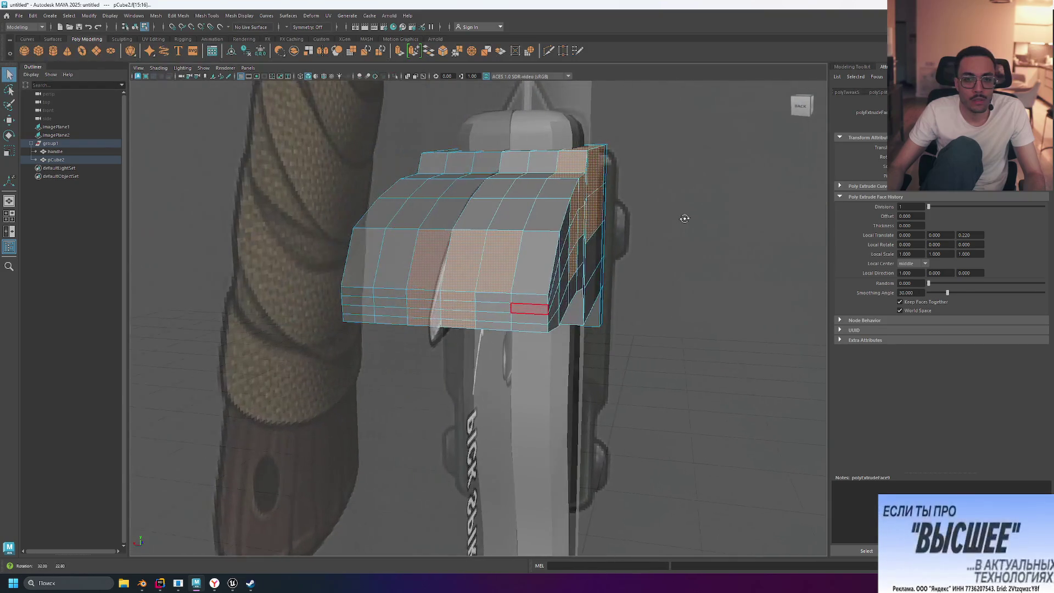
click(463, 259)
mouse_move(717, 289)
alt+mouse_down()
mouse_move(728, 260)
mouse_move(757, 268)
mouse_move(717, 291)
mouse_move(789, 291)
mouse_move(661, 276)
alt+mouse_up()
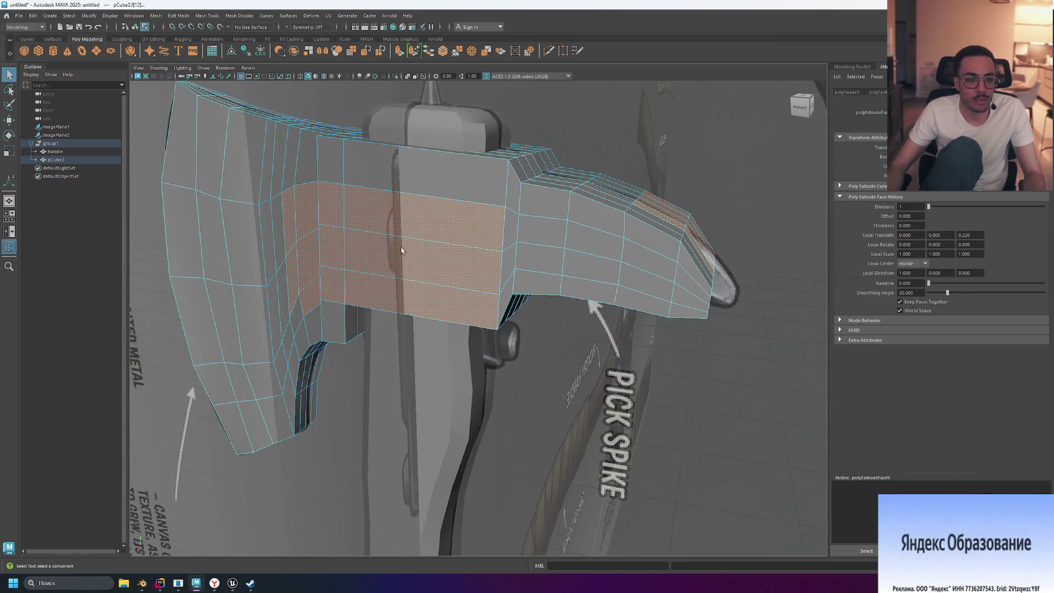
alt+drag(714, 198, 661, 198)
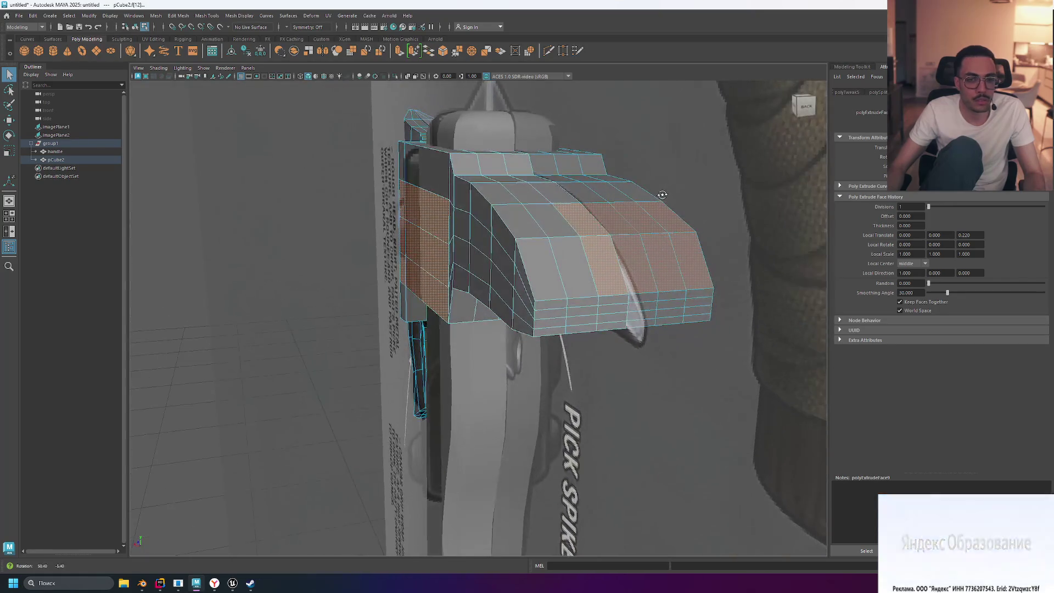
mouse_move(735, 219)
alt+mouse_down()
mouse_move(704, 217)
mouse_move(777, 215)
alt+mouse_up()
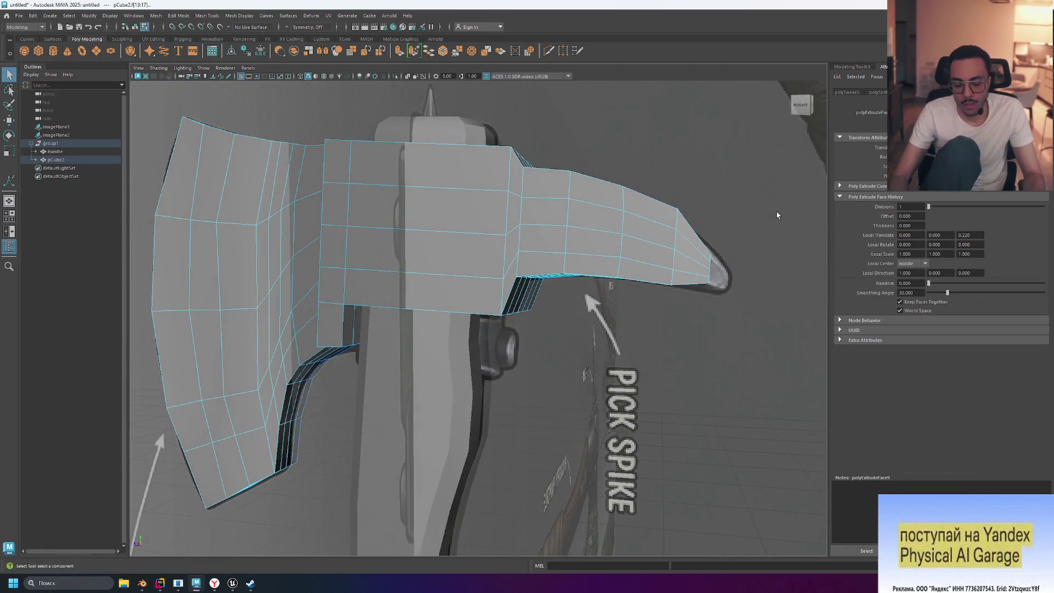
- Extrude the spike's tip faces with Ctrl+E and move the new segment down toward the reference point
key(space)
key(space)
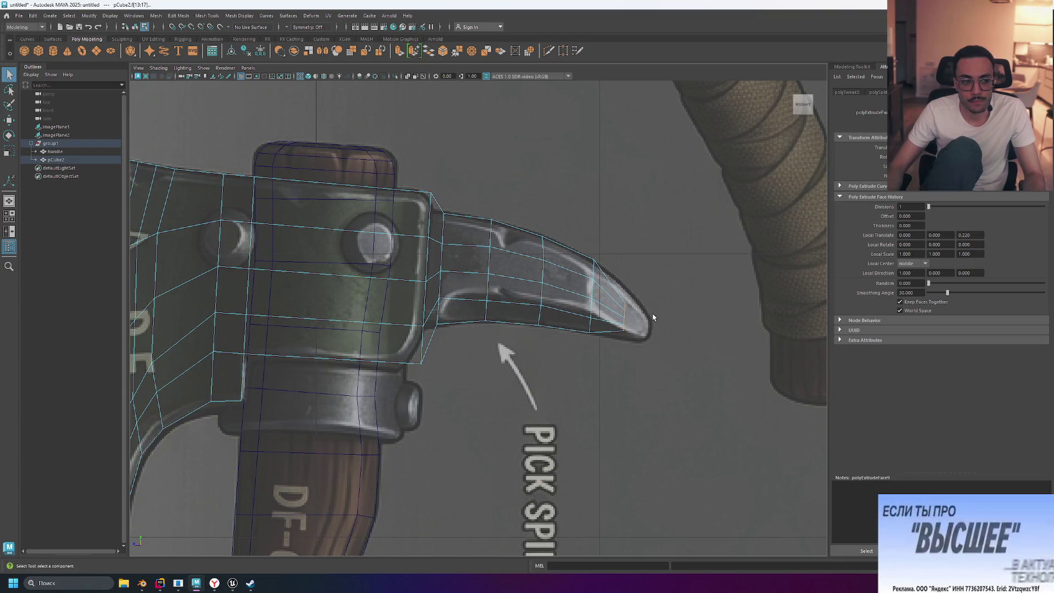
key(ctrl+e)
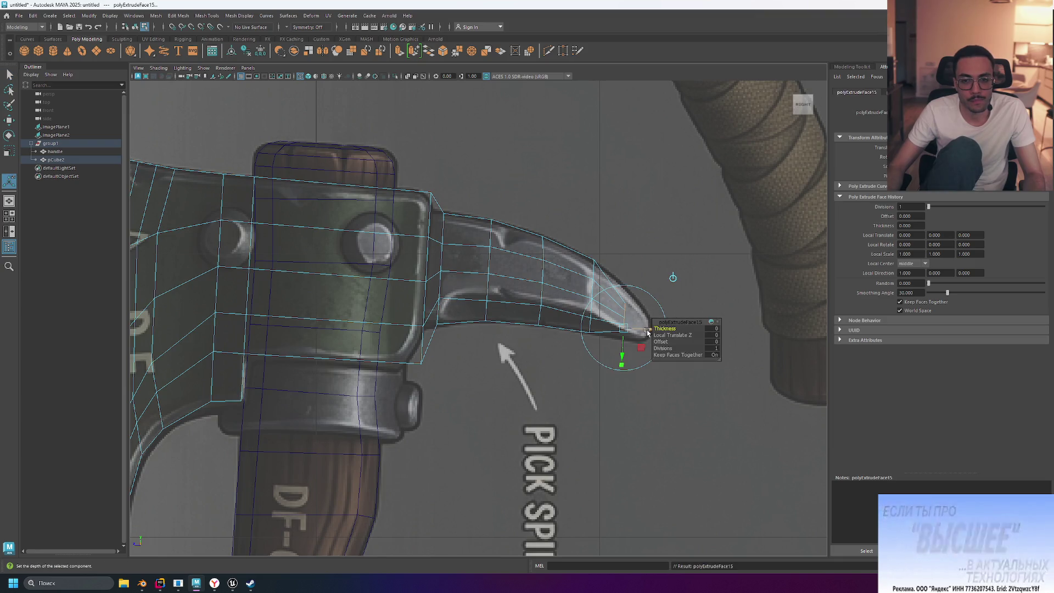
key(w)
drag(627, 321, 647, 332)
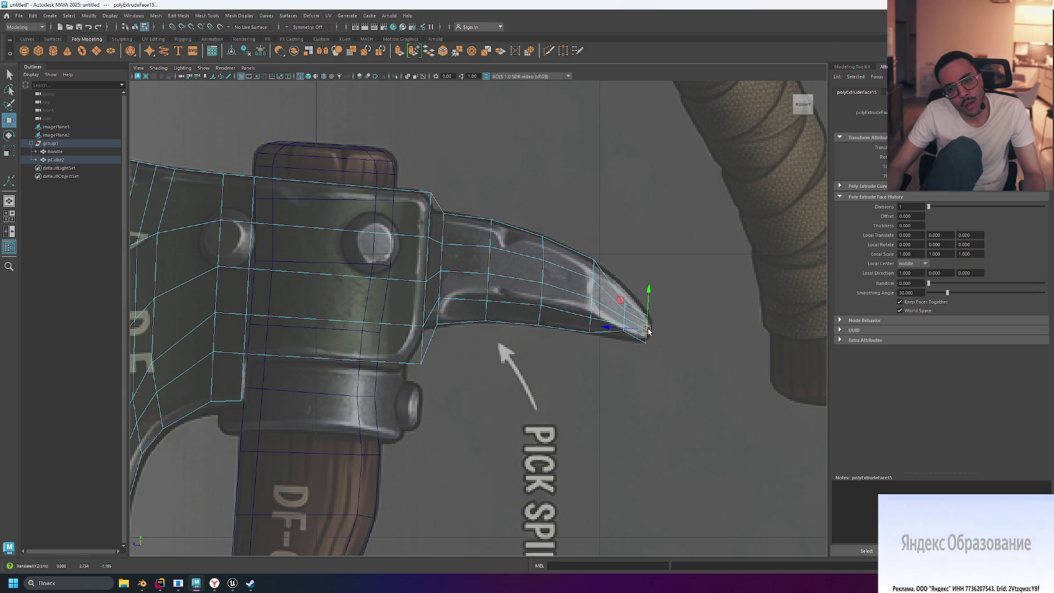
- Select the spike's tip vertices and scale them taller vertically
key(r)
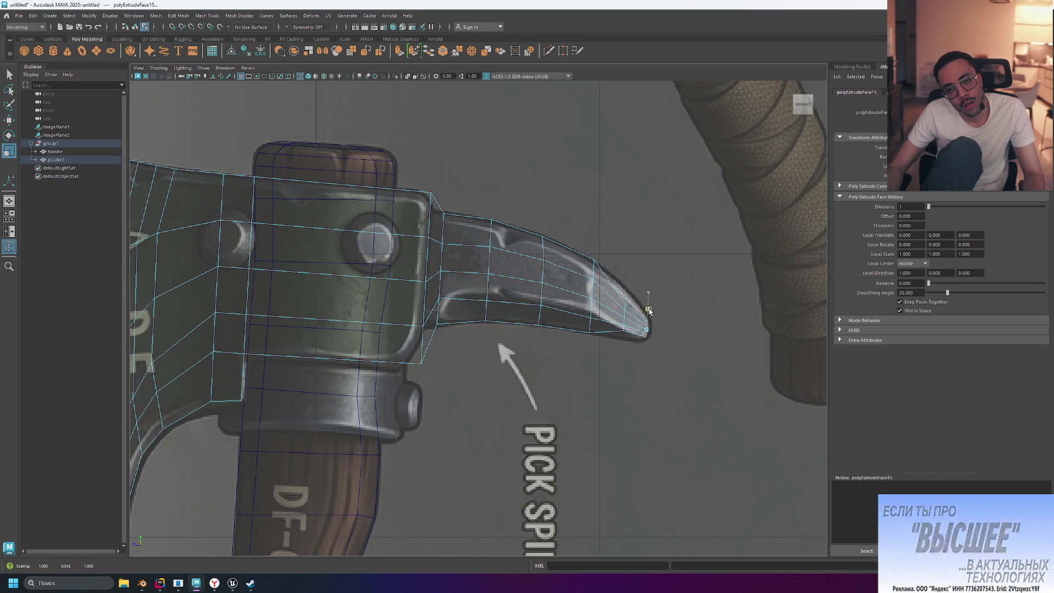
click(636, 293)
key(w)
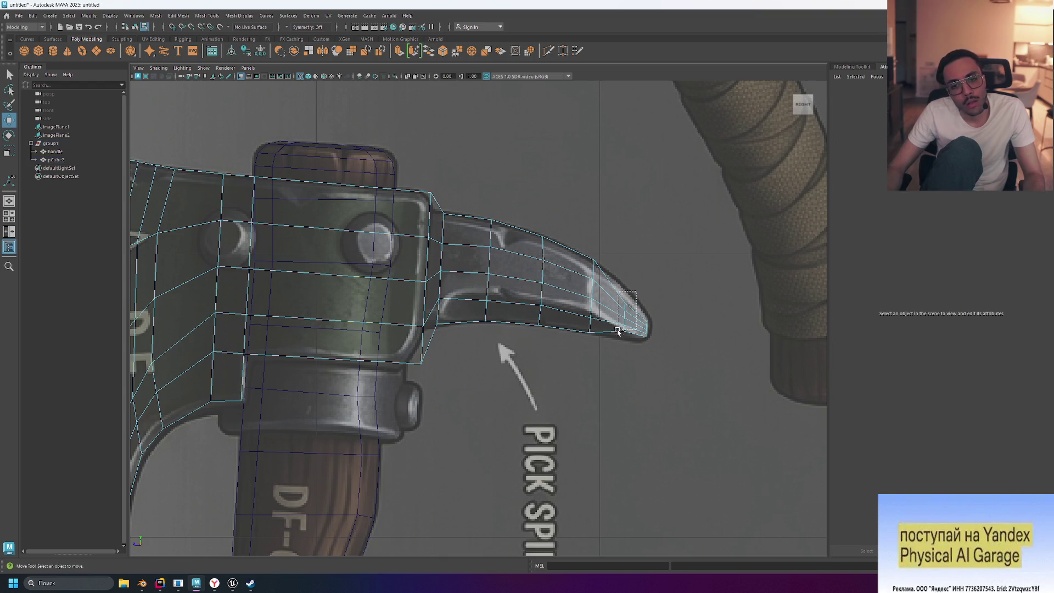
drag(637, 291, 610, 345)
click(632, 295)
mouse_move(607, 303)
right_down()
mouse_move(625, 299)
mouse_move(573, 315)
right_up()
drag(610, 345, 610, 346)
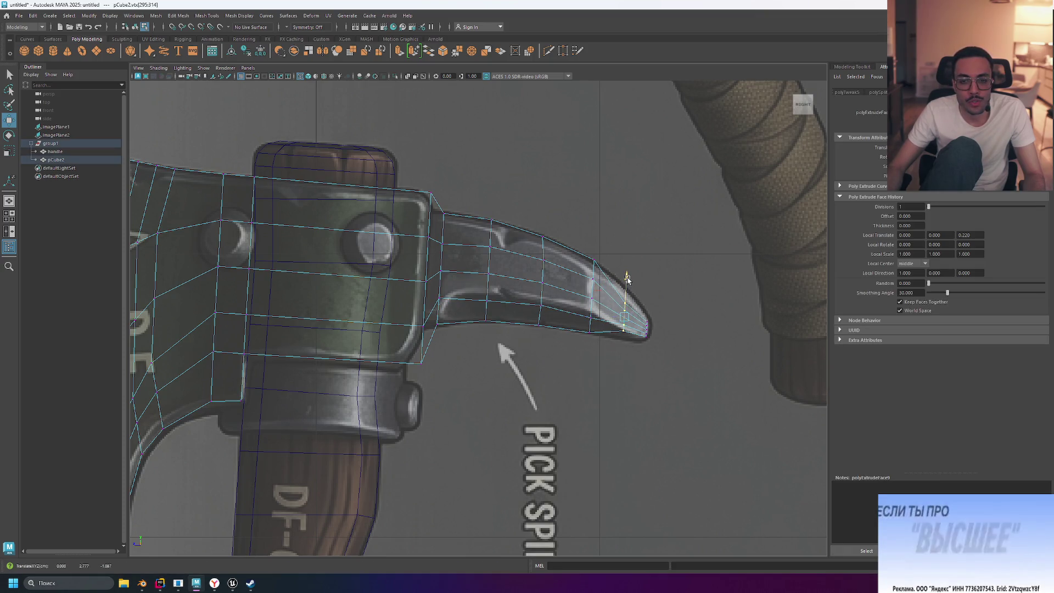
key(r)
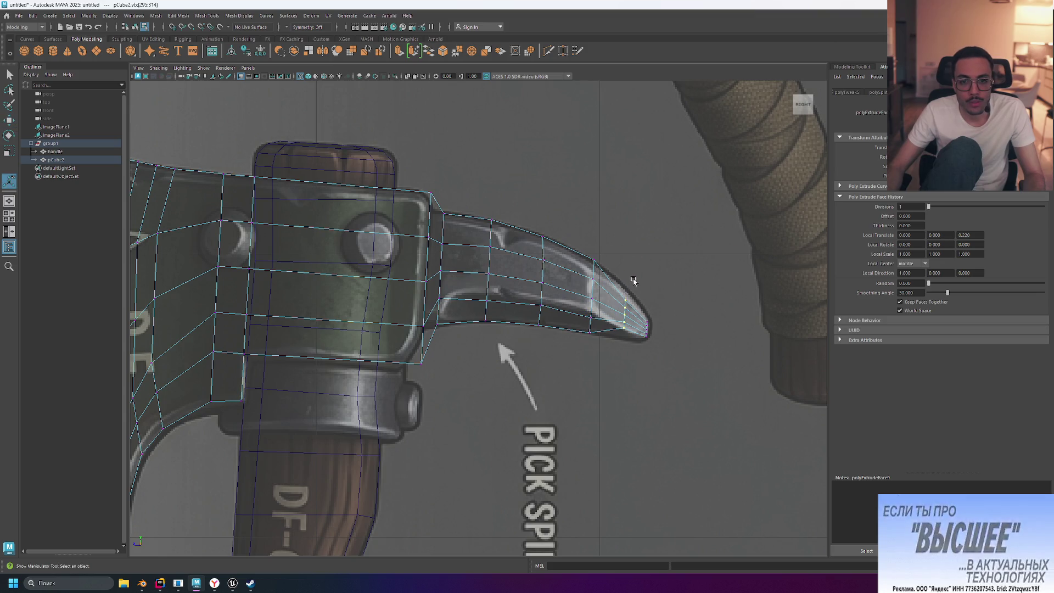
drag(627, 274, 641, 356)
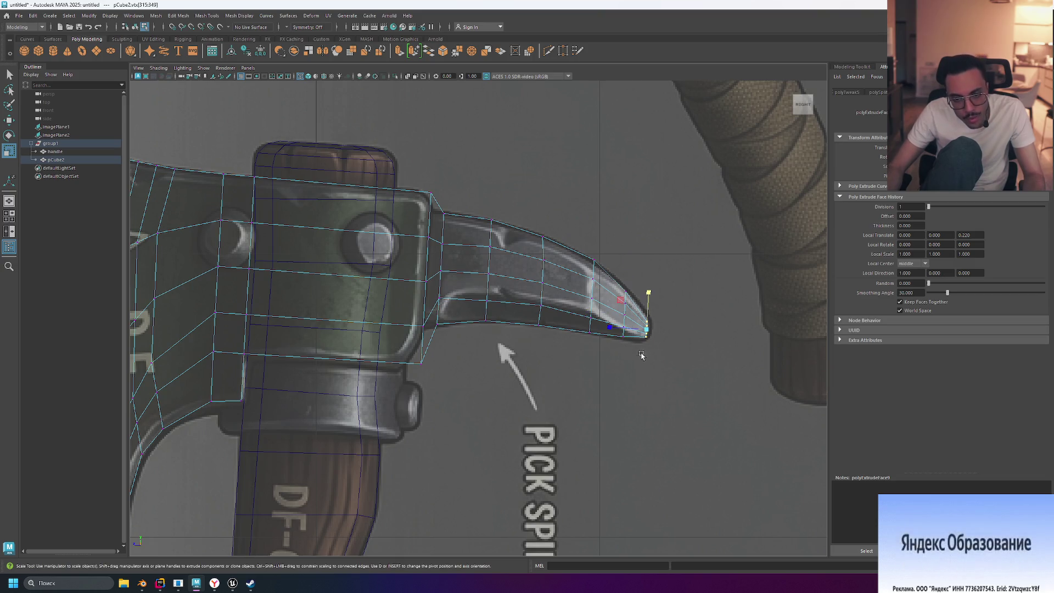
- Select the very tip vertex, re-centre the view on the axe head, then switch to Blender
click(748, 301)
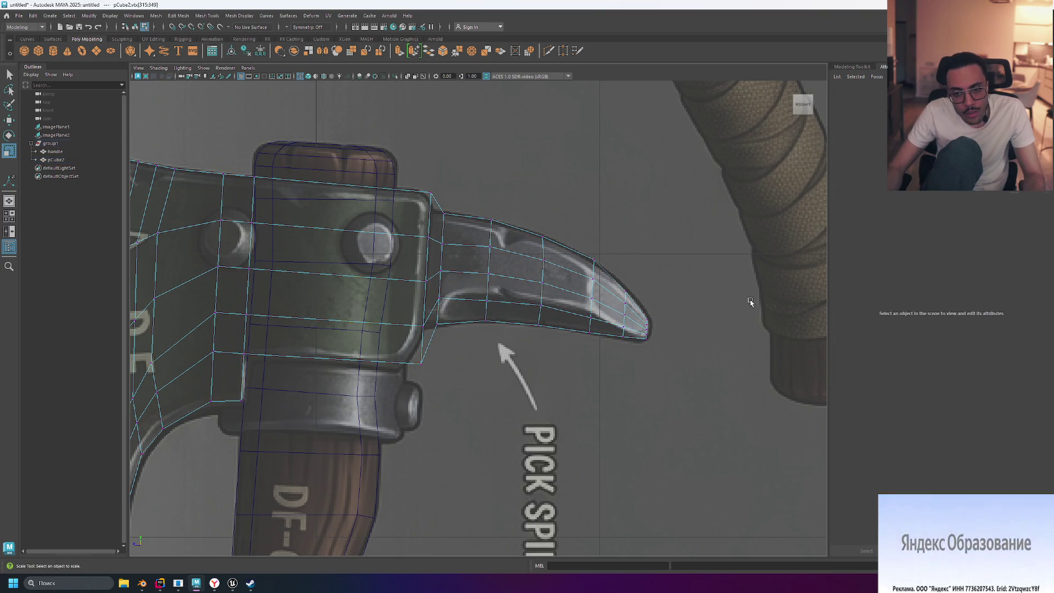
scroll(683, 351, up, 3)
scroll(683, 351, up, 2)
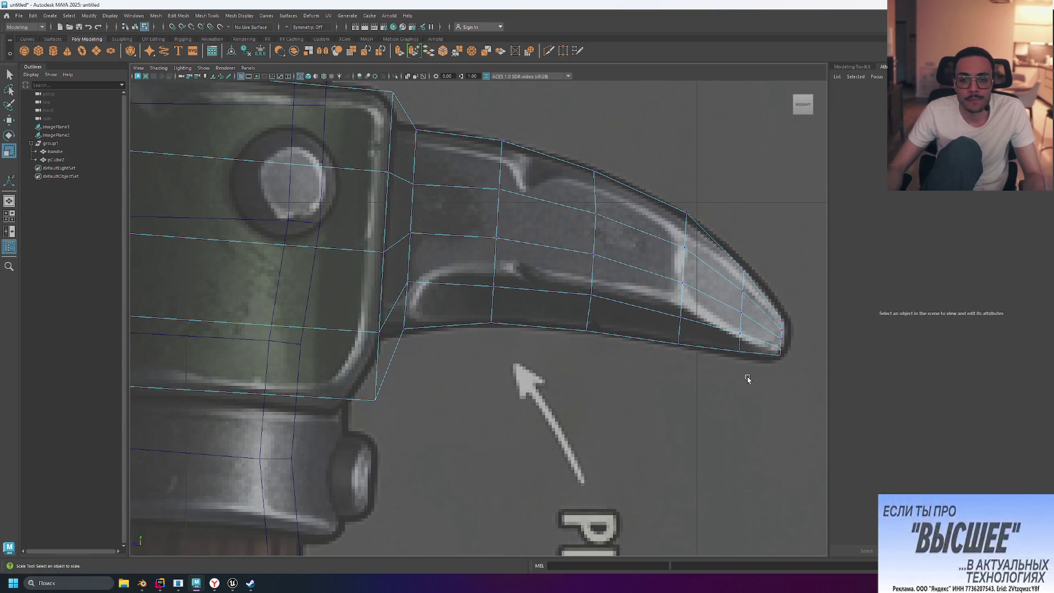
mouse_move(767, 380)
shift+right_down()
mouse_move(753, 385)
mouse_move(768, 382)
shift+right_up()
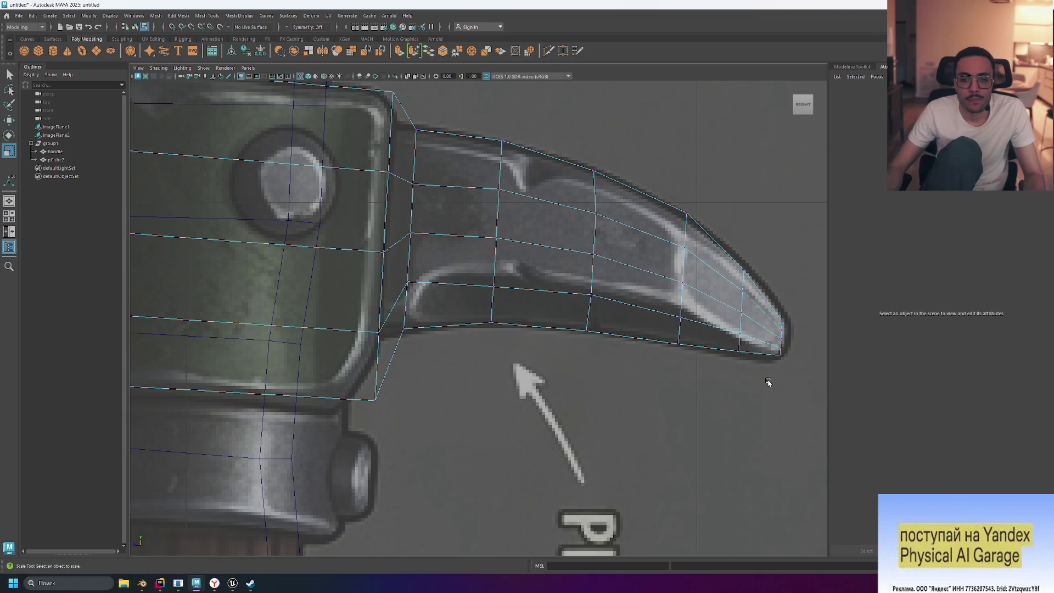
scroll(706, 381, up, 4)
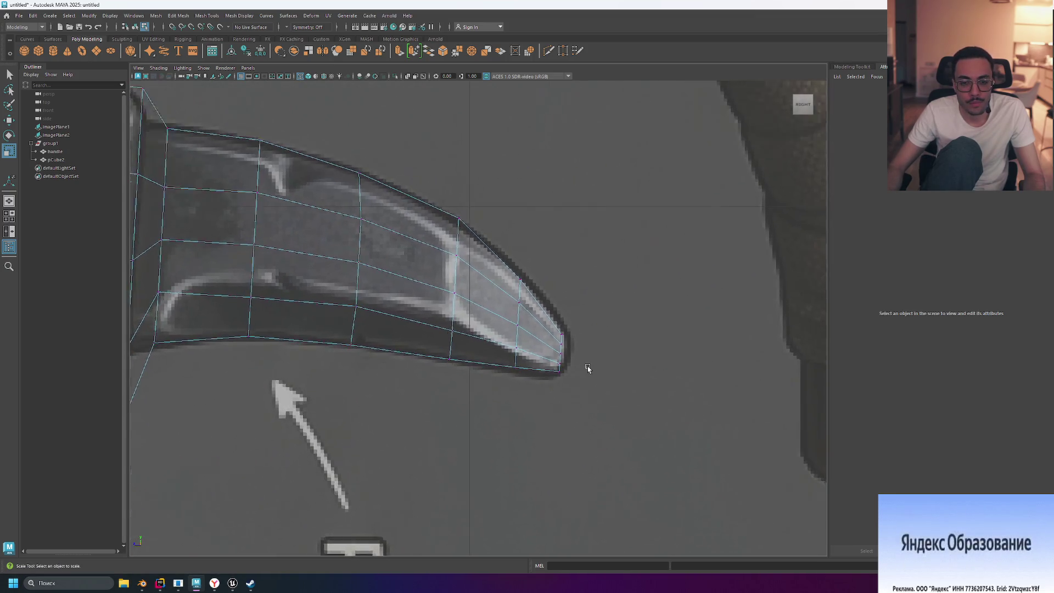
drag(575, 379, 586, 390)
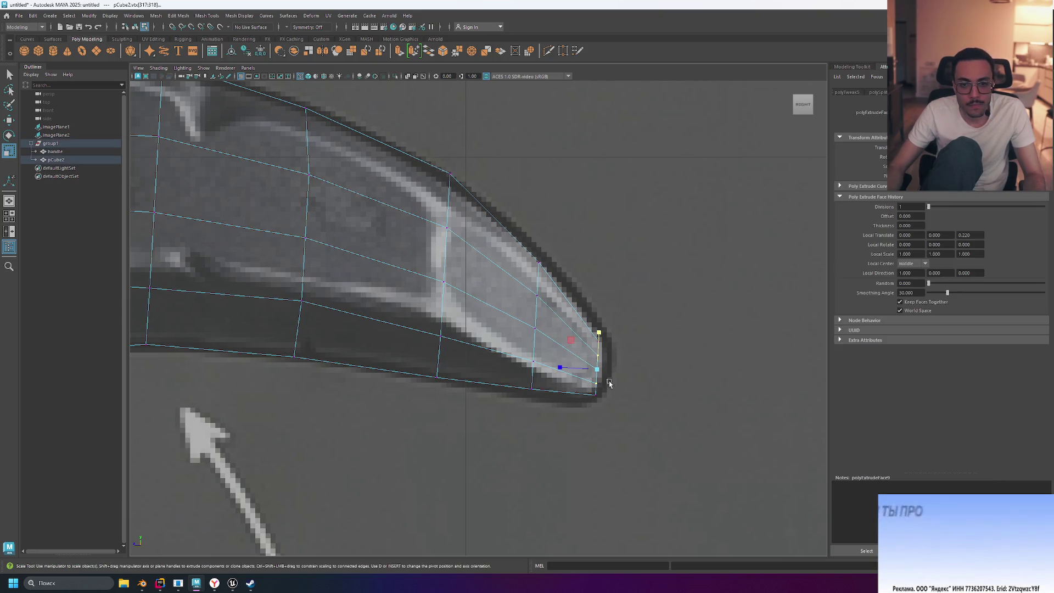
key(w)
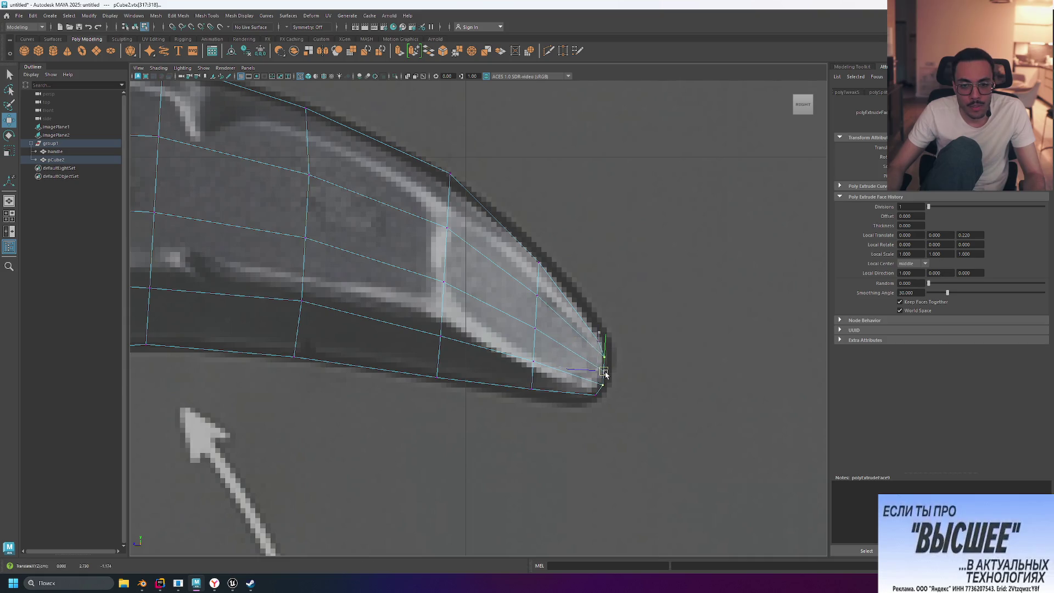
click(665, 384)
scroll(683, 347, up, 1)
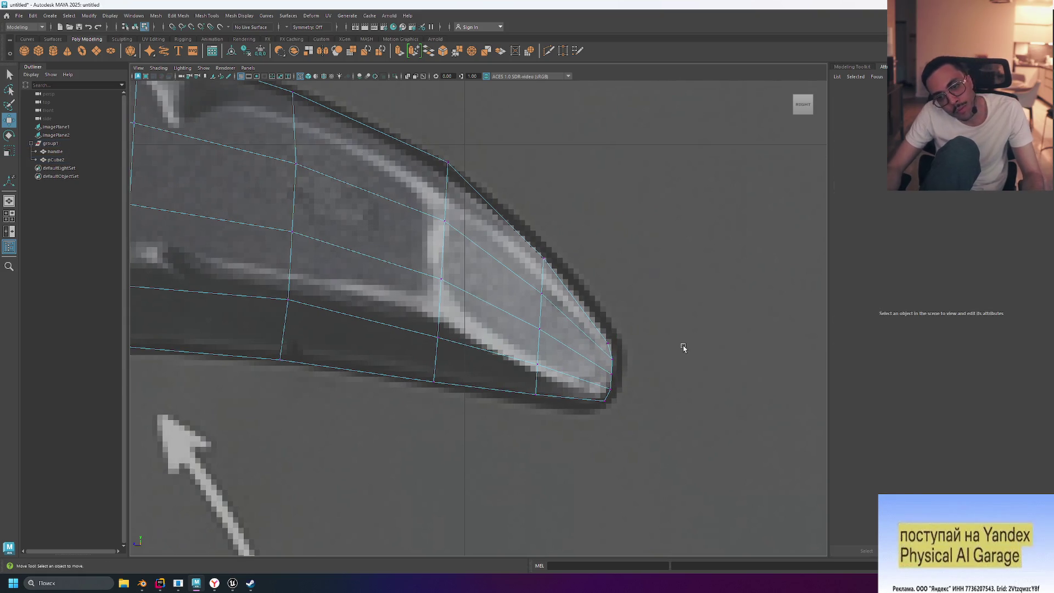
scroll(581, 323, down, 15)
scroll(578, 322, up, 12)
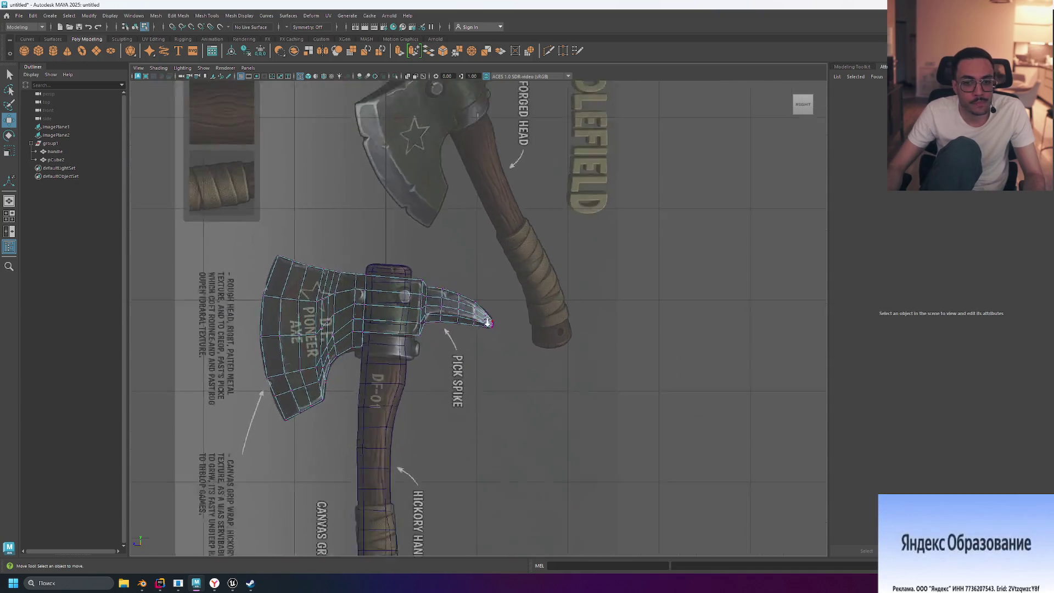
mouse_move(473, 326)
alt+middle_down()
mouse_move(522, 263)
mouse_move(615, 277)
alt+middle_up()
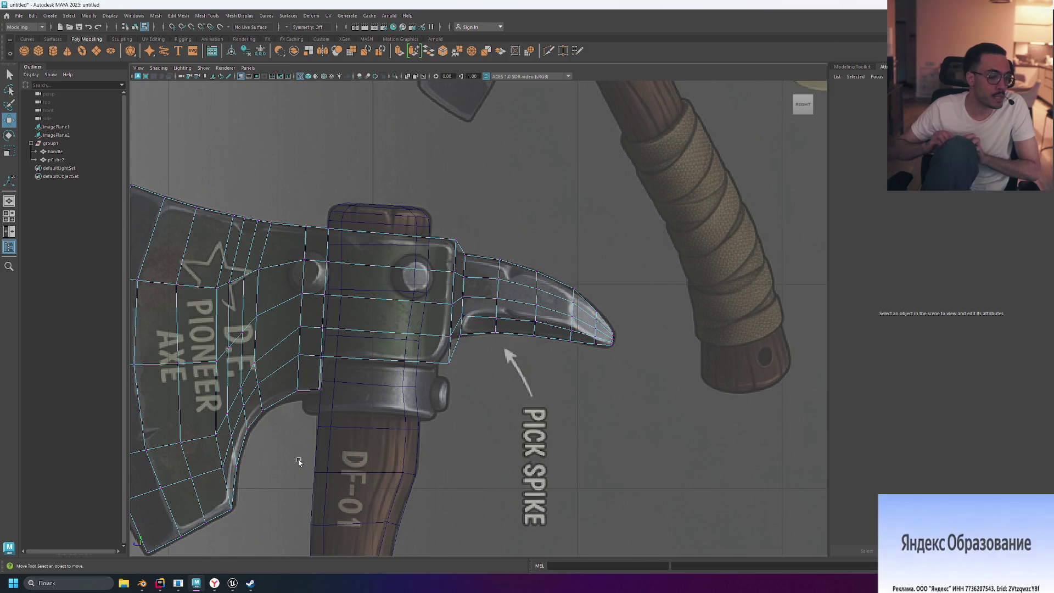
click(142, 584)
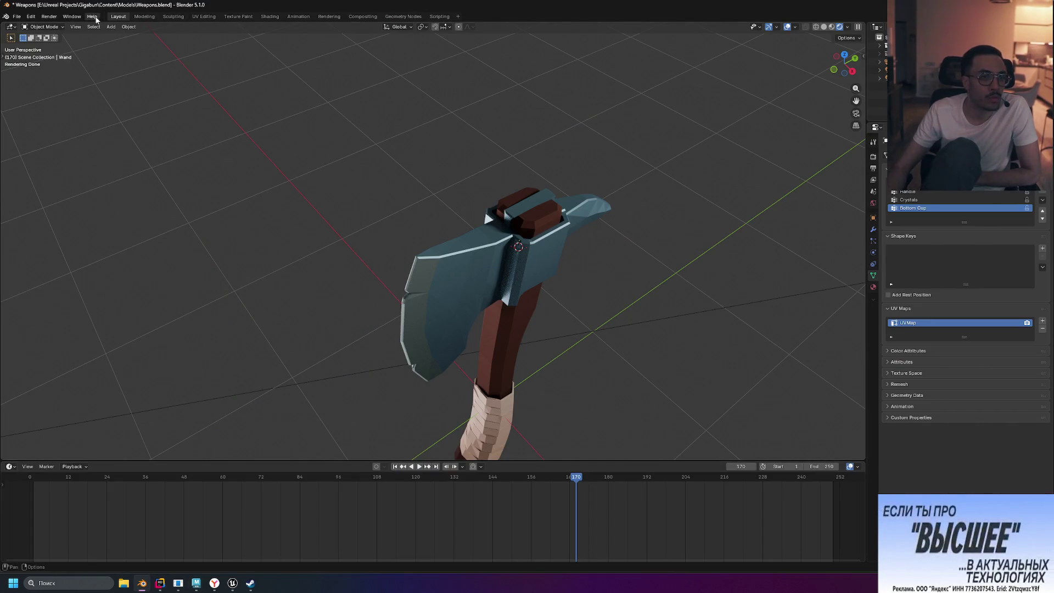
- Show the Blender axe in UV Editing, orbit it, and narrow the image editor to widen the 3D view
click(203, 16)
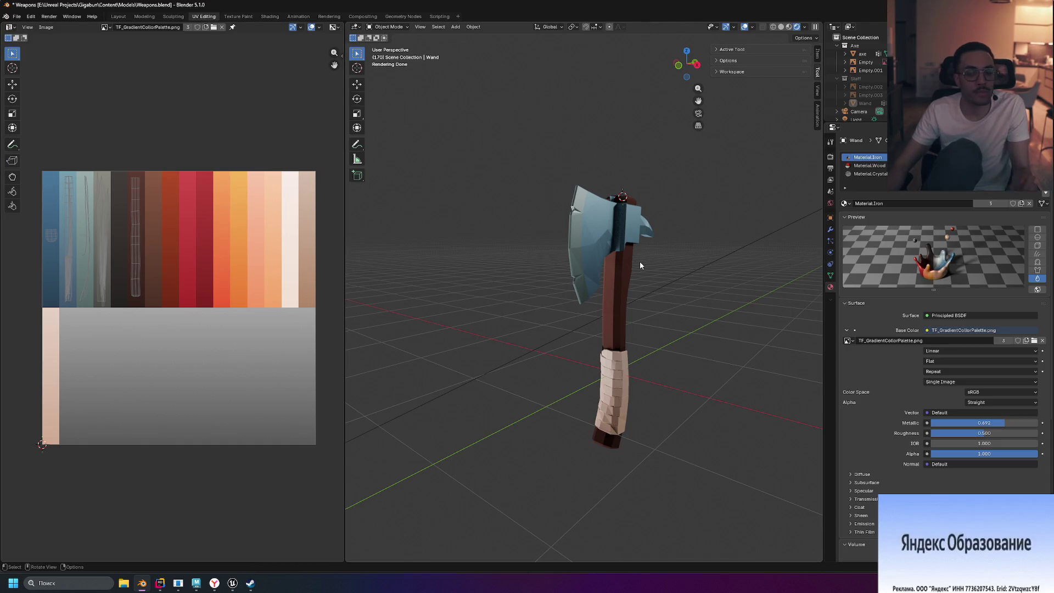
middle_drag(720, 262, 638, 272)
scroll(627, 274, up, 5)
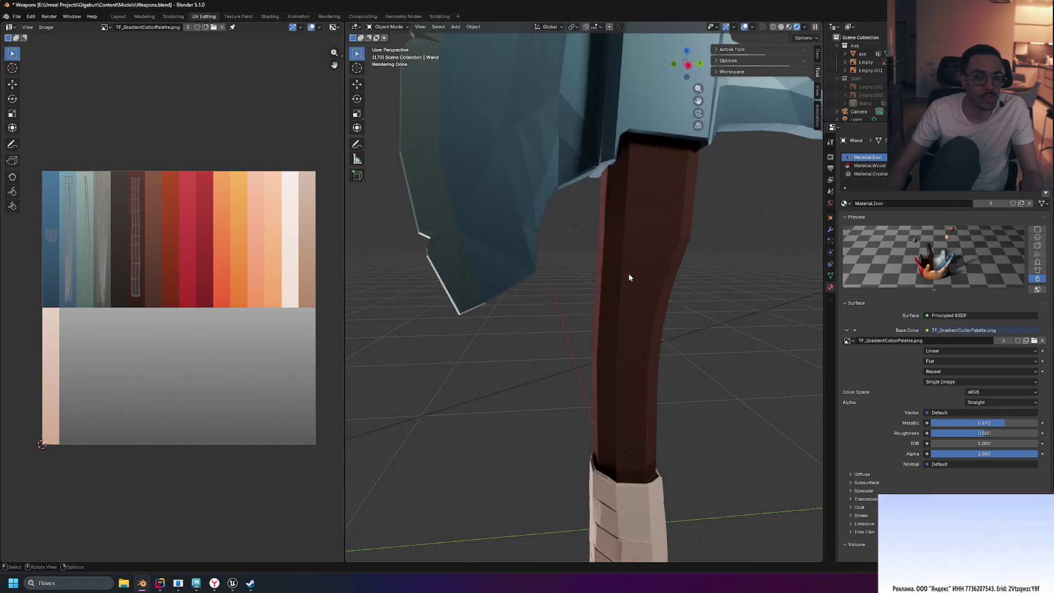
scroll(628, 277, down, 5)
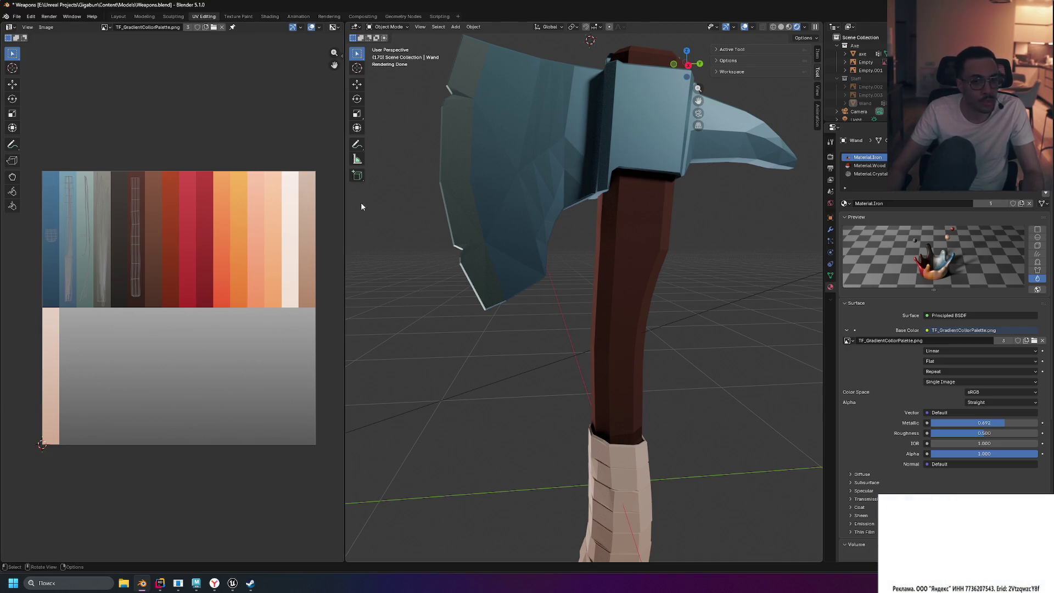
mouse_move(345, 213)
mouse_down()
mouse_move(307, 212)
mouse_move(351, 214)
mouse_move(342, 216)
mouse_up()
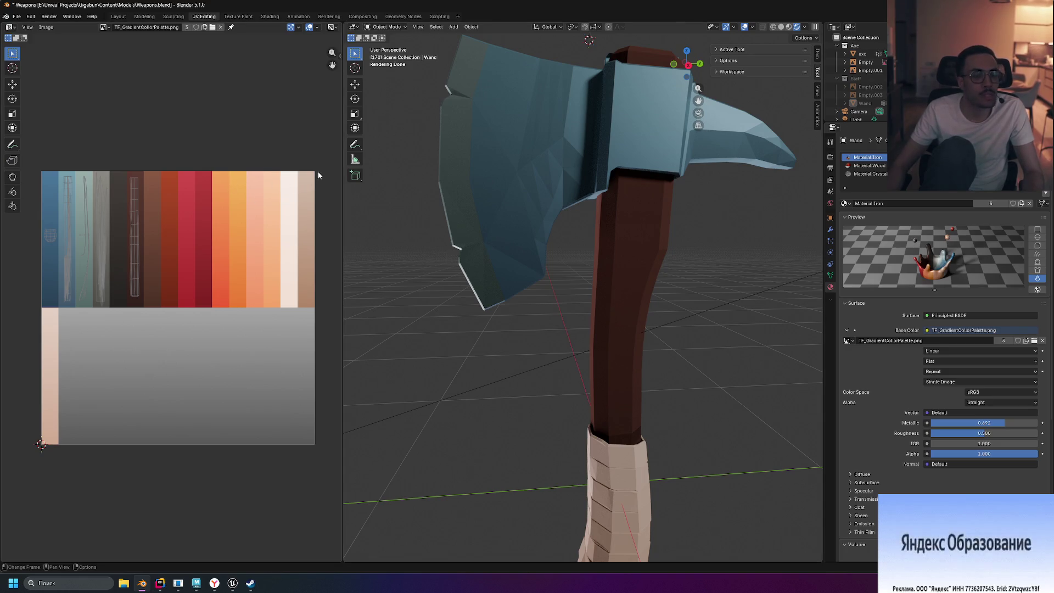
mouse_move(342, 201)
mouse_down()
mouse_move(319, 201)
mouse_move(332, 200)
mouse_up()
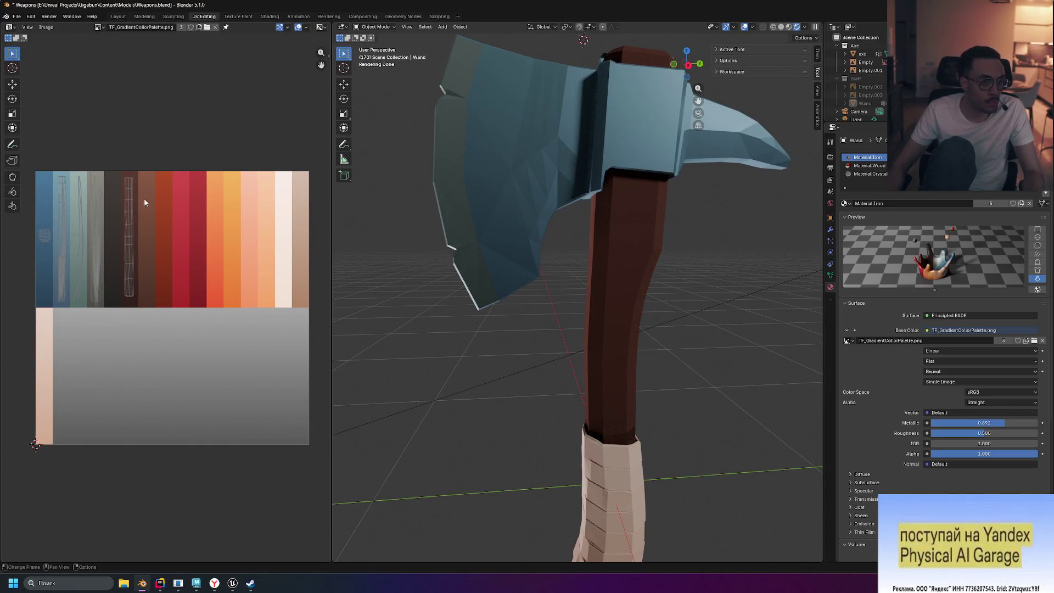
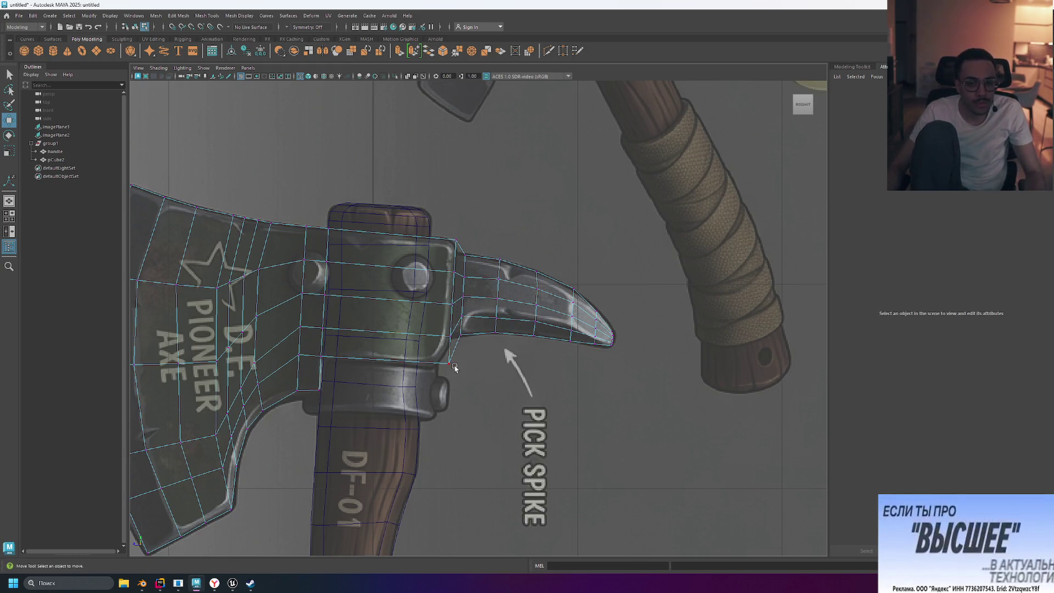
- With smooth preview on, shift the spike-base vertex columns and lower-edge vertex pair onto the reference outline
scroll(446, 371, up, 3)
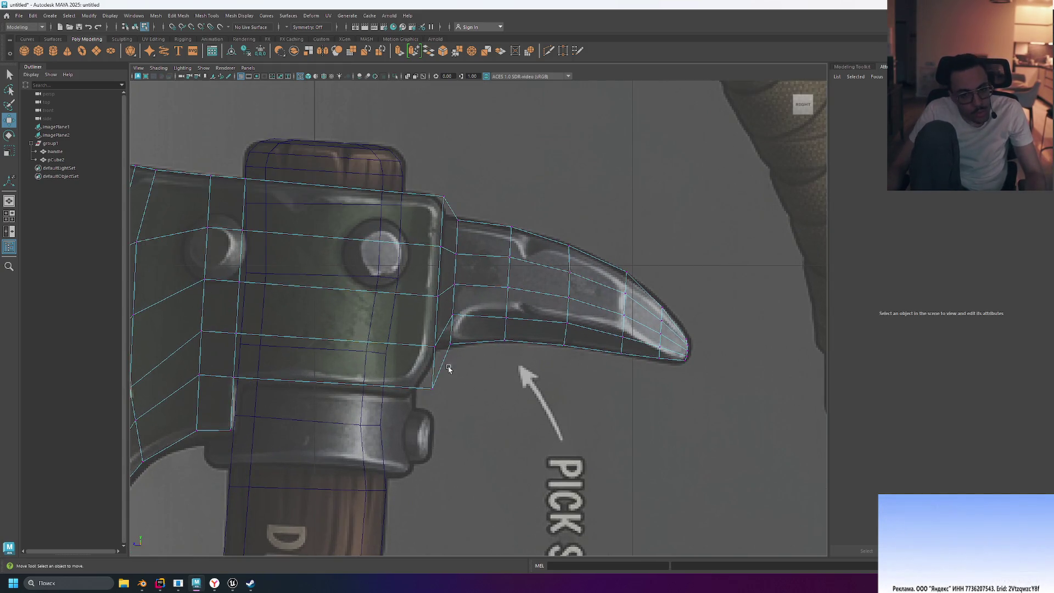
key(3)
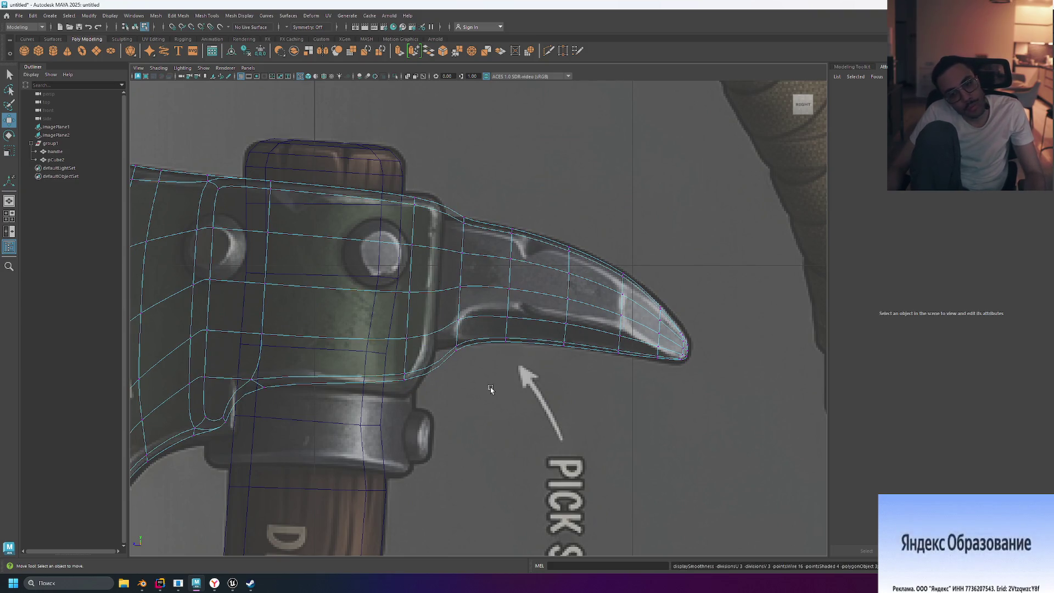
drag(448, 191, 472, 398)
drag(411, 278, 384, 281)
mouse_move(398, 178)
mouse_down()
mouse_move(407, 438)
mouse_move(418, 430)
mouse_up()
drag(393, 295, 411, 295)
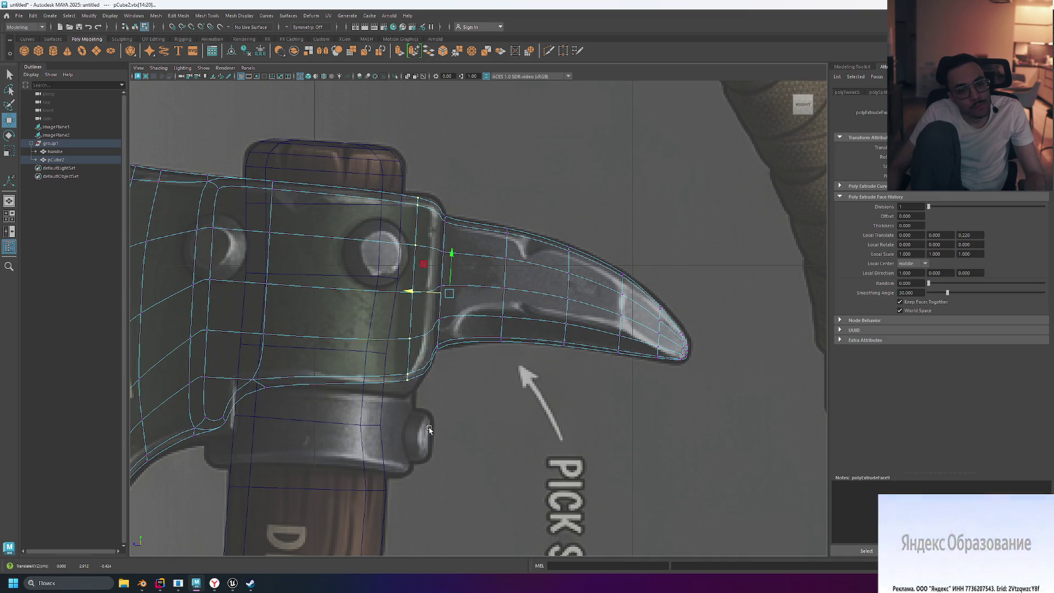
mouse_move(420, 404)
mouse_down()
mouse_move(388, 364)
mouse_move(437, 405)
mouse_up()
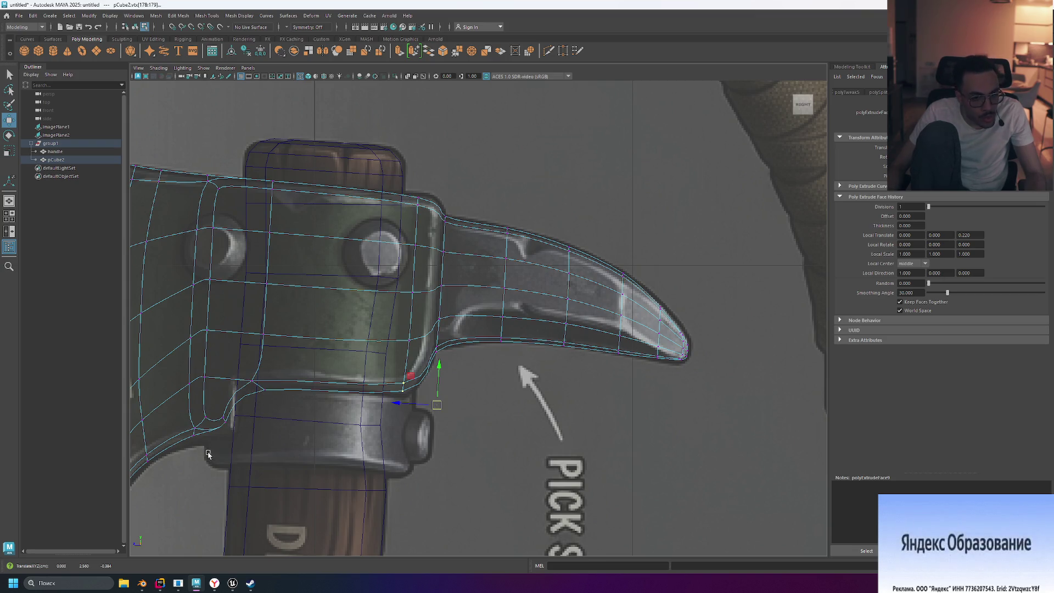
- Move the lower-left corner vertices to refine the curve of the head's lower edge
click(222, 422)
drag(235, 430, 240, 435)
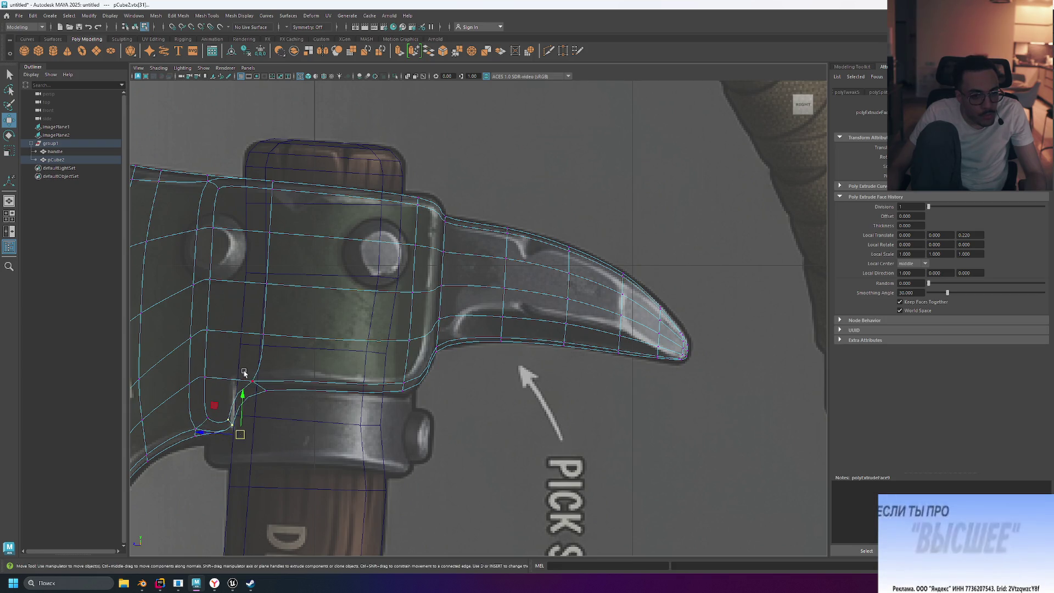
mouse_move(226, 373)
mouse_down()
mouse_move(234, 382)
mouse_move(225, 377)
mouse_up()
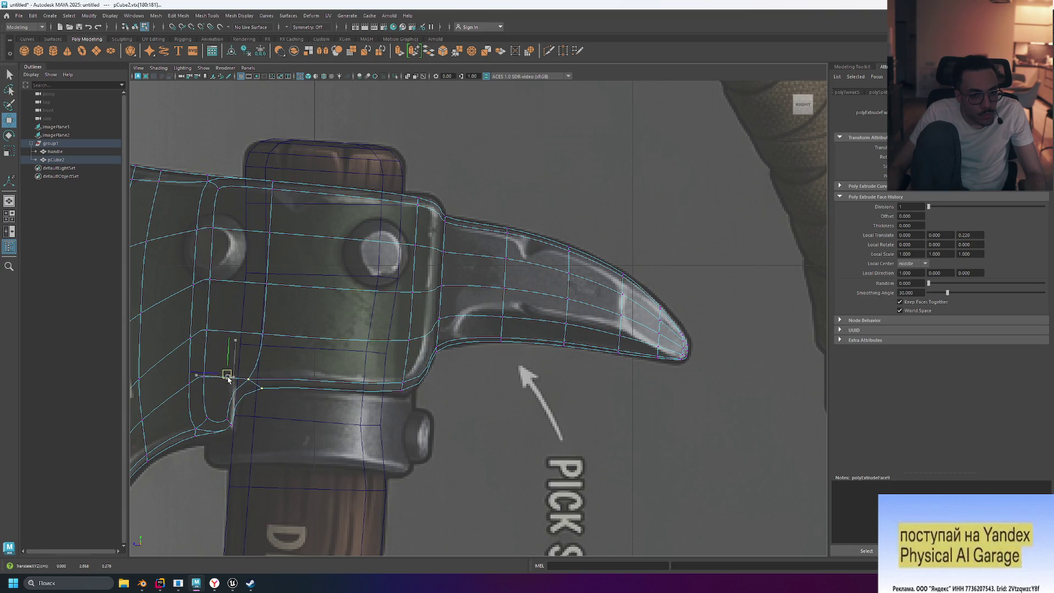
click(235, 433)
drag(235, 434, 246, 441)
click(478, 422)
- Adjust the vertices along the spike's top corner, then deselect and frame the whole scene
scroll(494, 384, down, 5)
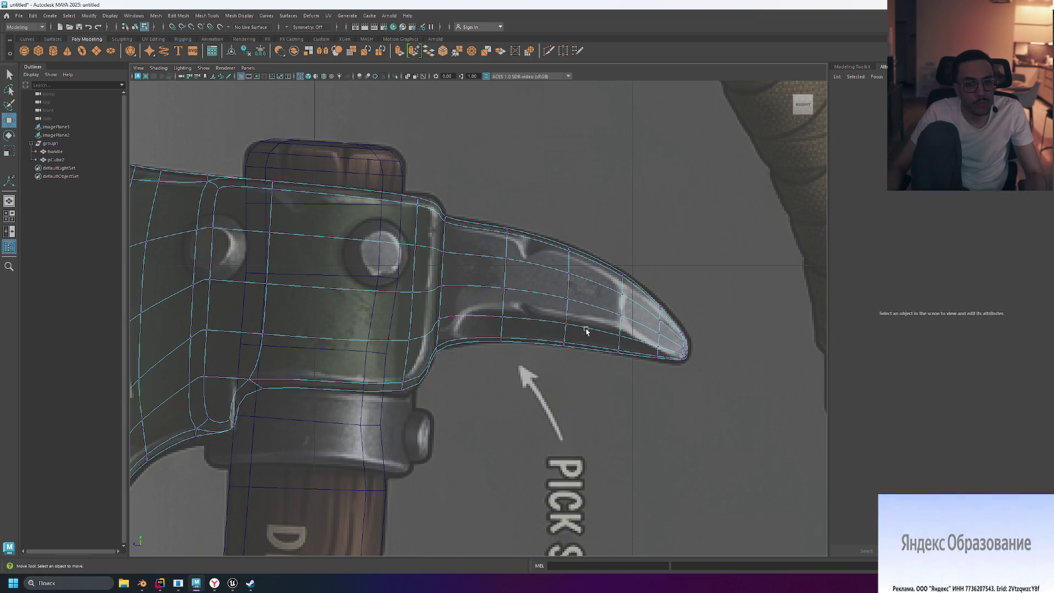
scroll(527, 323, up, 4)
scroll(515, 328, up, 4)
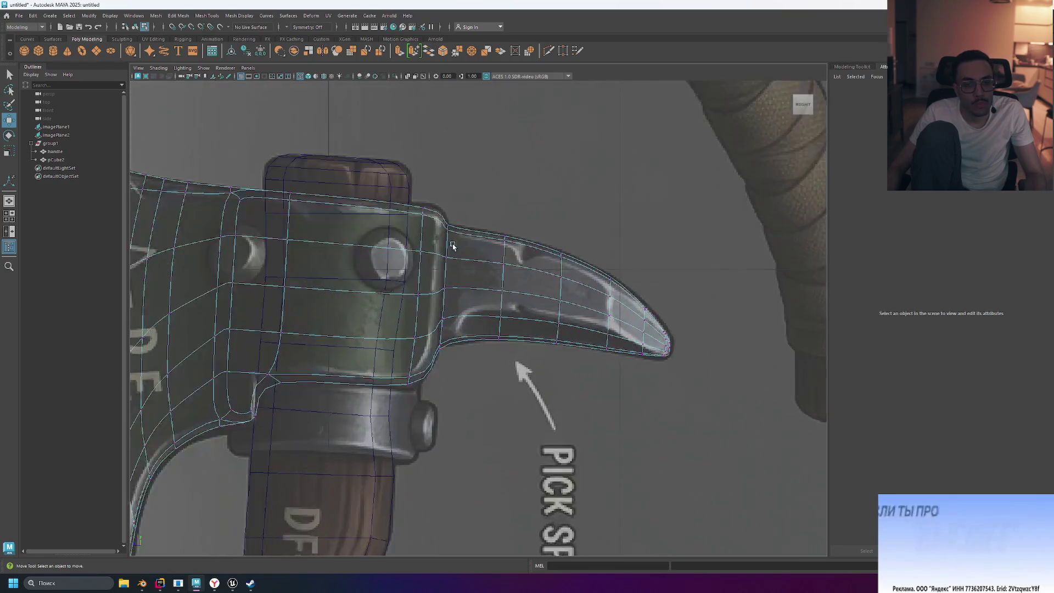
drag(412, 193, 423, 215)
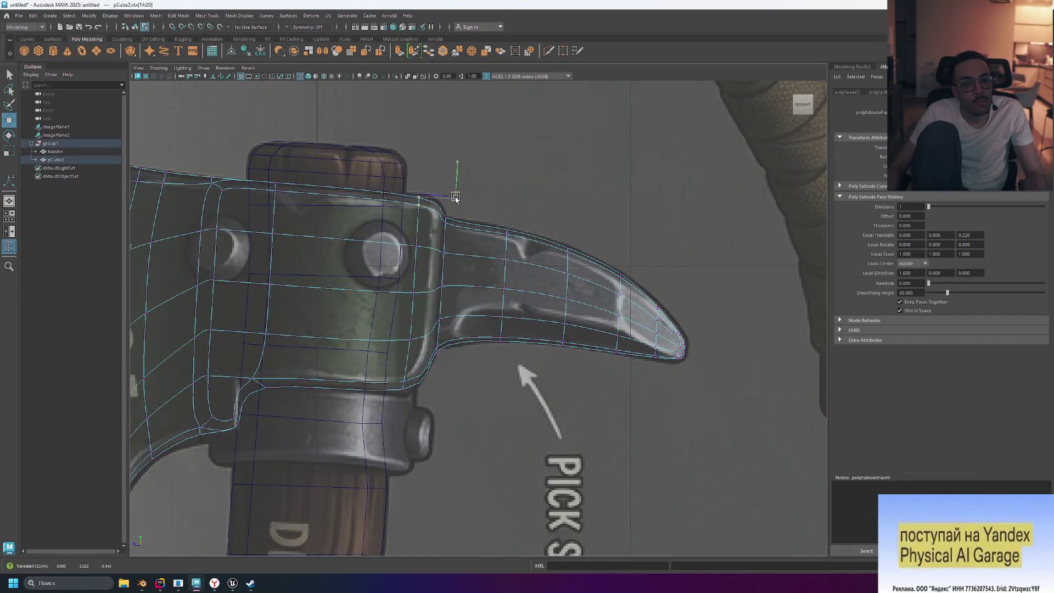
mouse_move(438, 211)
mouse_down()
mouse_move(458, 228)
mouse_move(428, 216)
mouse_up()
scroll(509, 220, up, 2)
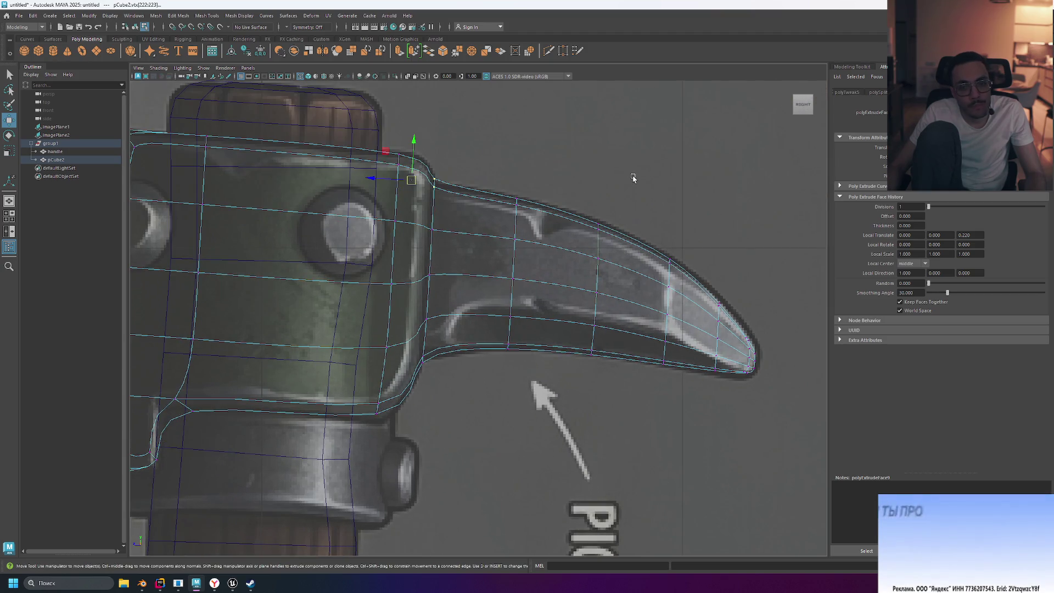
click(767, 319)
key(f)
scroll(626, 331, up, 10)
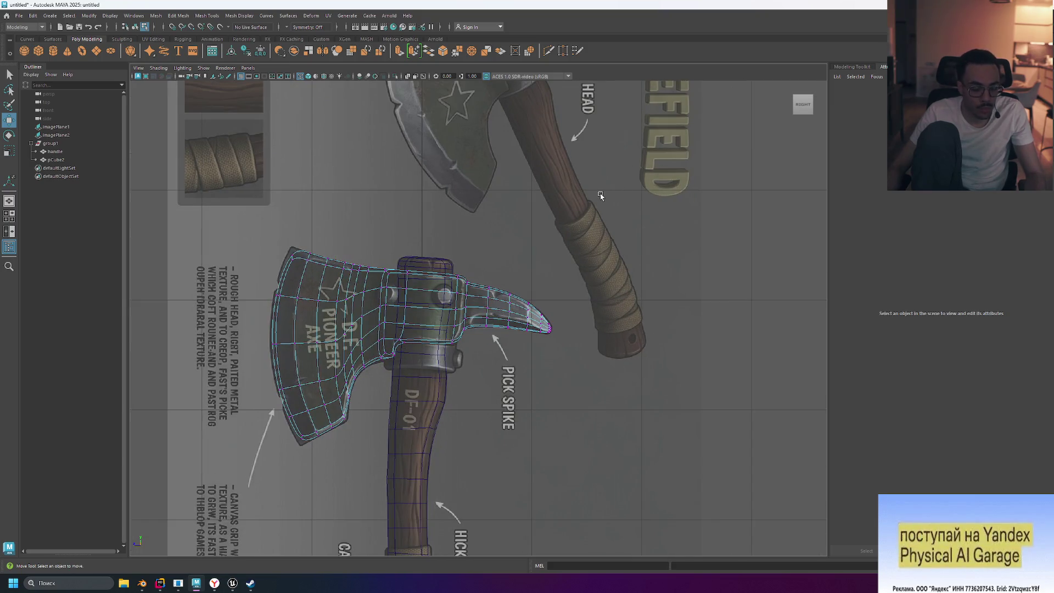
- Switch to shaded display in the four-view layout with smooth preview turned off
key(5)
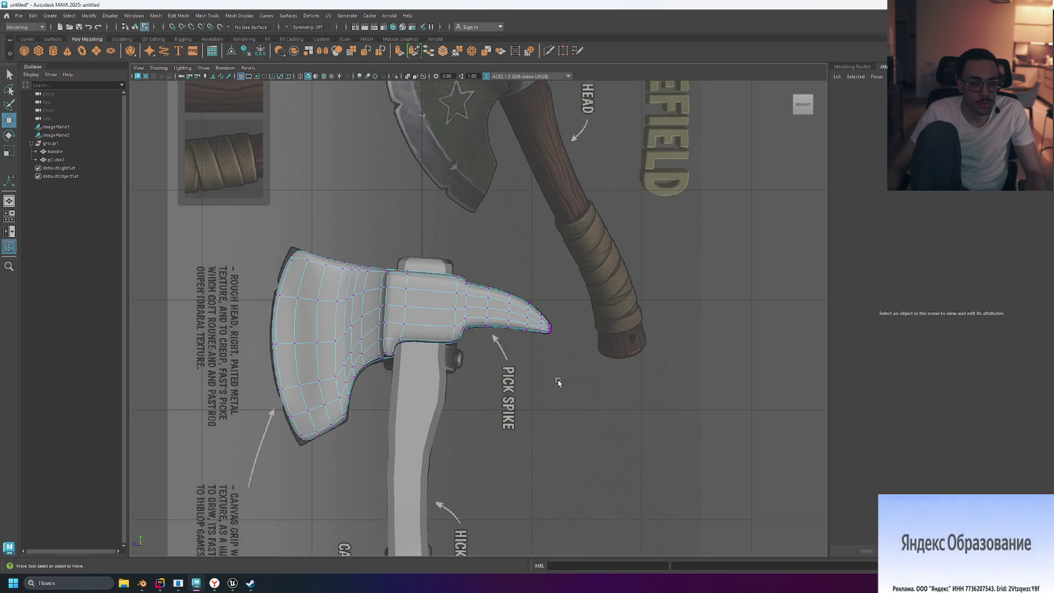
key(space)
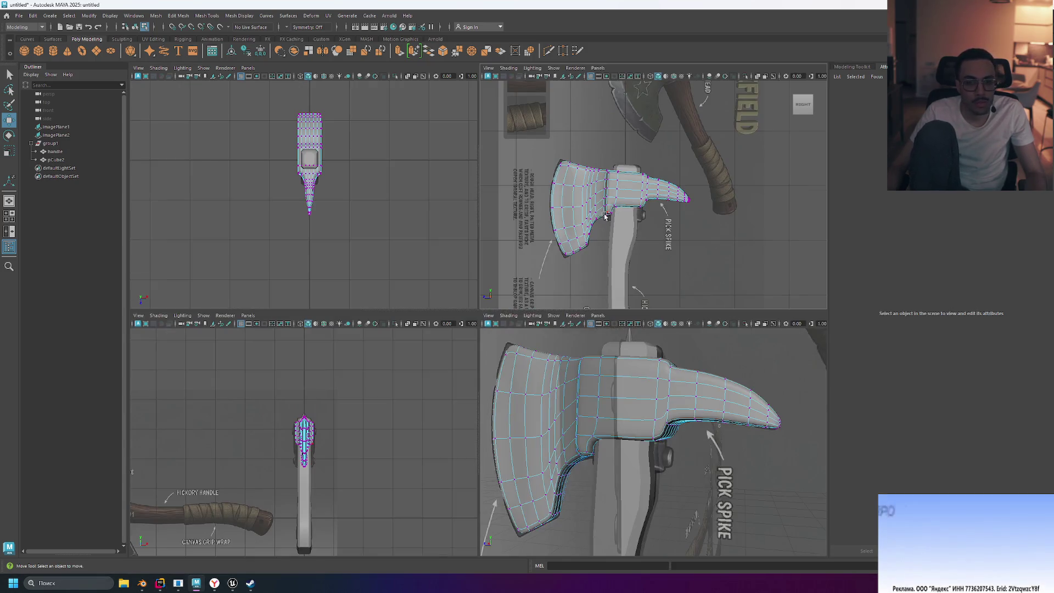
scroll(380, 133, up, 5)
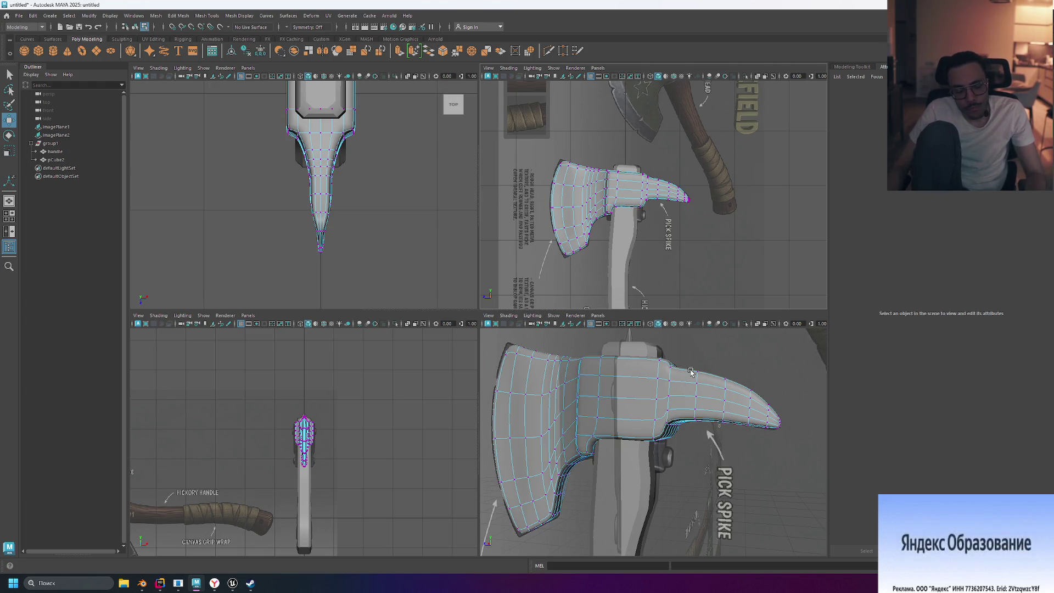
scroll(394, 135, up, 4)
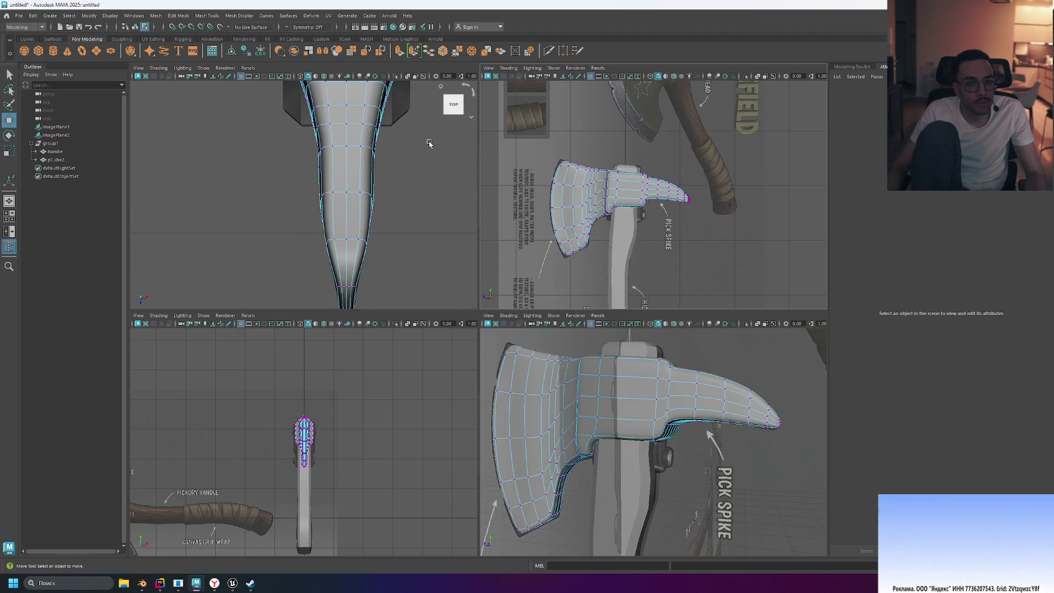
key(1)
- Centre the pick spike in the Top view and marquee-select a group of its vertices
scroll(431, 162, up, 5)
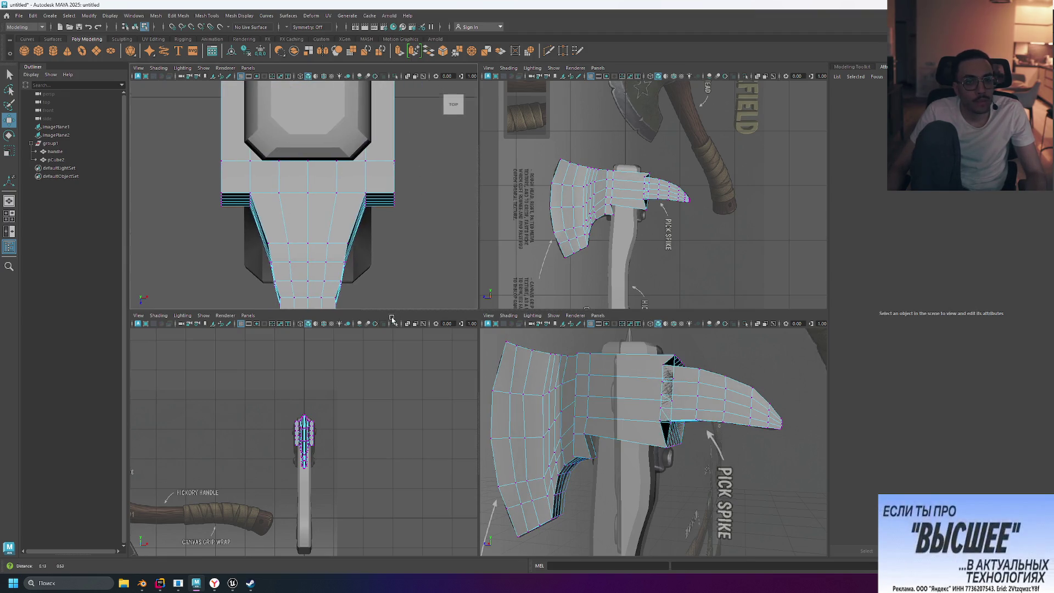
alt+middle_drag(430, 146, 412, 258)
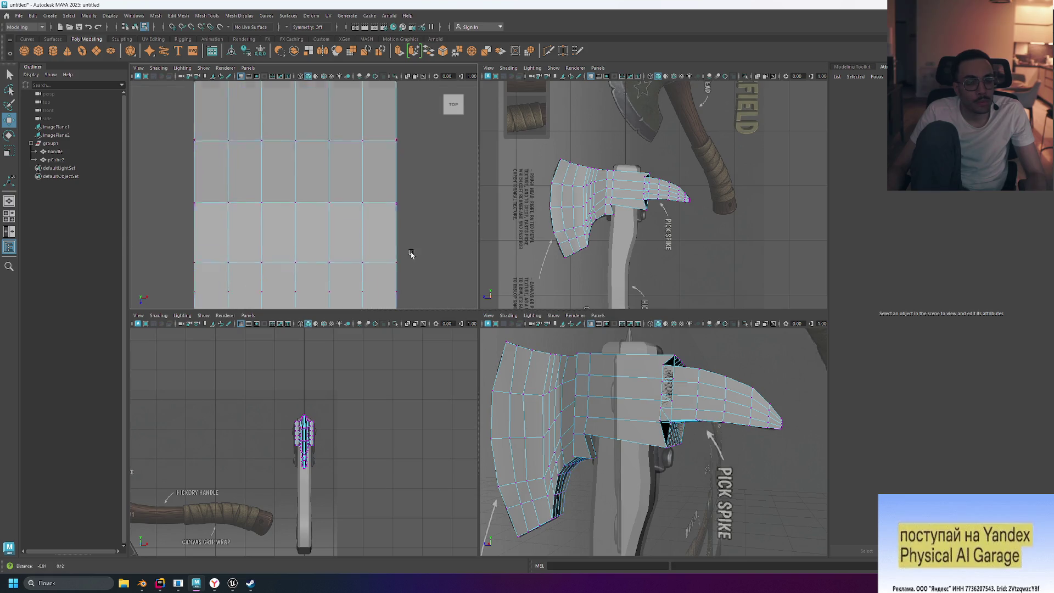
scroll(412, 250, down, 5)
scroll(353, 218, up, 2)
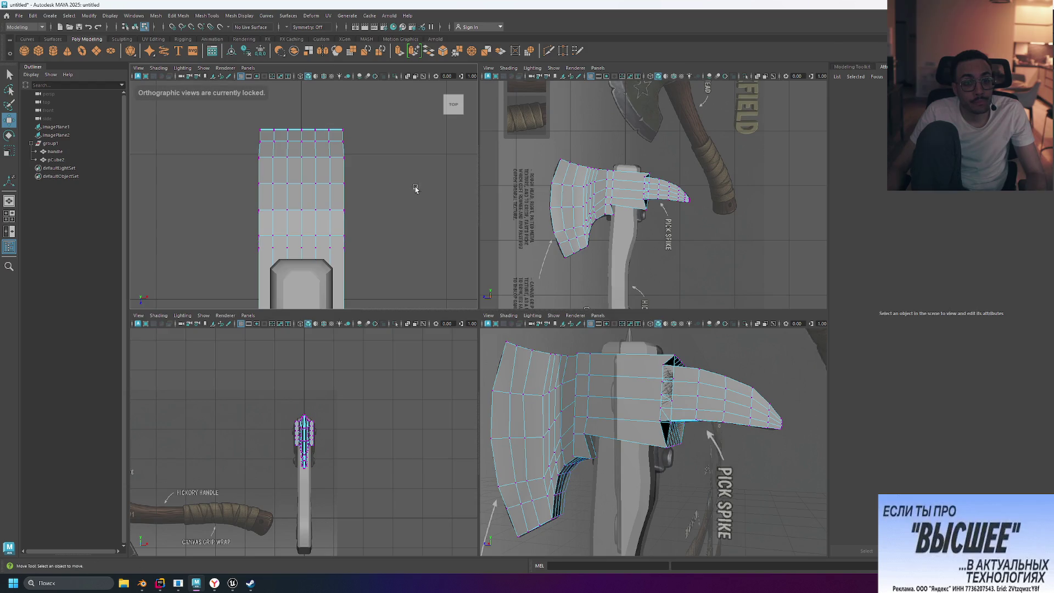
mouse_move(407, 249)
alt+middle_down()
mouse_move(413, 178)
mouse_move(412, 192)
mouse_move(388, 199)
alt+middle_up()
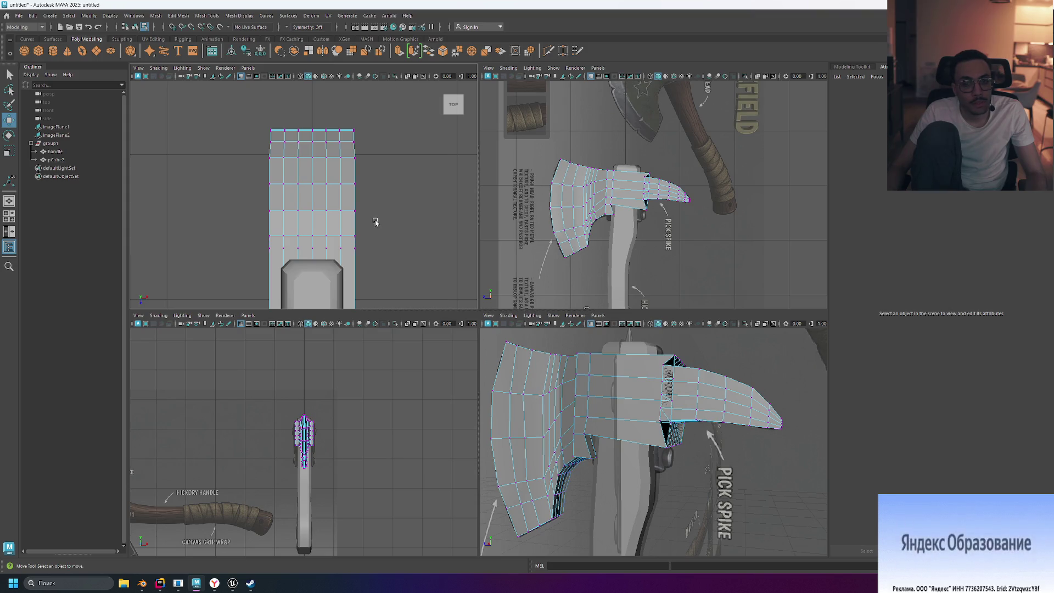
drag(376, 218, 244, 122)
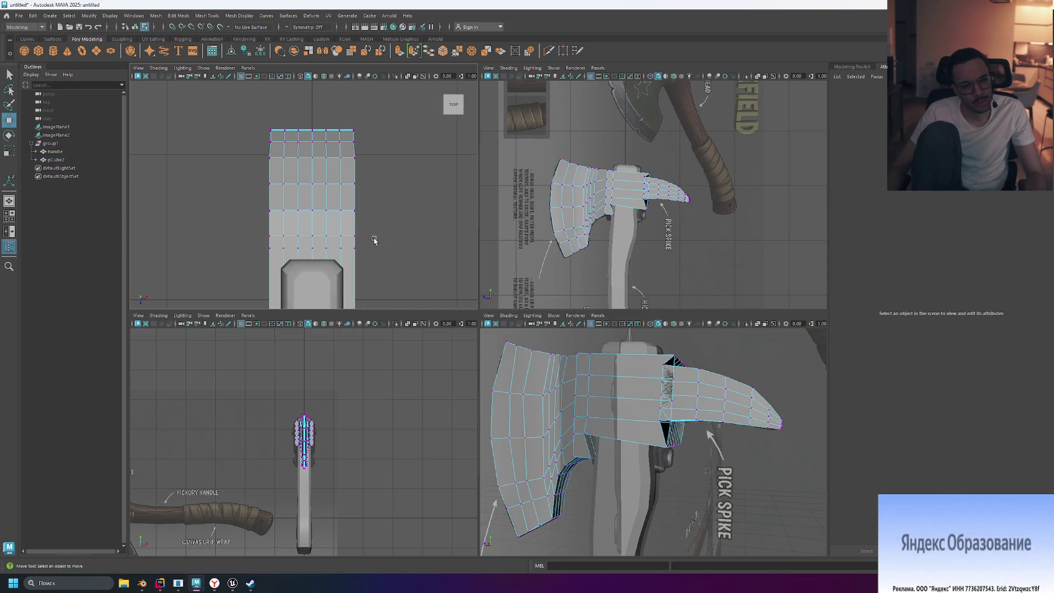
- Try scaling the spike's upper vertices narrower, then undo it and clear the selection
drag(224, 103, 238, 104)
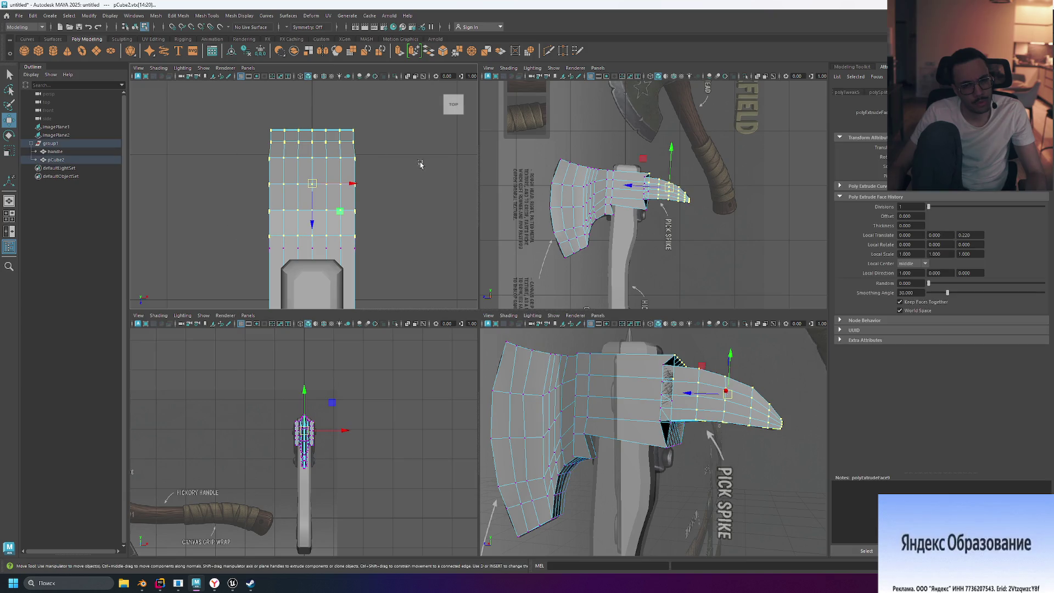
key(r)
drag(347, 184, 324, 185)
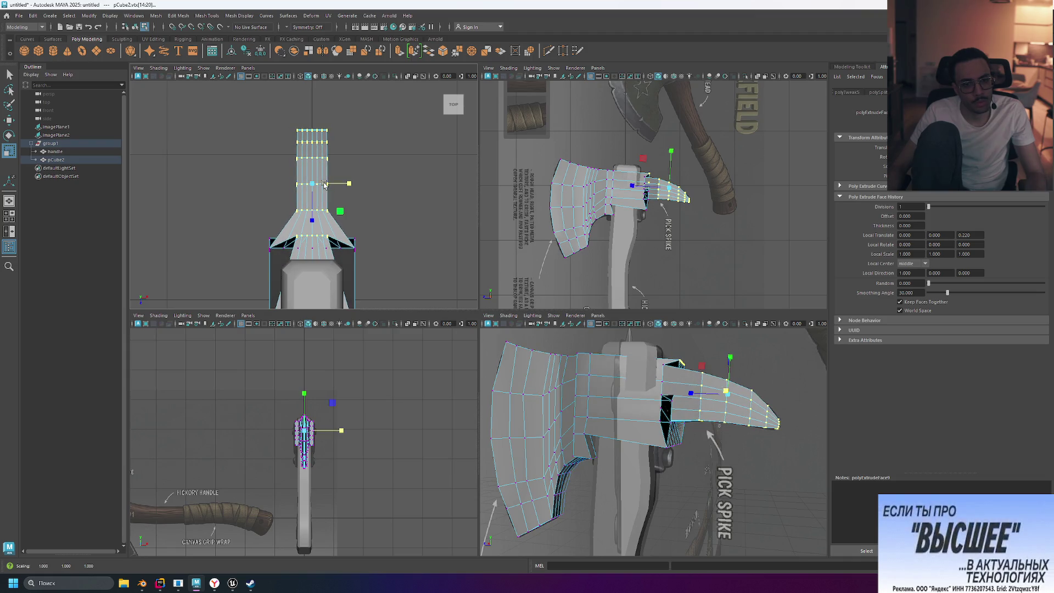
key(ctrl+z)
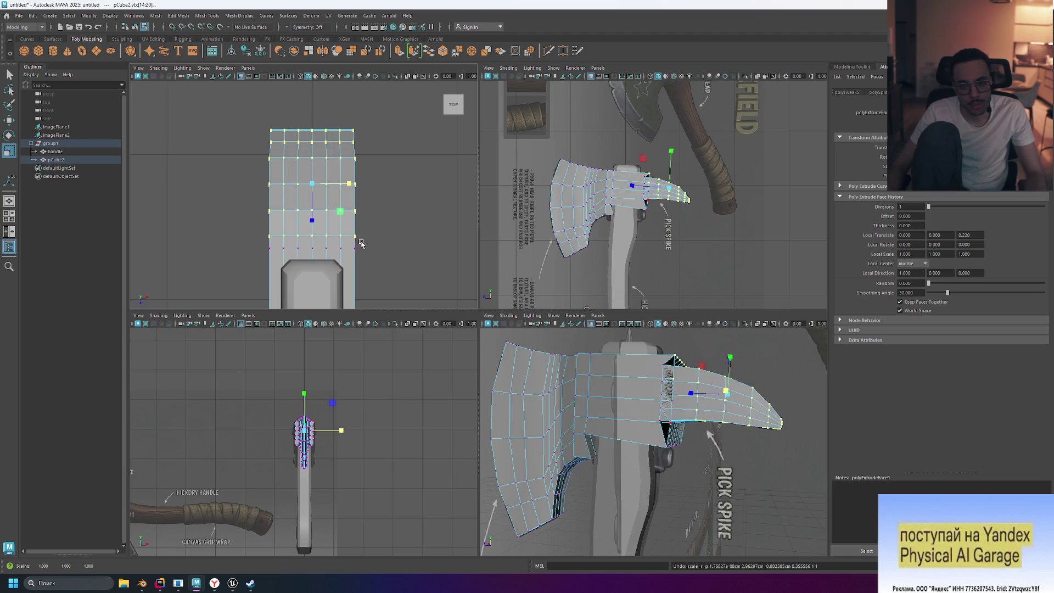
click(383, 242)
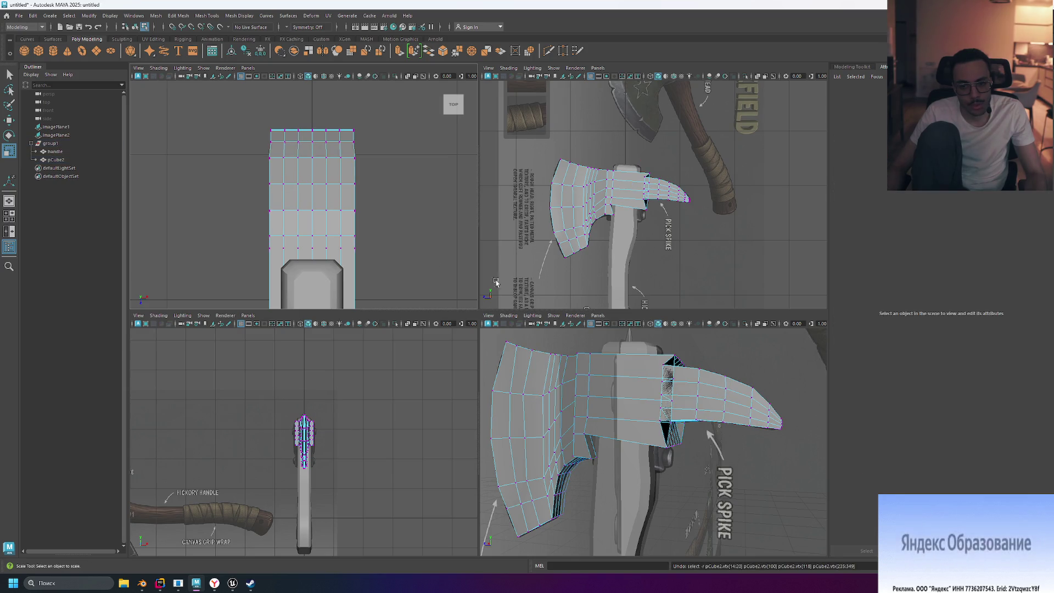
- Undo back to an earlier state, then reselect the spike vertices and squeeze them narrower along X
drag(258, 261, 393, 244)
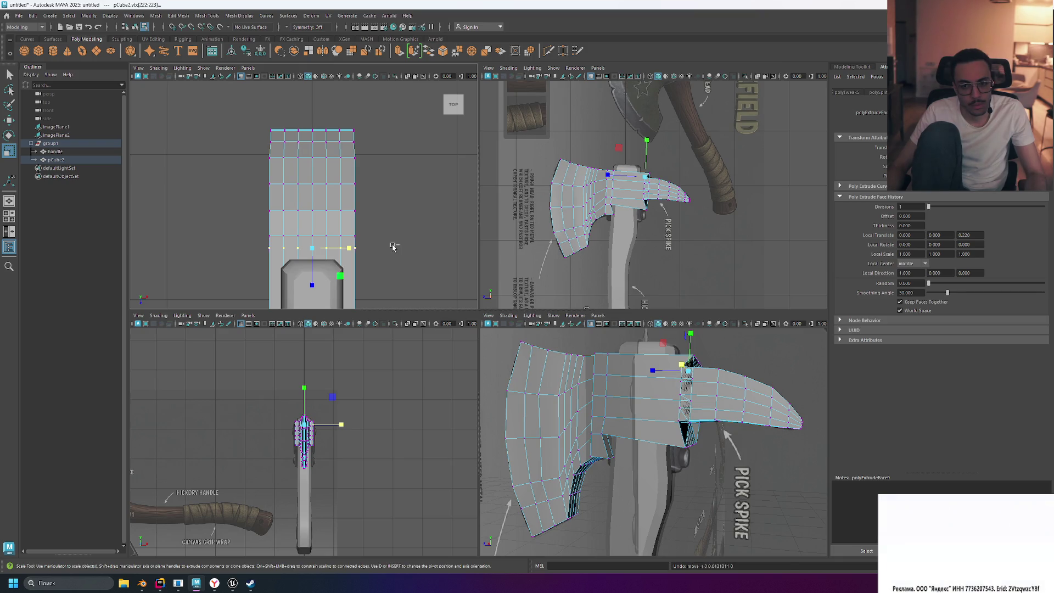
key(ctrl+z)
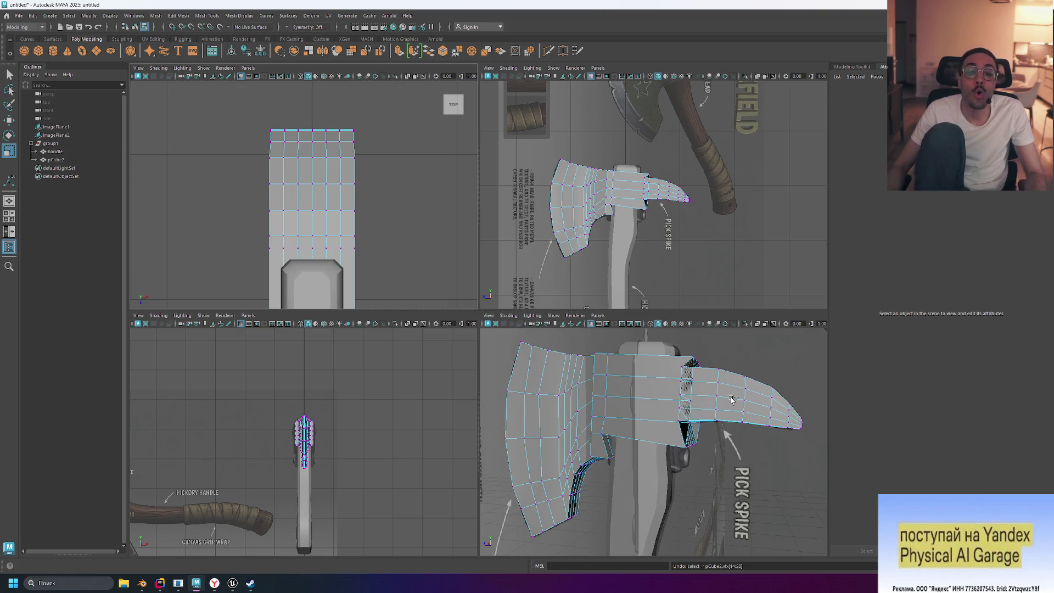
key(ctrl+z)
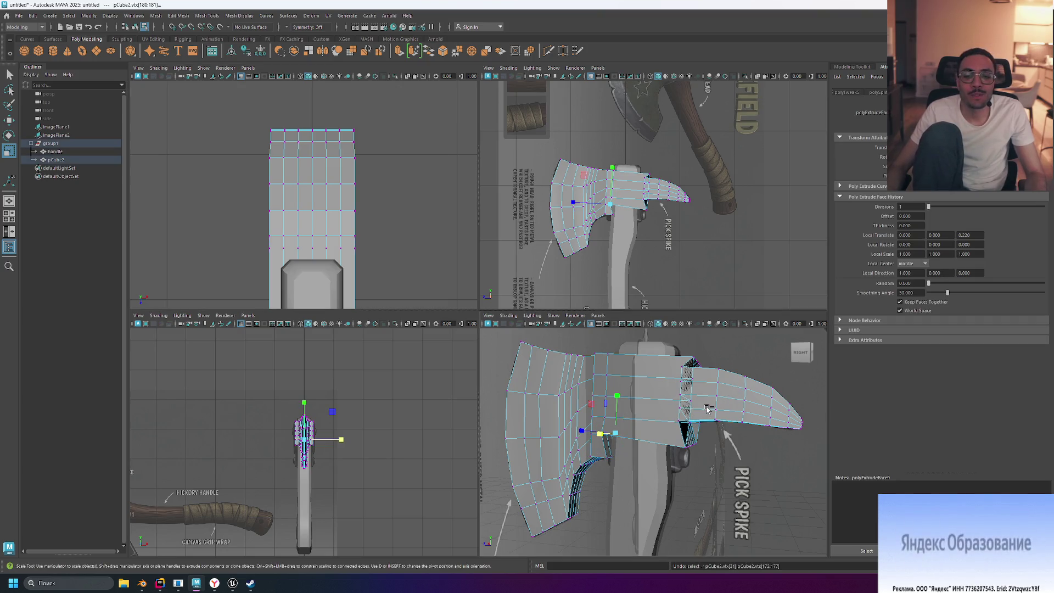
key(ctrl+z)
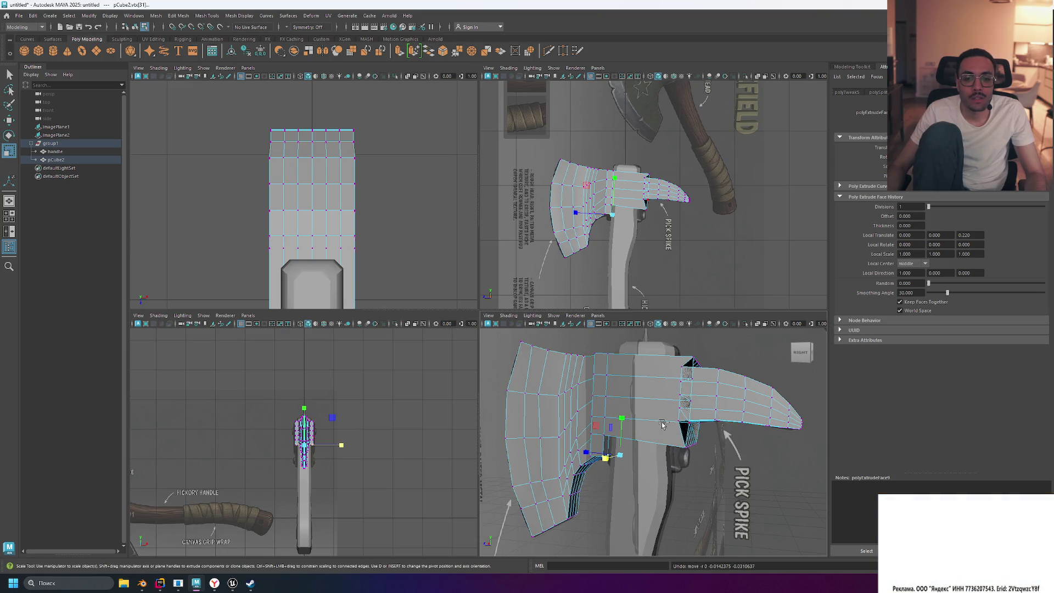
key(ctrl+z)
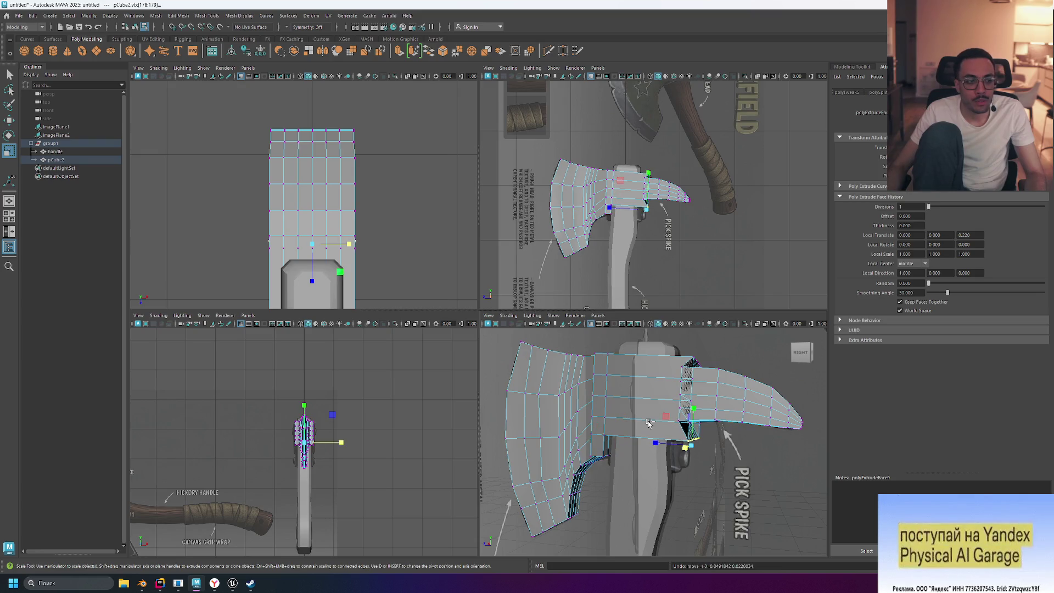
key(ctrl+z)
key(ctrl+z)
key(ctrl+z)
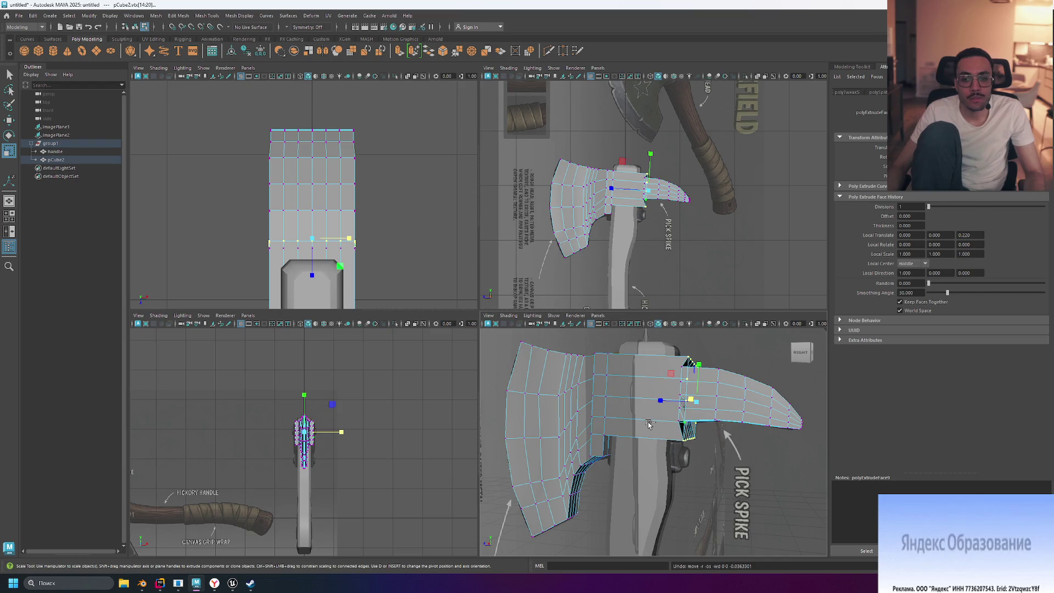
key(ctrl+z)
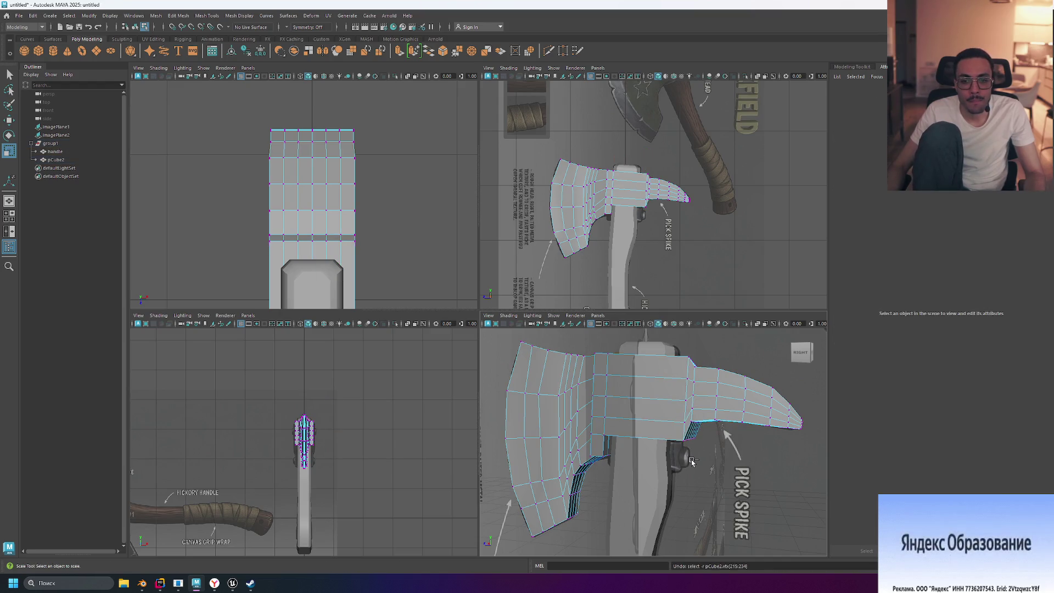
key(ctrl+z)
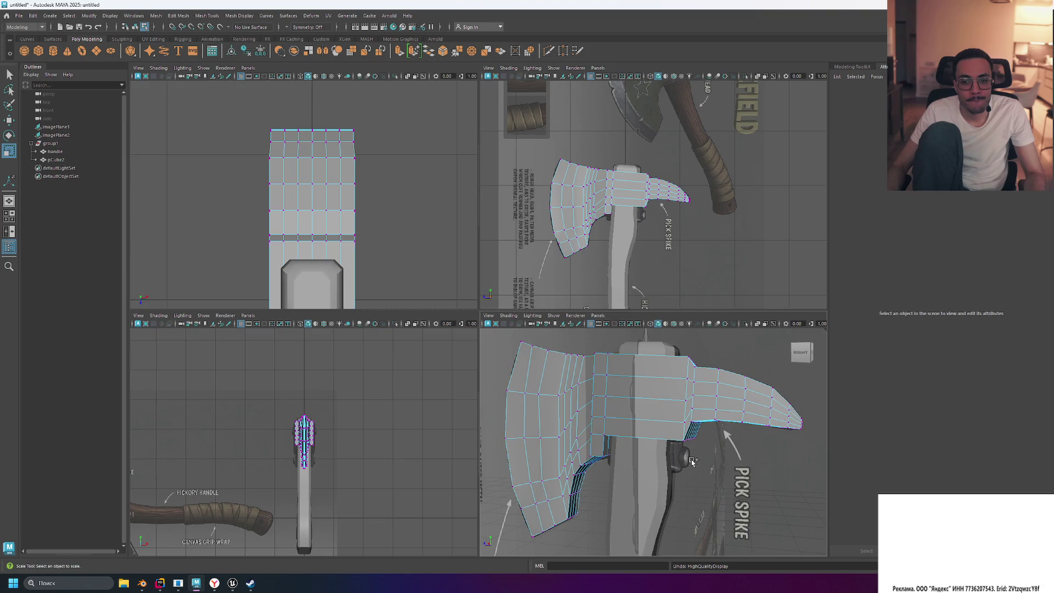
key(ctrl+z)
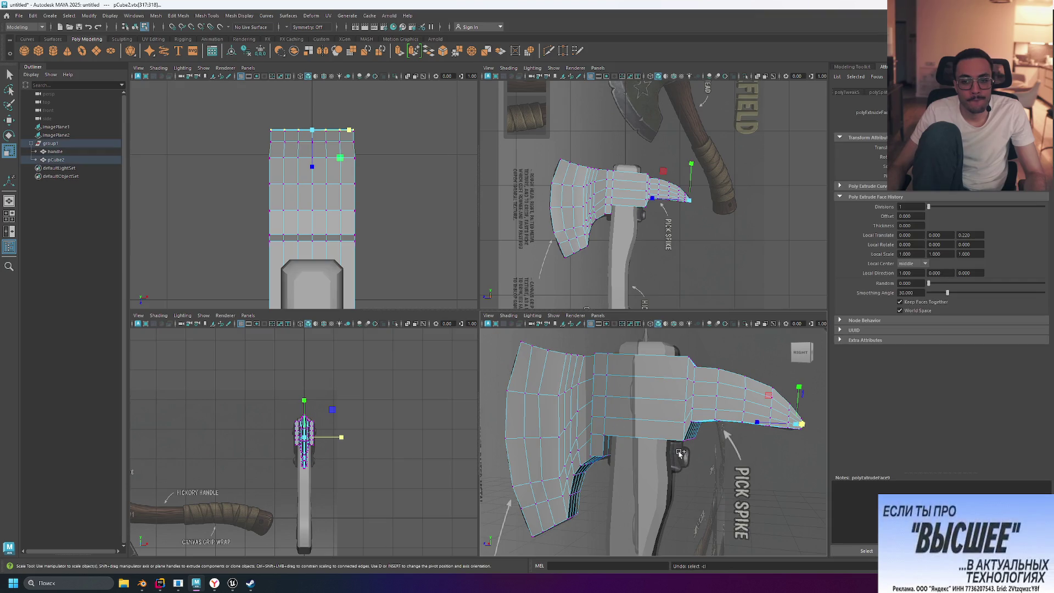
key(ctrl+z)
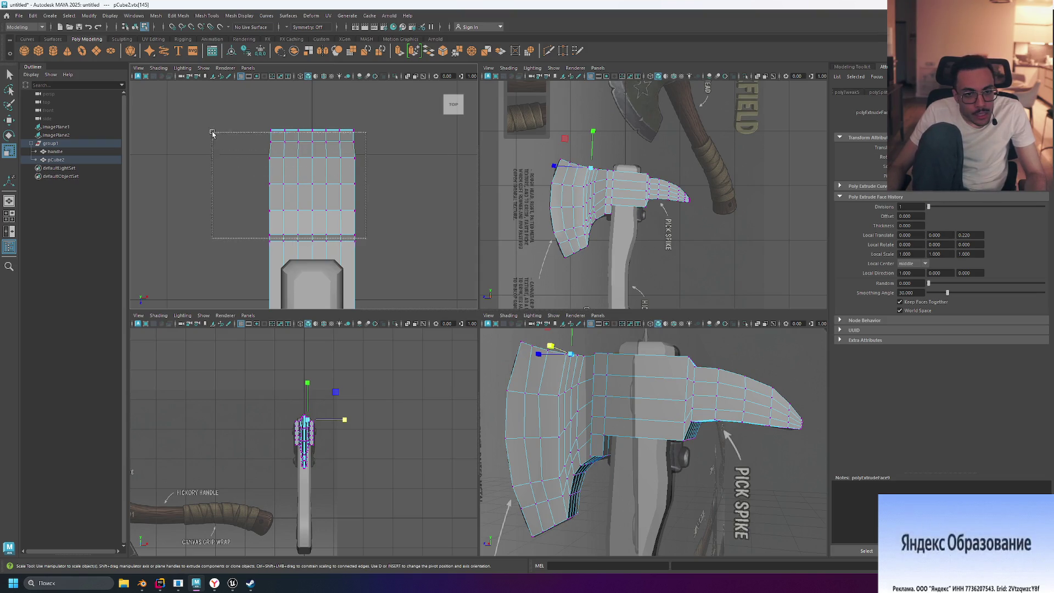
drag(216, 116, 217, 116)
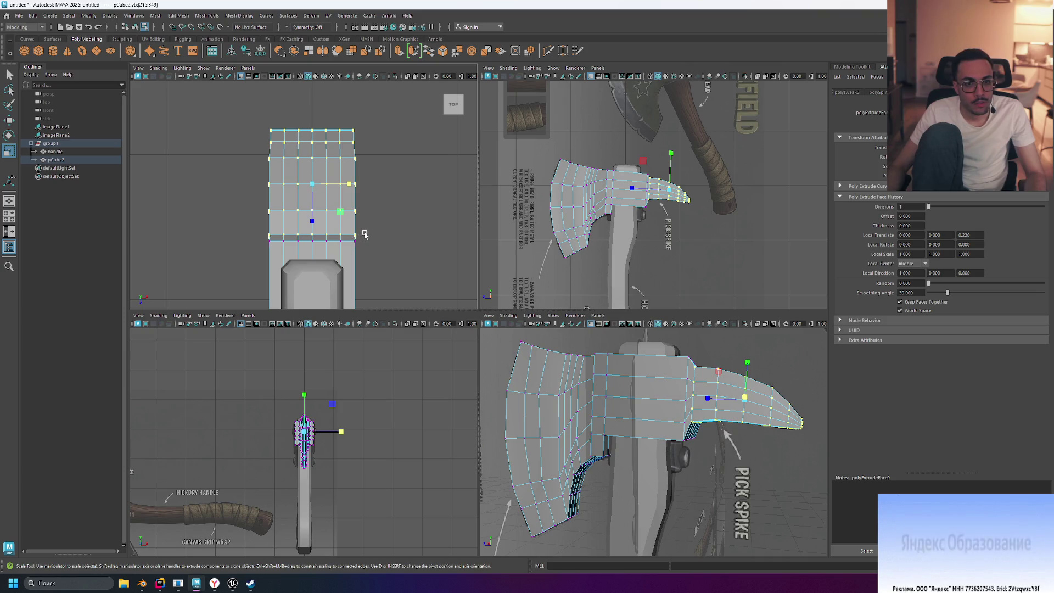
drag(351, 186, 326, 188)
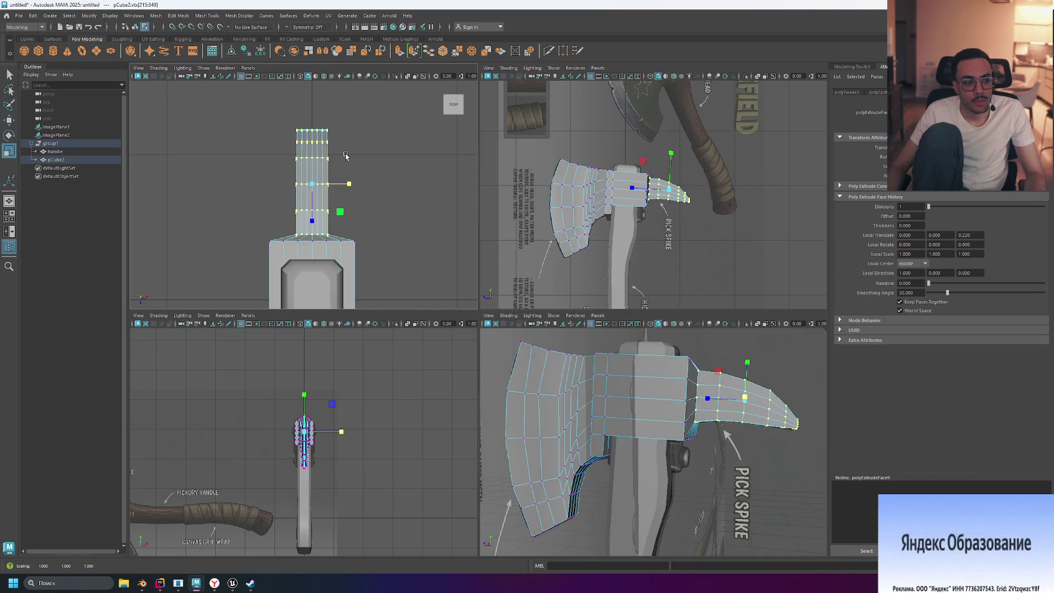
- Undo the spike scale and rescale its top vertex rows progressively narrower along X
key(ctrl+z)
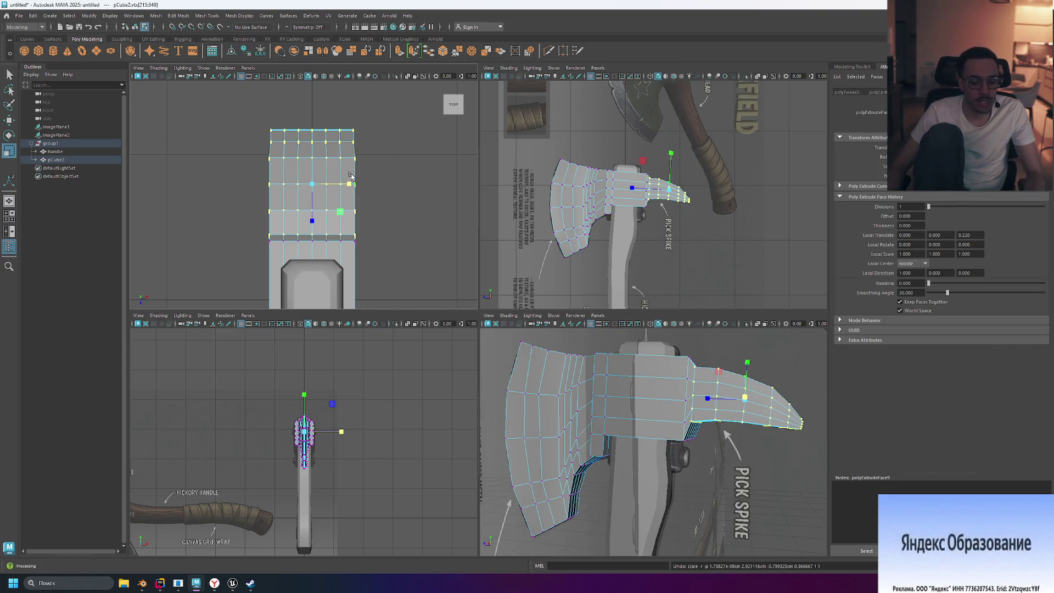
drag(354, 187, 321, 187)
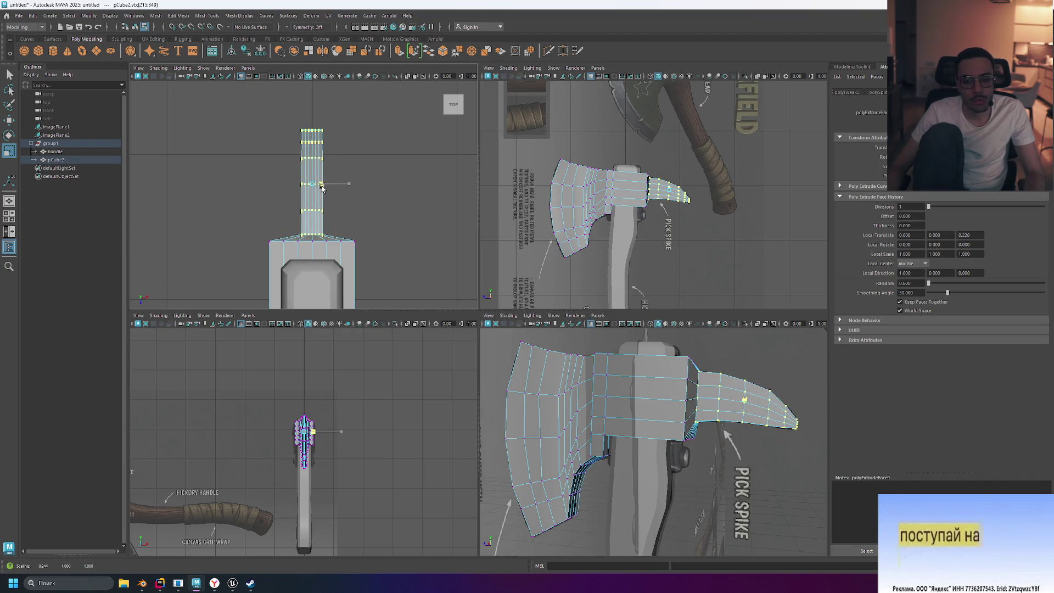
drag(323, 188, 349, 187)
mouse_move(384, 113)
mouse_down()
mouse_move(255, 149)
mouse_move(254, 138)
mouse_up()
mouse_move(350, 137)
mouse_down()
mouse_move(319, 135)
mouse_move(255, 178)
mouse_up()
drag(349, 153, 276, 169)
mouse_move(348, 161)
mouse_down()
mouse_move(343, 187)
mouse_move(274, 217)
mouse_up()
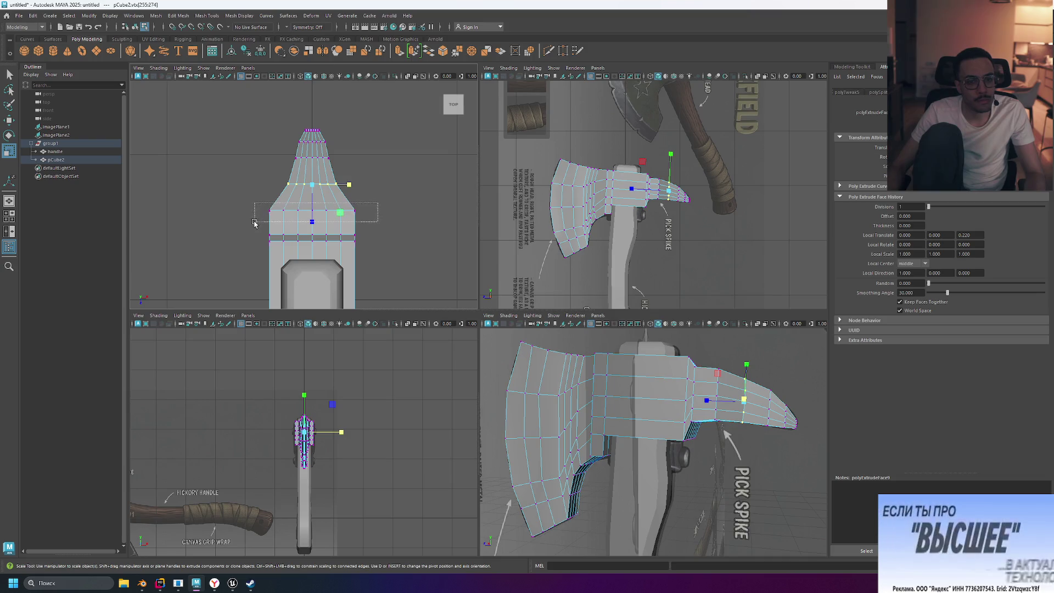
drag(352, 213, 333, 213)
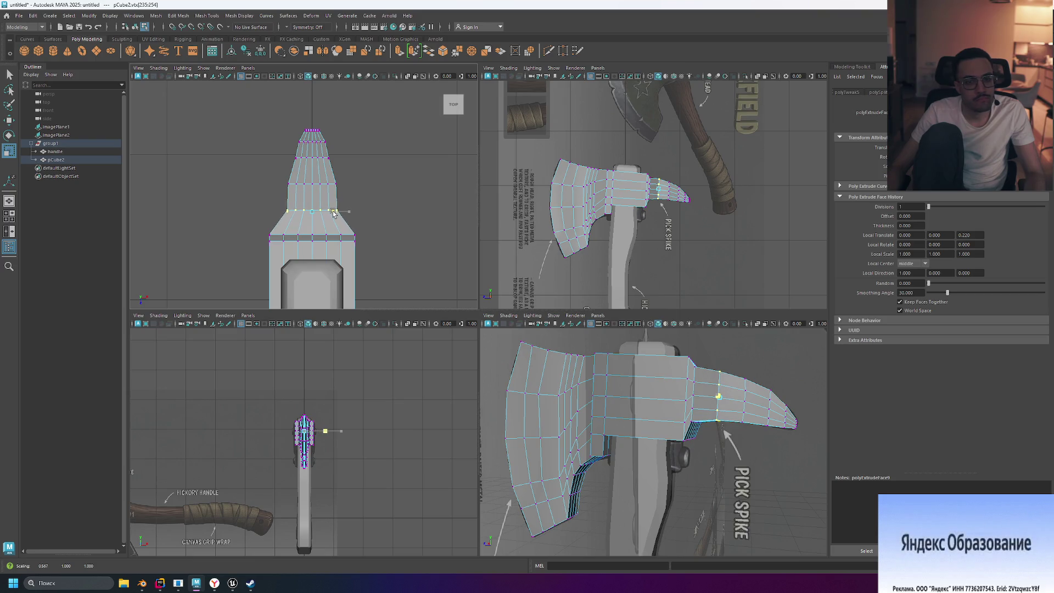
click(373, 207)
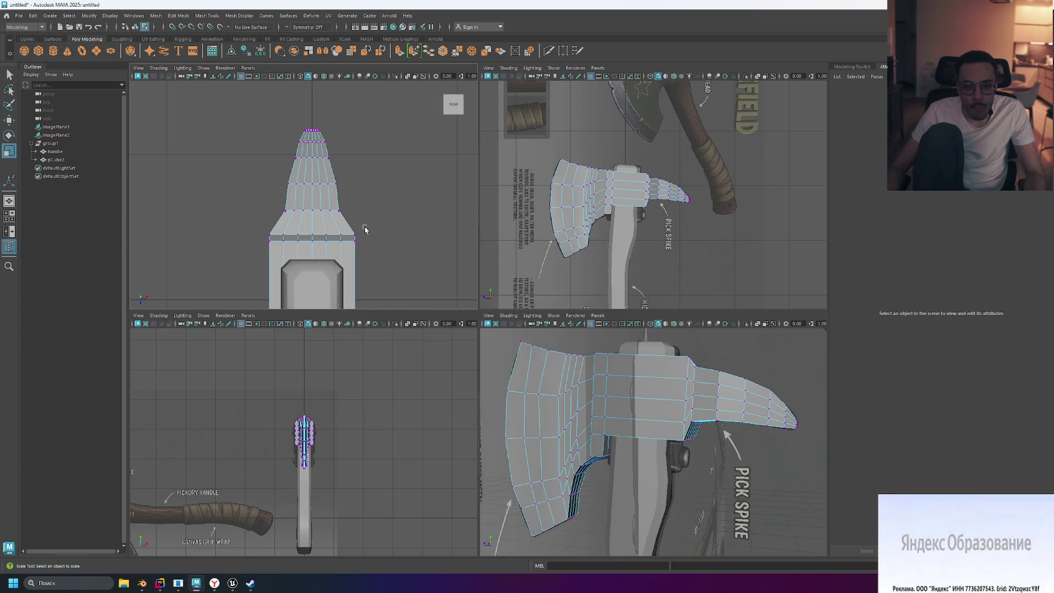
- Narrow the spike's base row and lowest vertex row to continue the taper
drag(262, 235, 259, 236)
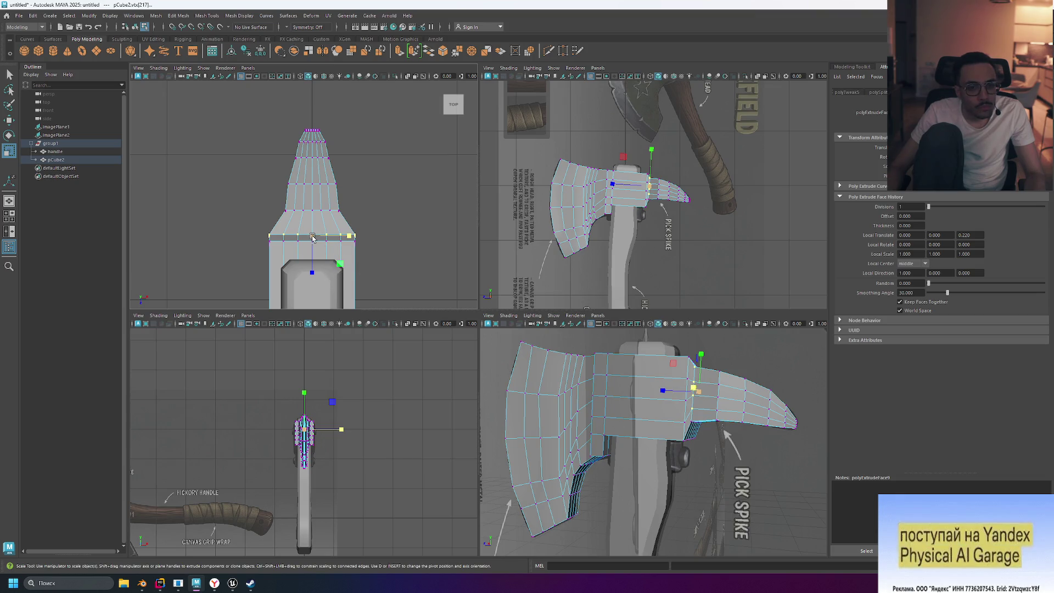
mouse_move(314, 237)
mouse_down()
mouse_move(354, 242)
mouse_move(341, 237)
mouse_up()
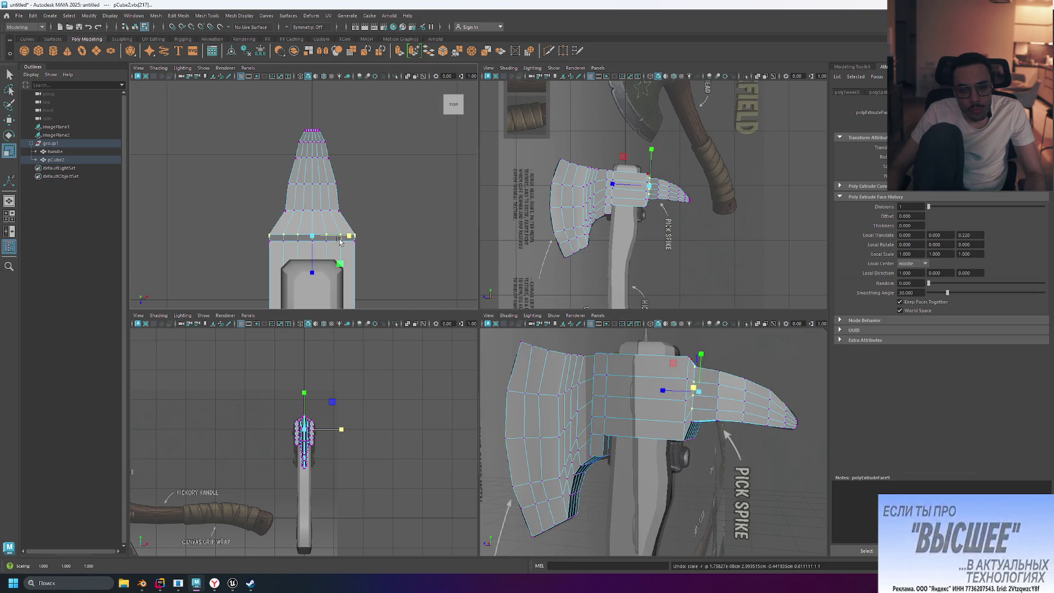
scroll(350, 253, up, 3)
scroll(351, 254, up, 2)
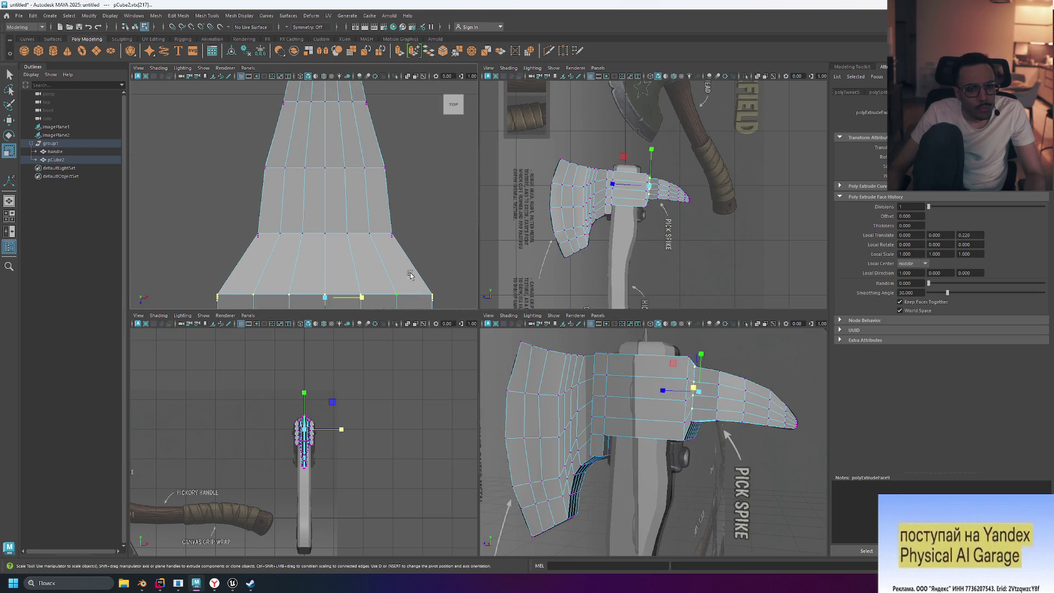
drag(451, 272, 161, 309)
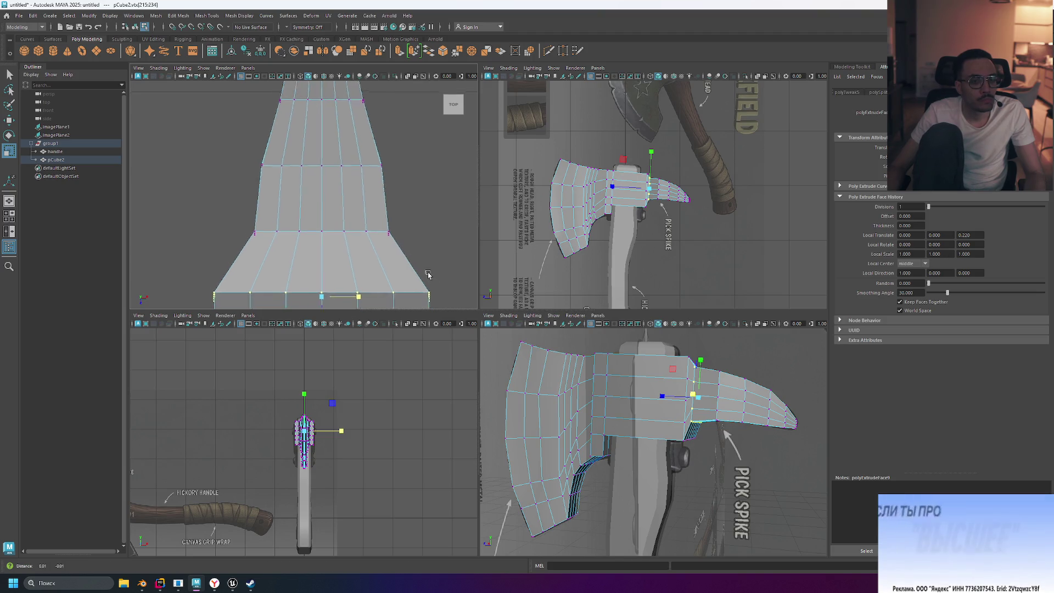
alt+middle_drag(432, 288, 423, 228)
drag(349, 242, 347, 240)
- Deselect the spike vertices and select the handle
scroll(351, 236, down, 5)
scroll(353, 234, up, 2)
scroll(352, 235, up, 3)
click(387, 193)
key(alt)
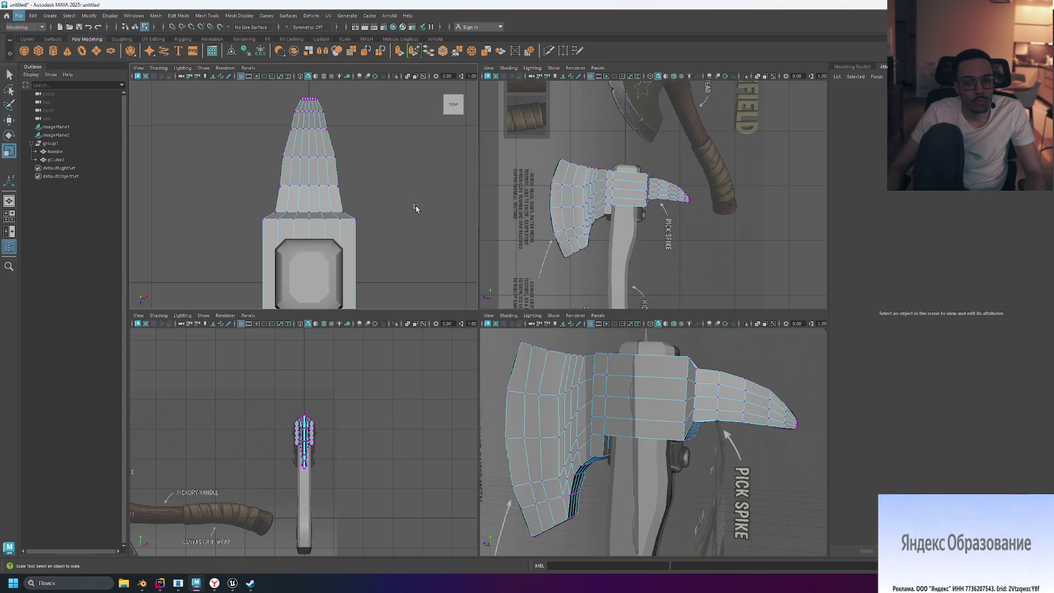
click(647, 441)
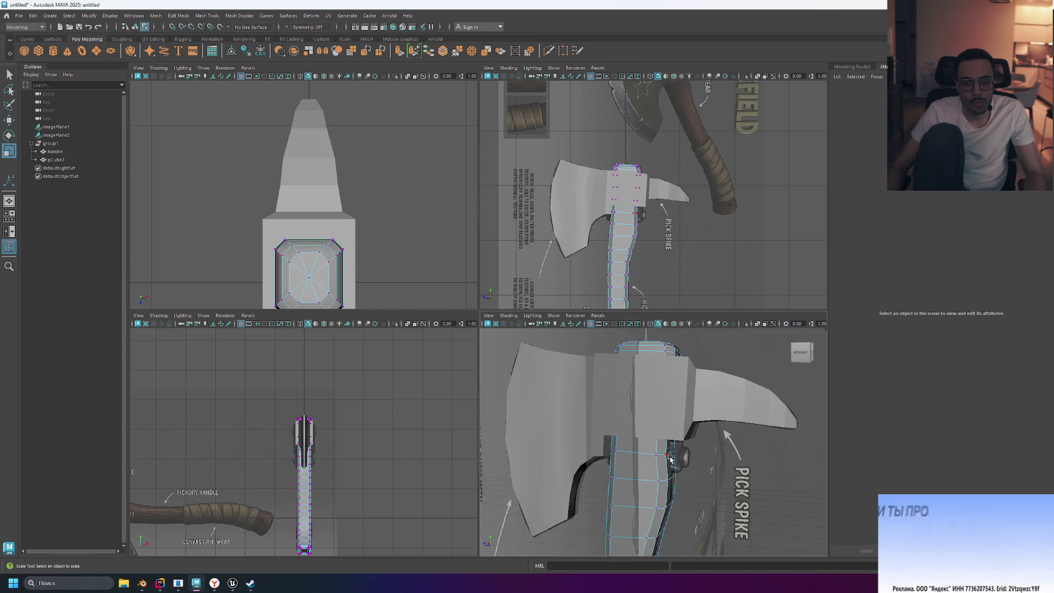
key(space)
mouse_move(735, 455)
alt+mouse_down()
mouse_move(635, 324)
mouse_move(680, 353)
mouse_move(470, 330)
mouse_move(683, 310)
mouse_move(743, 358)
mouse_move(625, 347)
mouse_move(582, 335)
mouse_move(536, 301)
mouse_move(513, 357)
mouse_move(673, 334)
mouse_move(743, 355)
mouse_move(554, 323)
mouse_move(536, 341)
mouse_move(571, 351)
mouse_move(567, 330)
mouse_move(649, 288)
mouse_move(640, 308)
mouse_move(708, 323)
mouse_move(649, 329)
mouse_move(675, 313)
mouse_move(647, 311)
alt+mouse_up()
alt+drag(560, 362, 598, 406)
key(space)
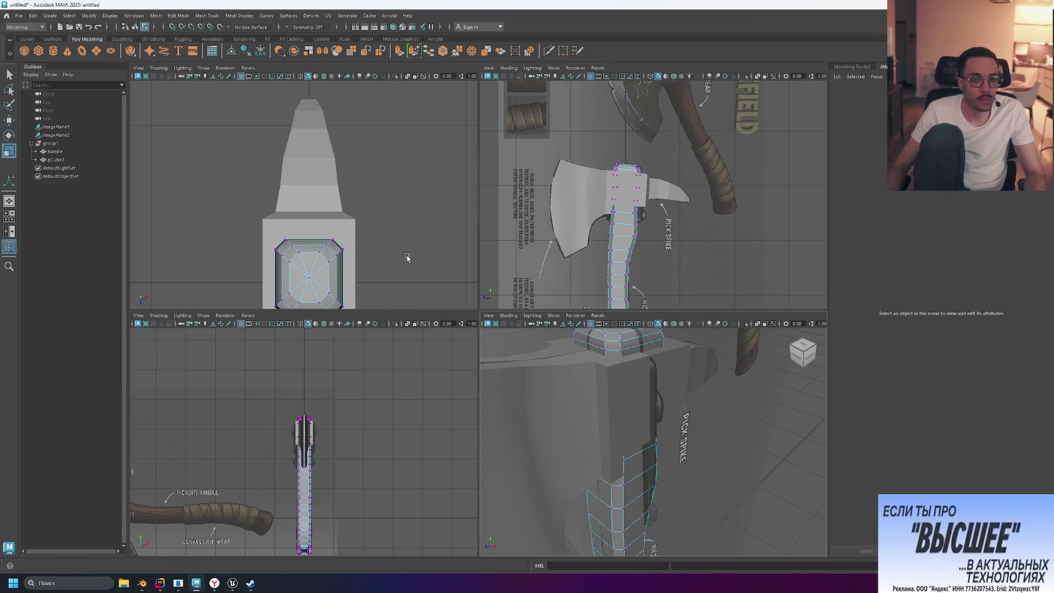
alt+middle_drag(404, 259, 403, 157)
scroll(365, 235, up, 2)
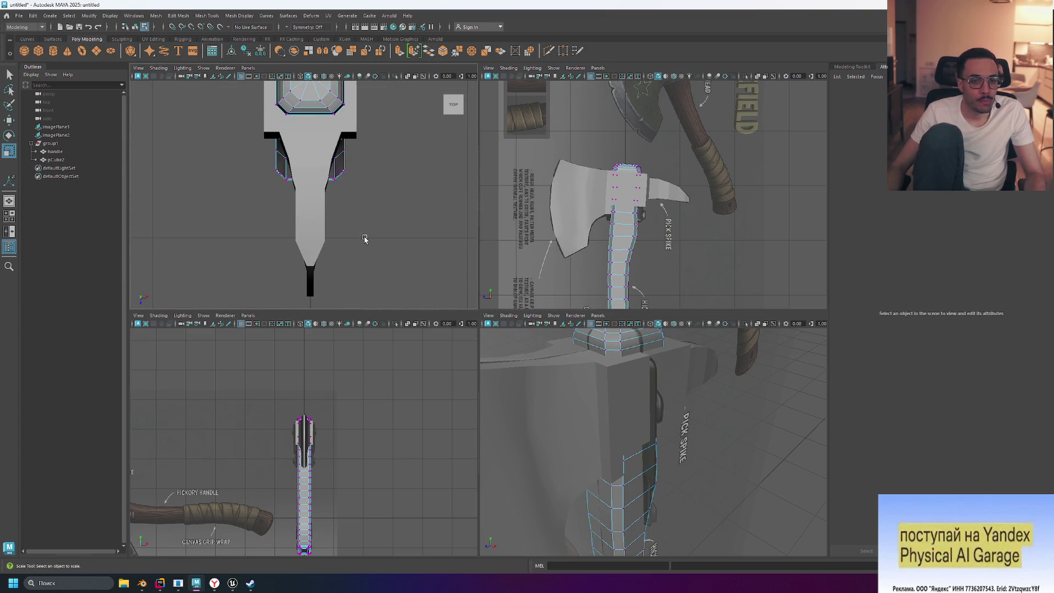
scroll(354, 245, up, 2)
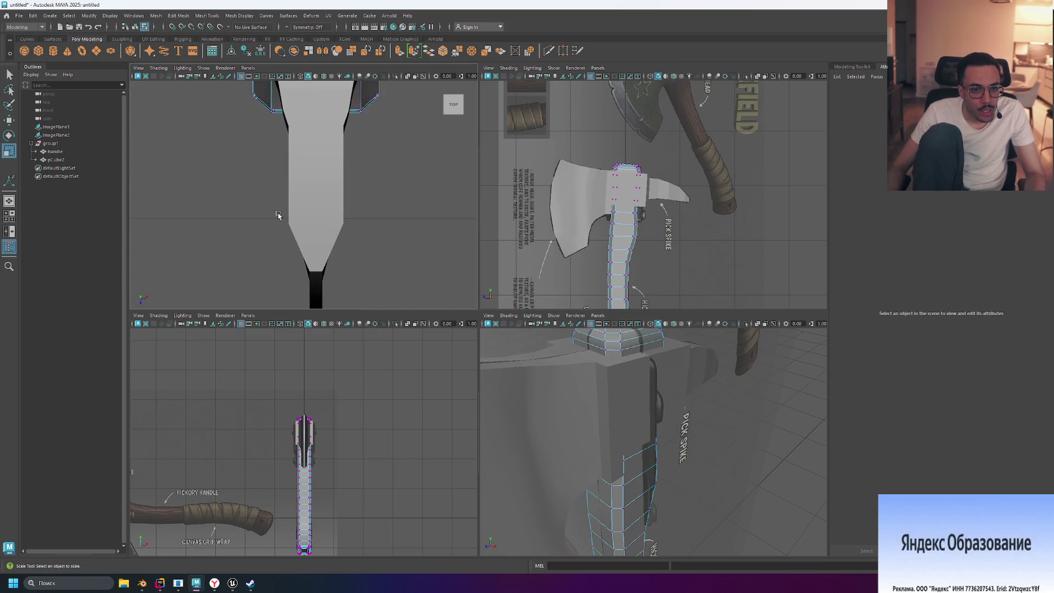
- Select the axe head and scale one blade vertex row wider along X to fill the reference taper
click(318, 213)
mouse_move(264, 218)
mouse_down()
mouse_move(393, 246)
mouse_move(351, 227)
mouse_up()
drag(260, 207, 424, 256)
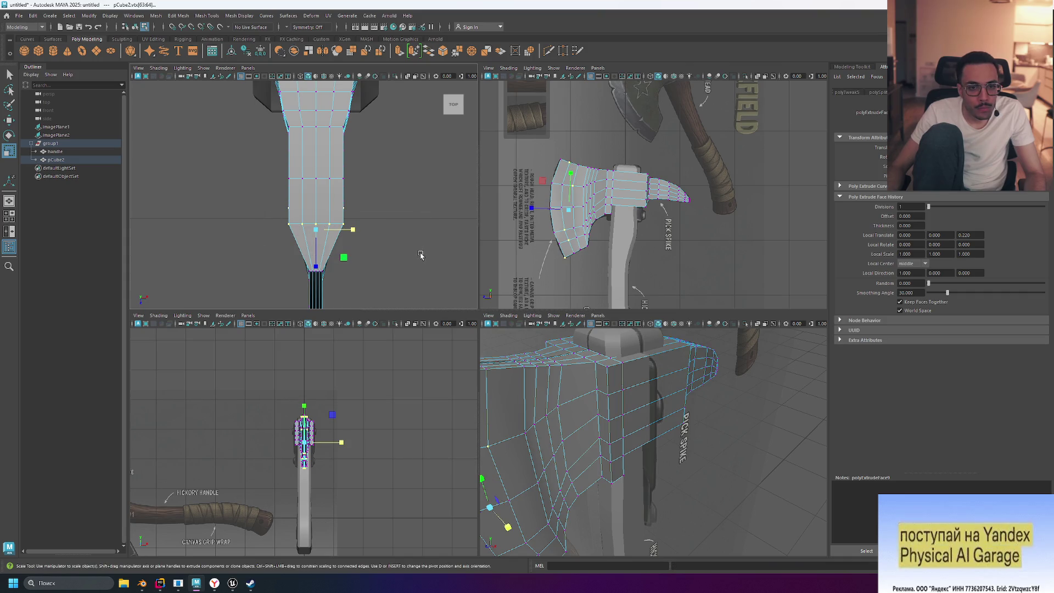
click(257, 220)
- Orbit the perspective view, try selecting another blade row, and turn on shaded display in the top view
alt+drag(598, 380, 621, 411)
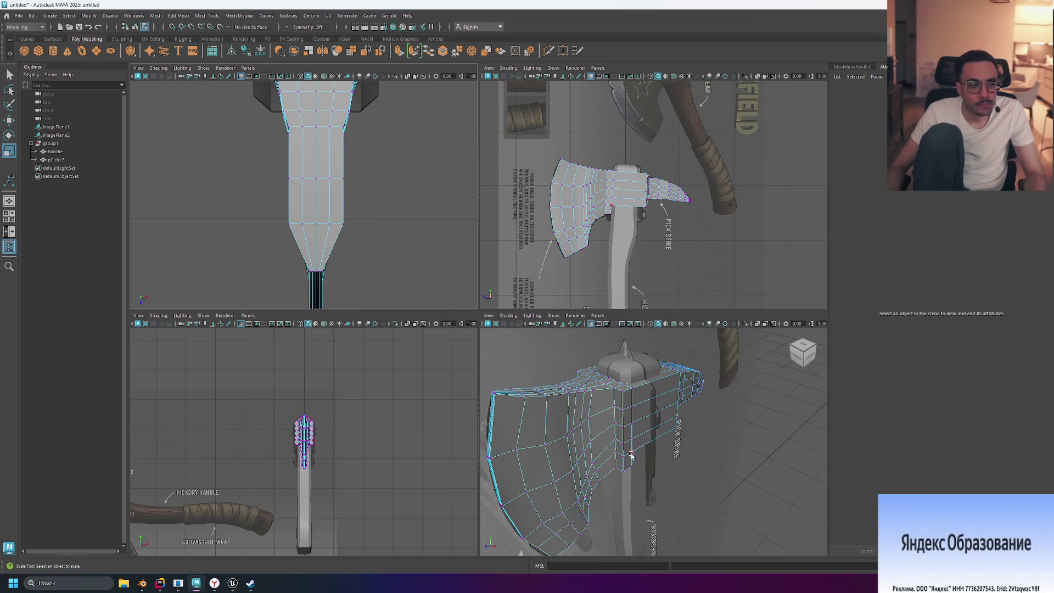
alt+drag(631, 456, 636, 451)
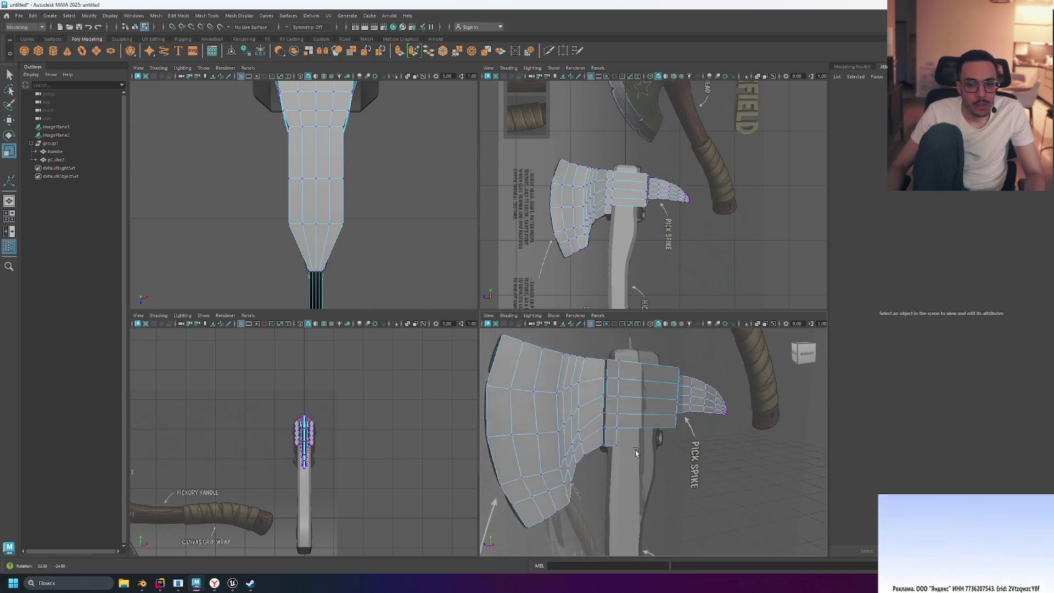
drag(277, 213, 375, 243)
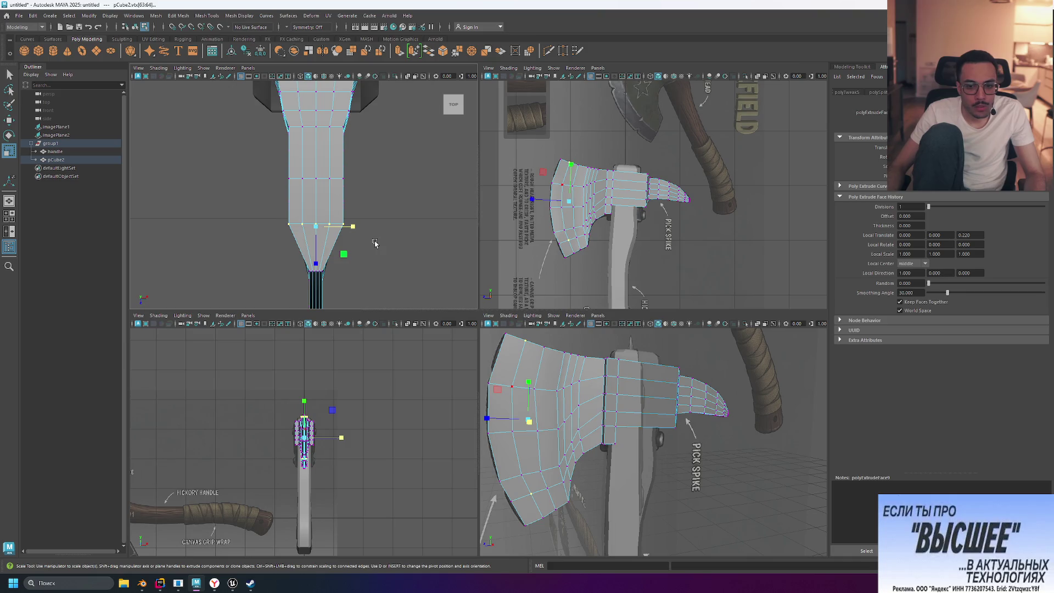
click(263, 211)
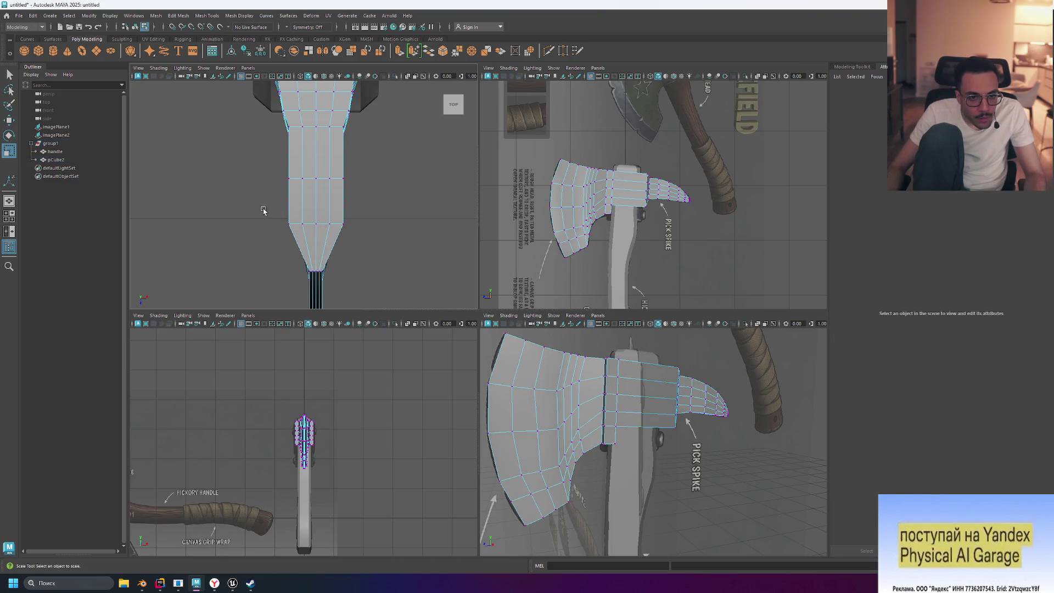
drag(423, 265, 424, 265)
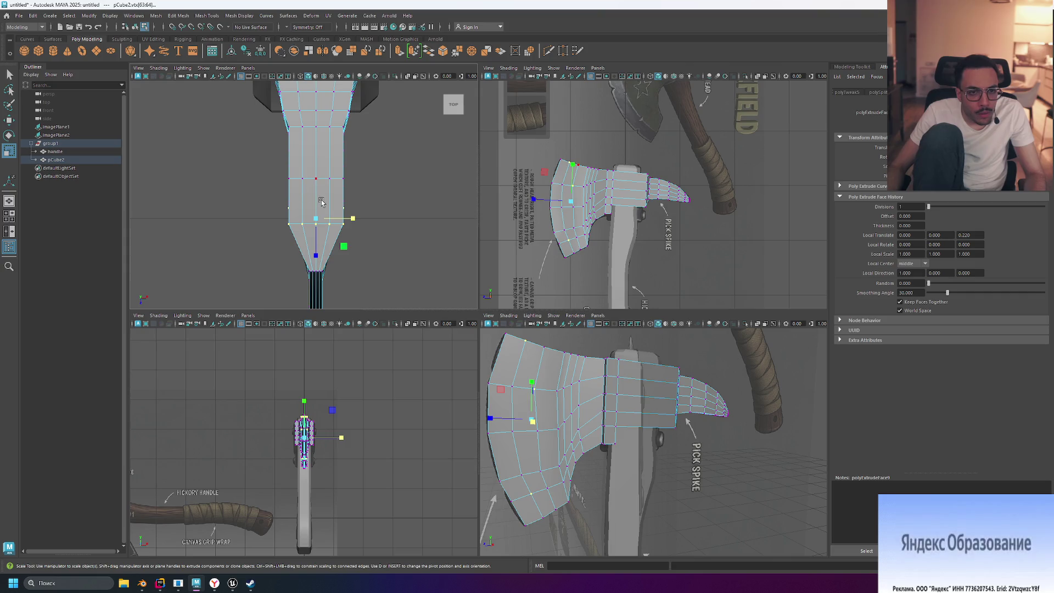
click(424, 216)
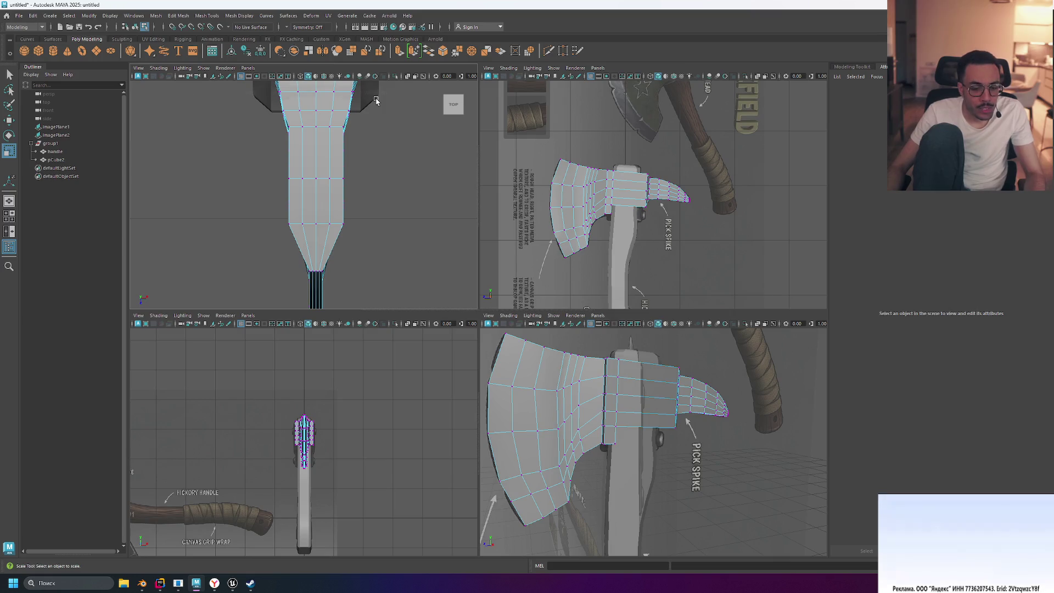
key(5)
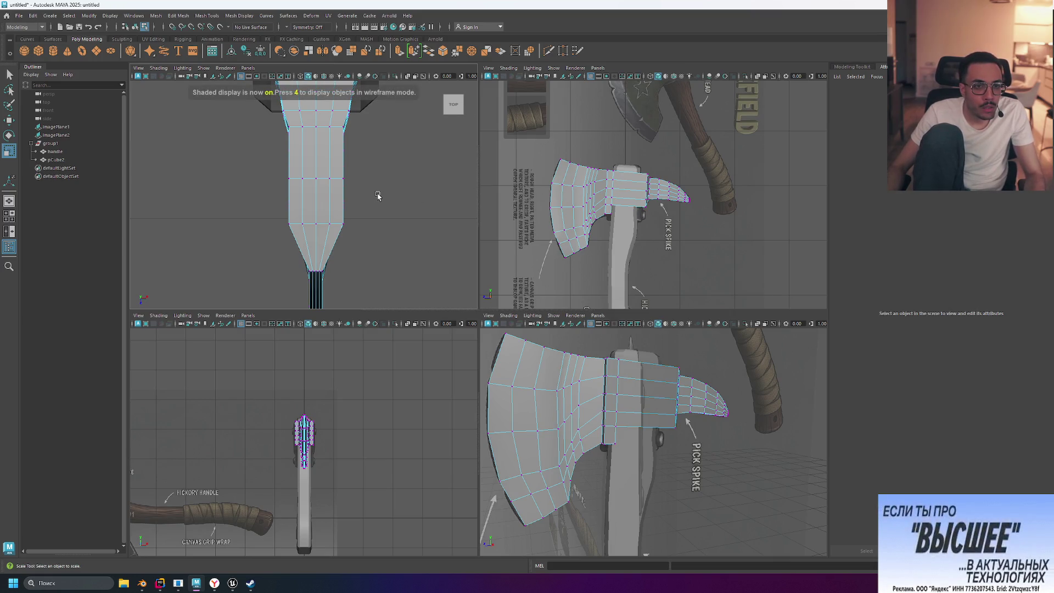
click(665, 456)
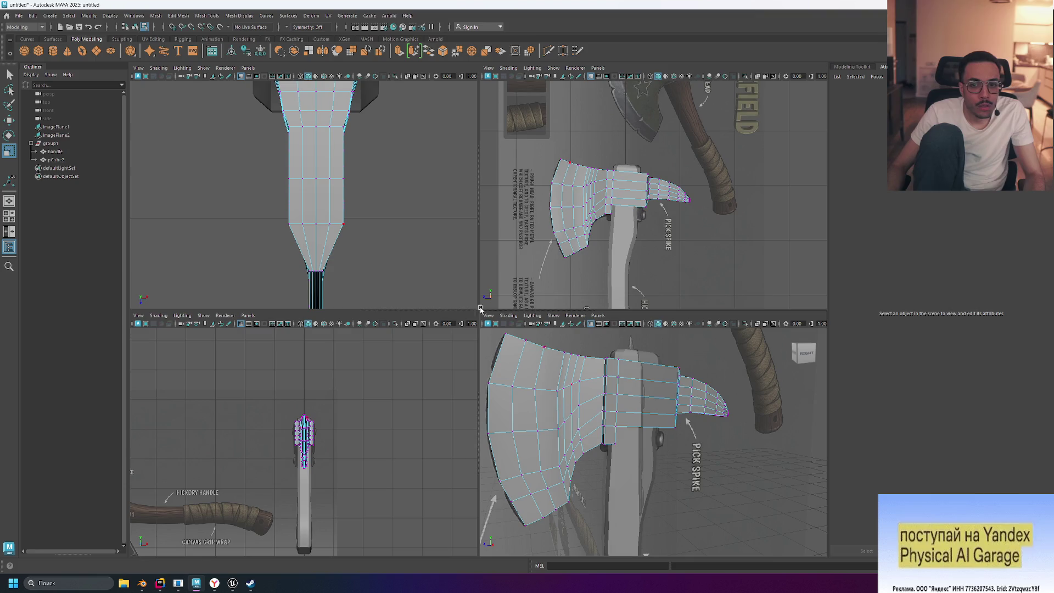
- Switch the top view to wireframe and frame it on a selected vertex row
key(4)
scroll(326, 220, up, 1)
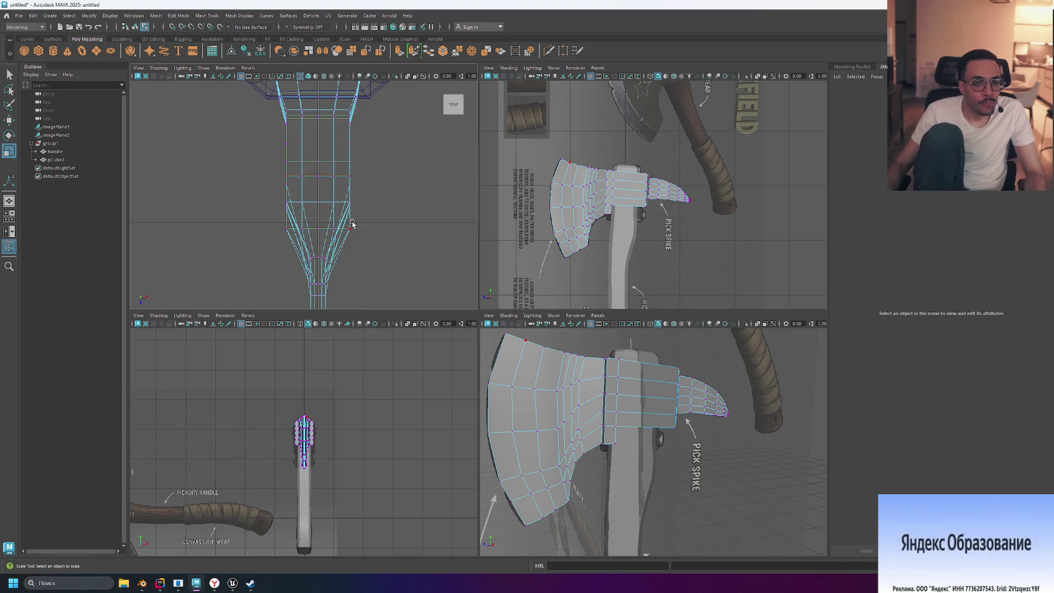
scroll(303, 235, up, 1)
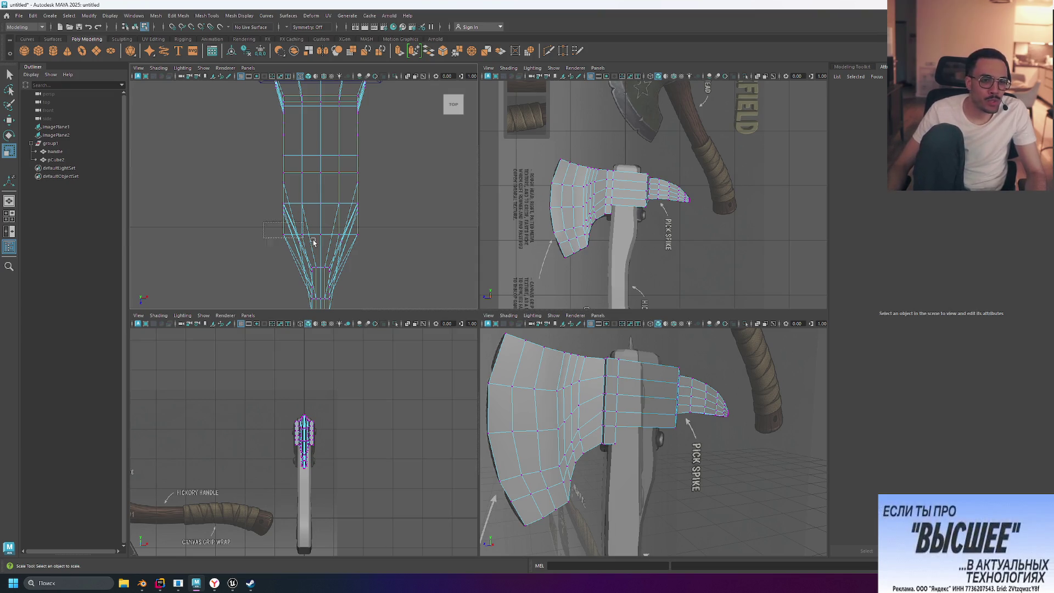
drag(312, 242, 313, 243)
click(342, 264)
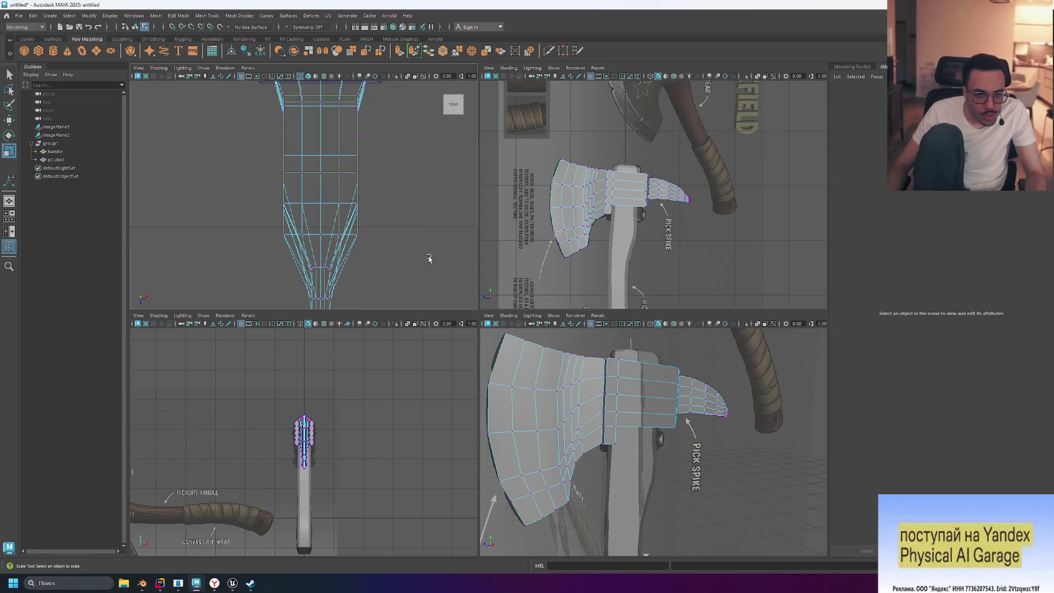
scroll(312, 234, up, 3)
drag(240, 147, 440, 272)
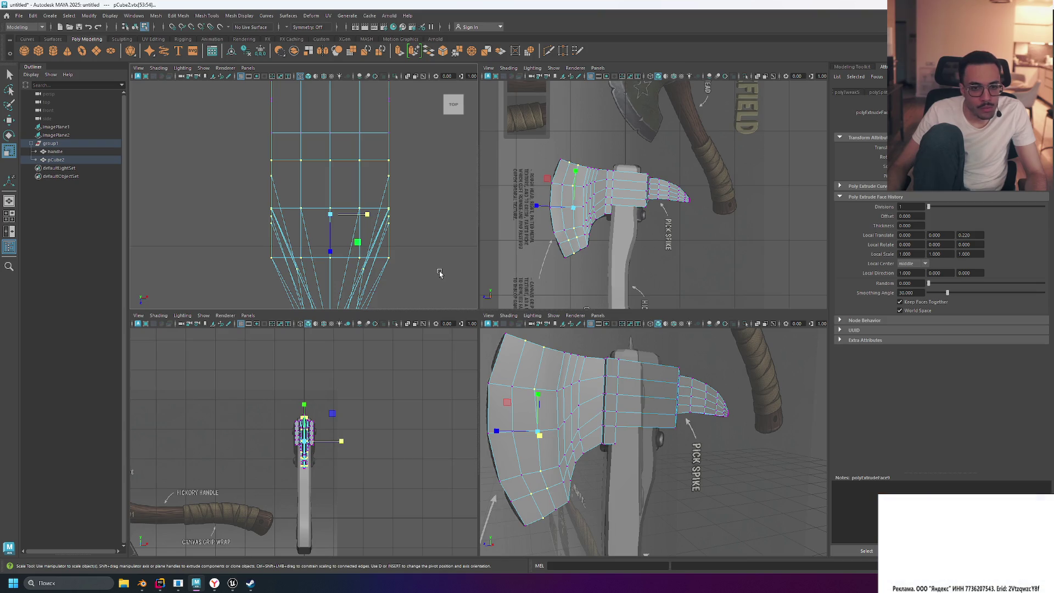
key(f)
scroll(435, 266, up, 6)
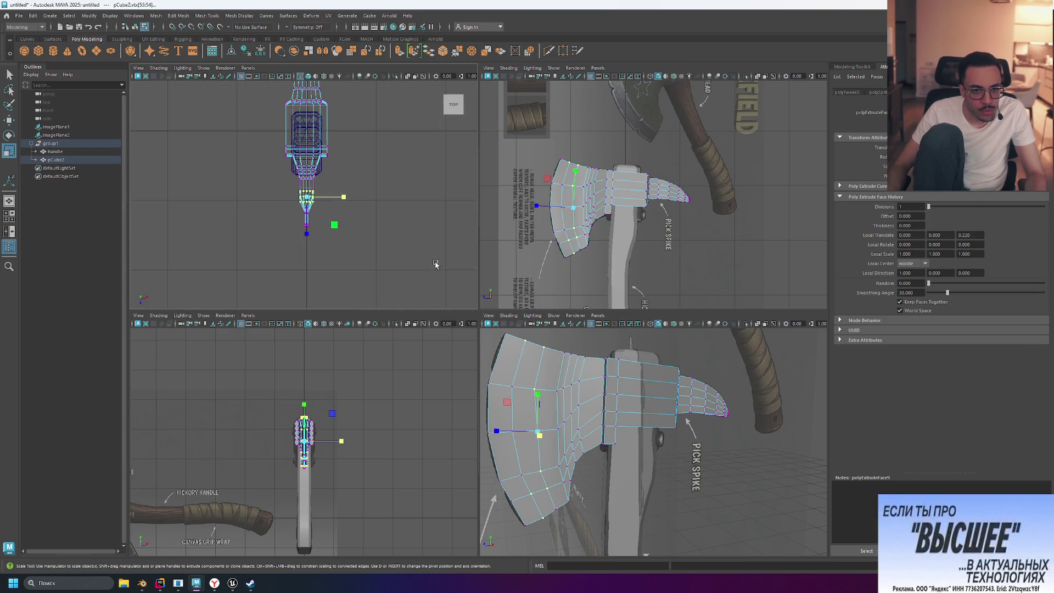
click(453, 106)
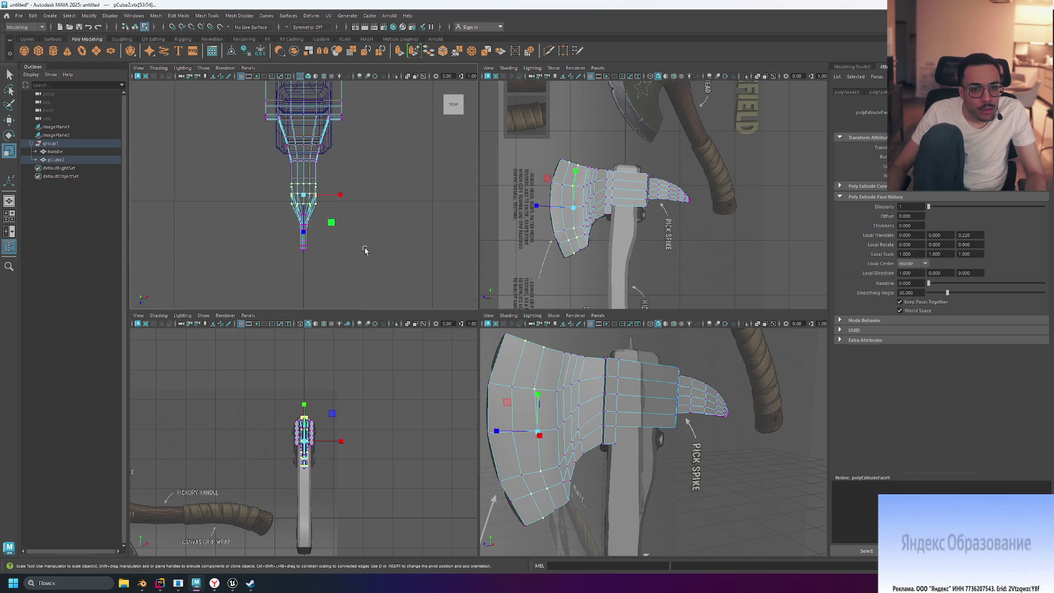
- Box-select the blade-edge vertex rows in the top view, panning to keep the mesh in frame
scroll(365, 250, up, 5)
scroll(365, 250, up, 2)
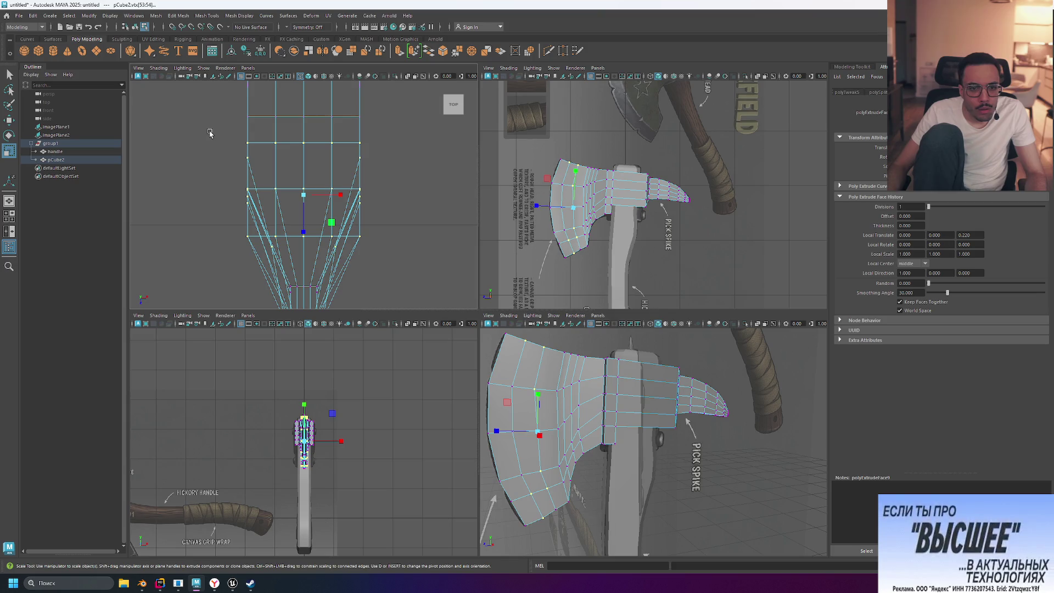
drag(212, 129, 406, 243)
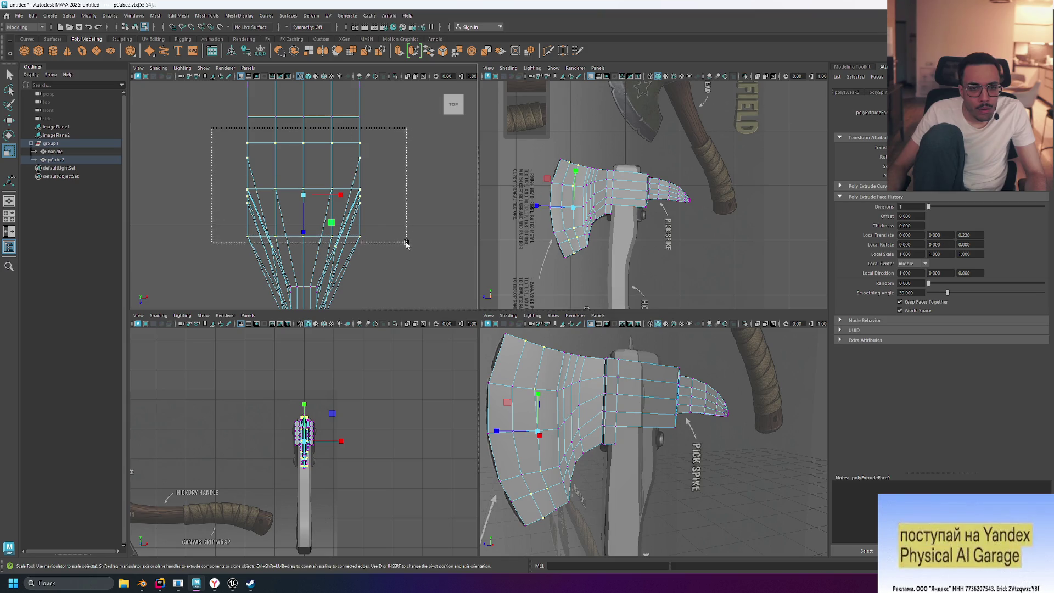
drag(422, 281, 422, 280)
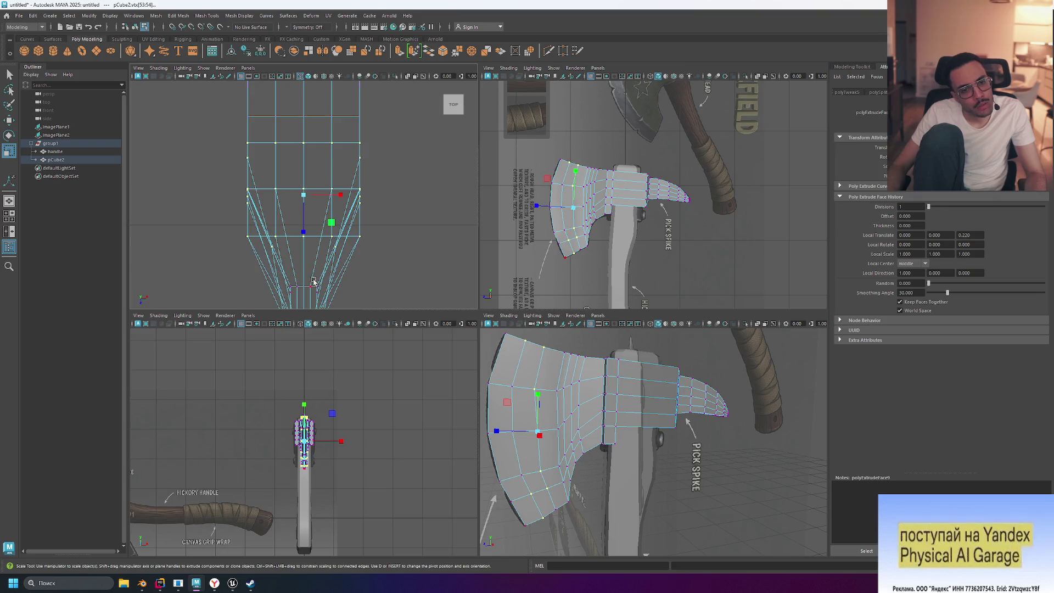
drag(370, 269, 372, 267)
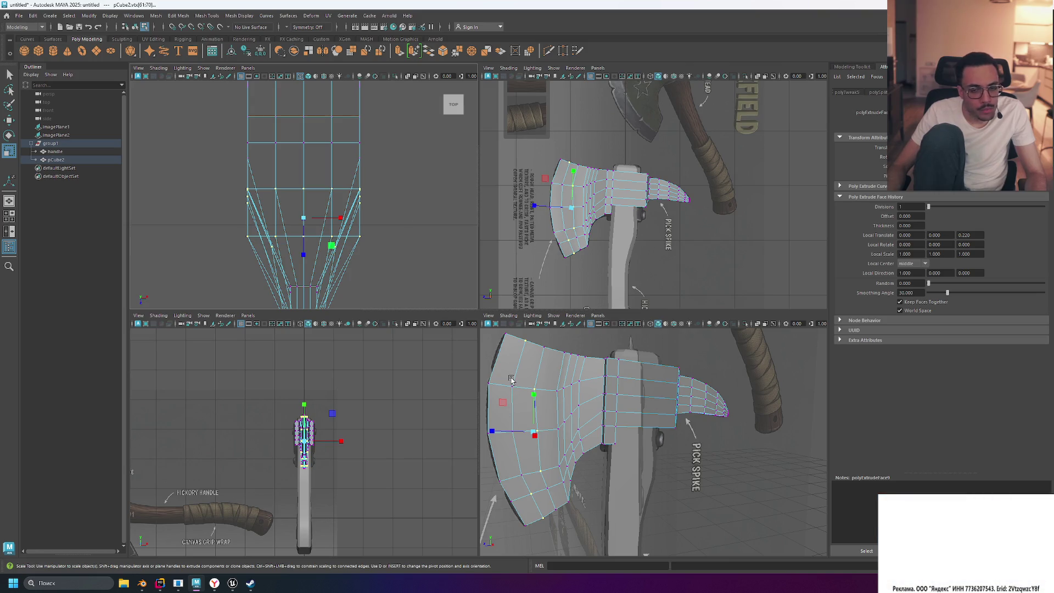
alt+drag(738, 435, 698, 427)
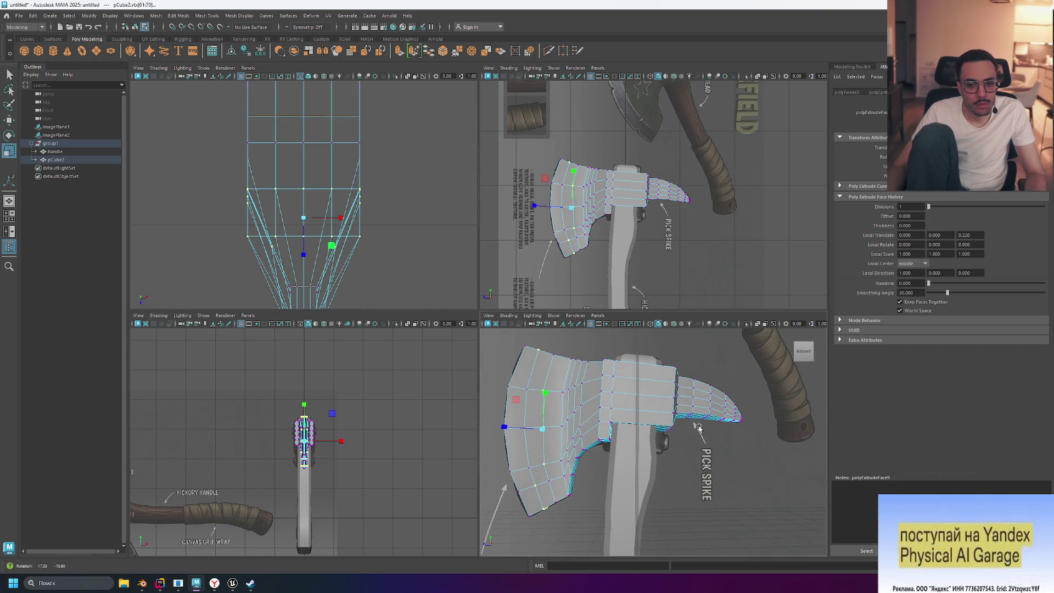
alt+drag(324, 293, 317, 291)
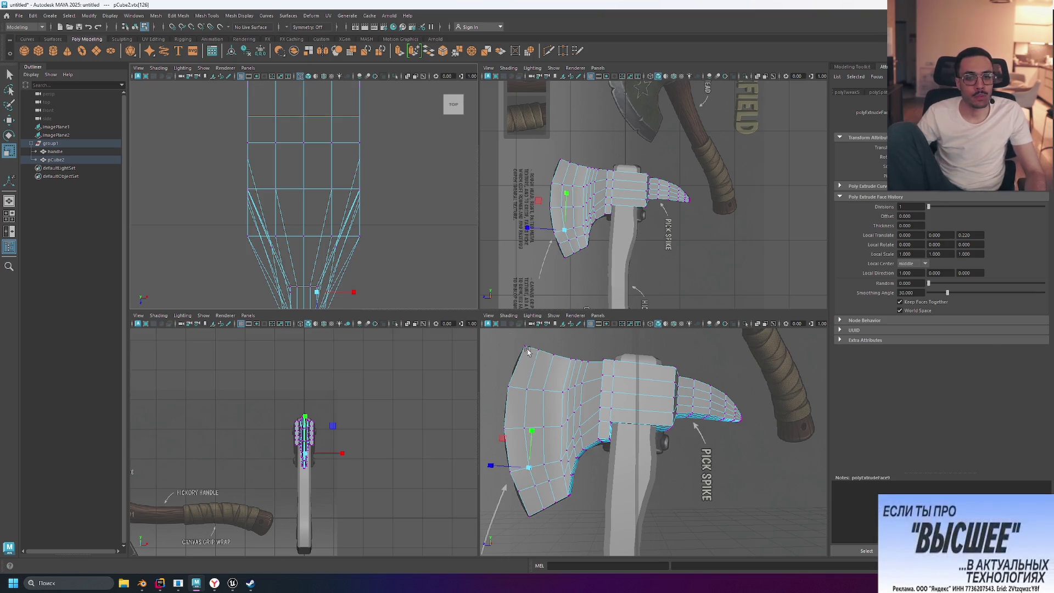
alt+drag(412, 288, 410, 286)
alt+middle_drag(410, 286, 406, 205)
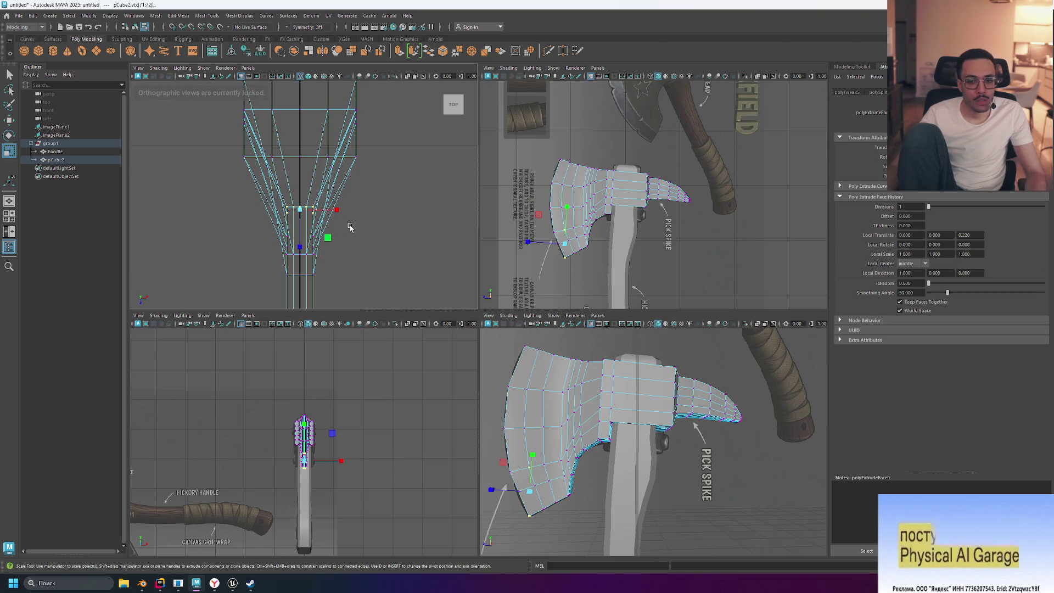
drag(251, 192, 358, 216)
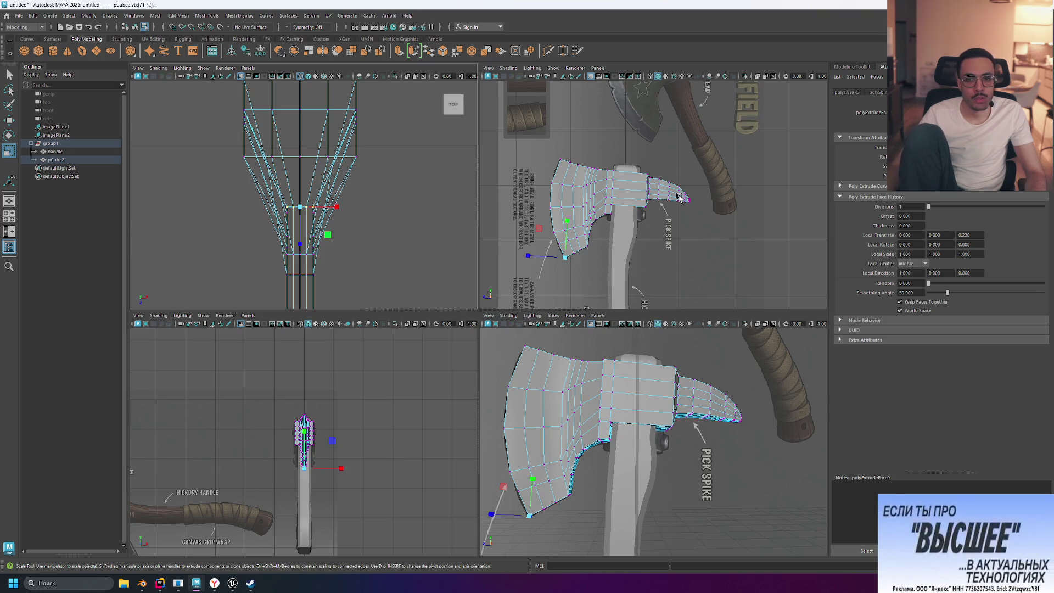
- Return the axe head to Object Mode, try a slight rotation, then select group1 and clear the selection
right_click(566, 215)
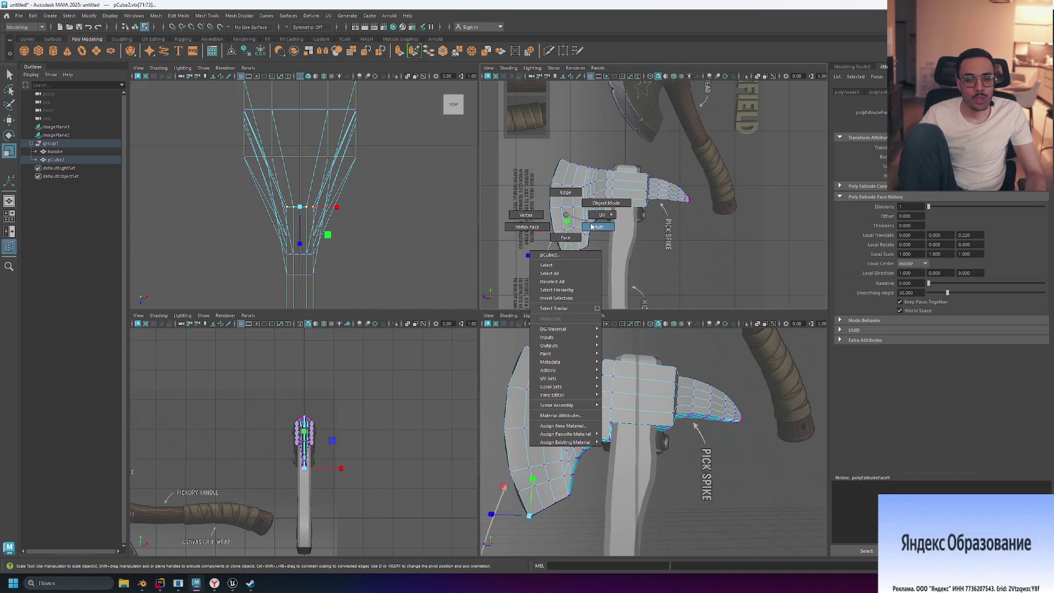
click(602, 202)
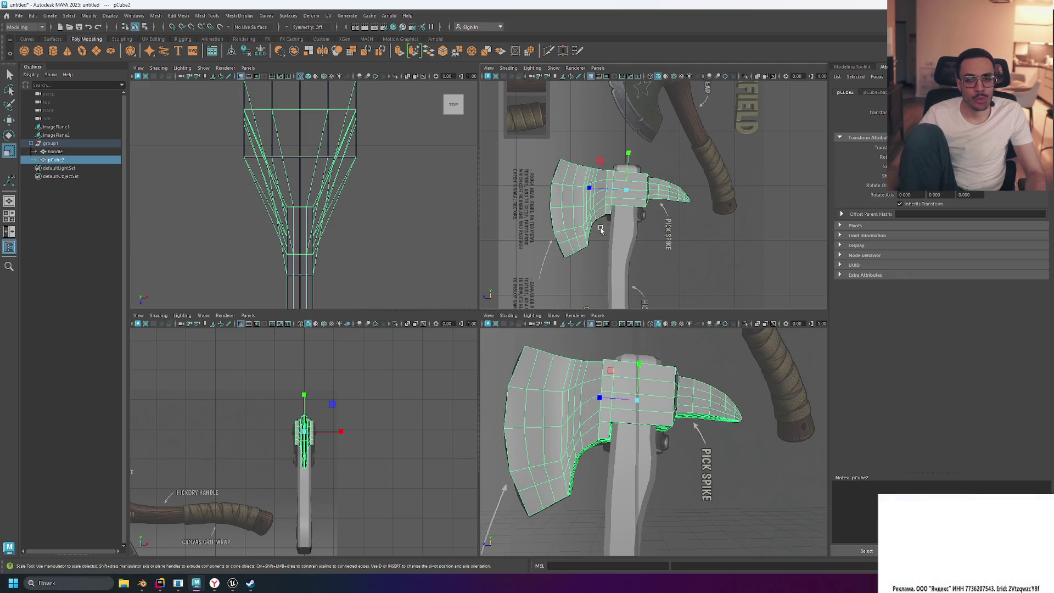
key(e)
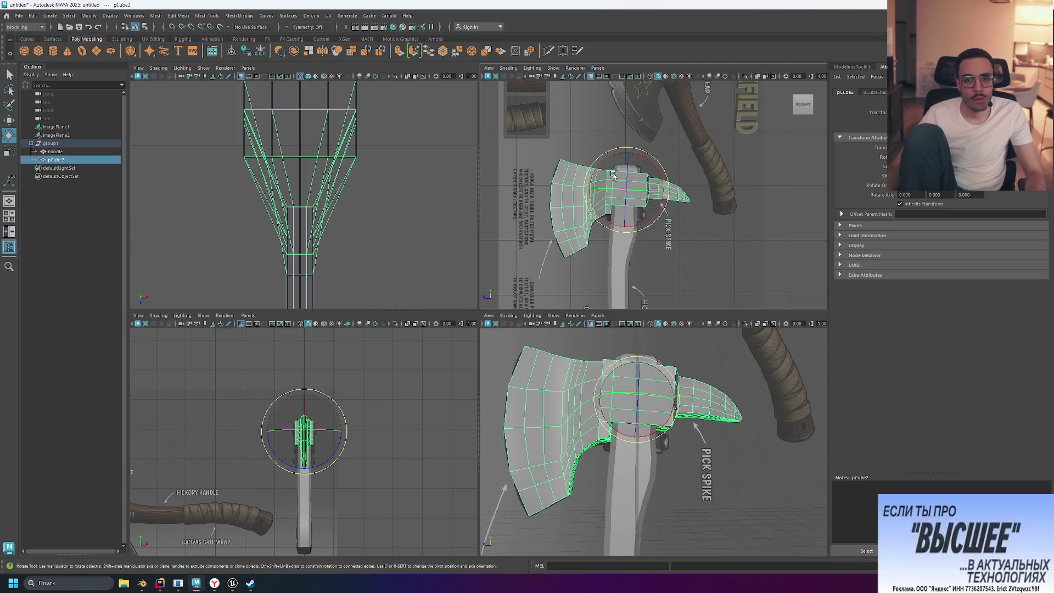
drag(609, 160, 608, 160)
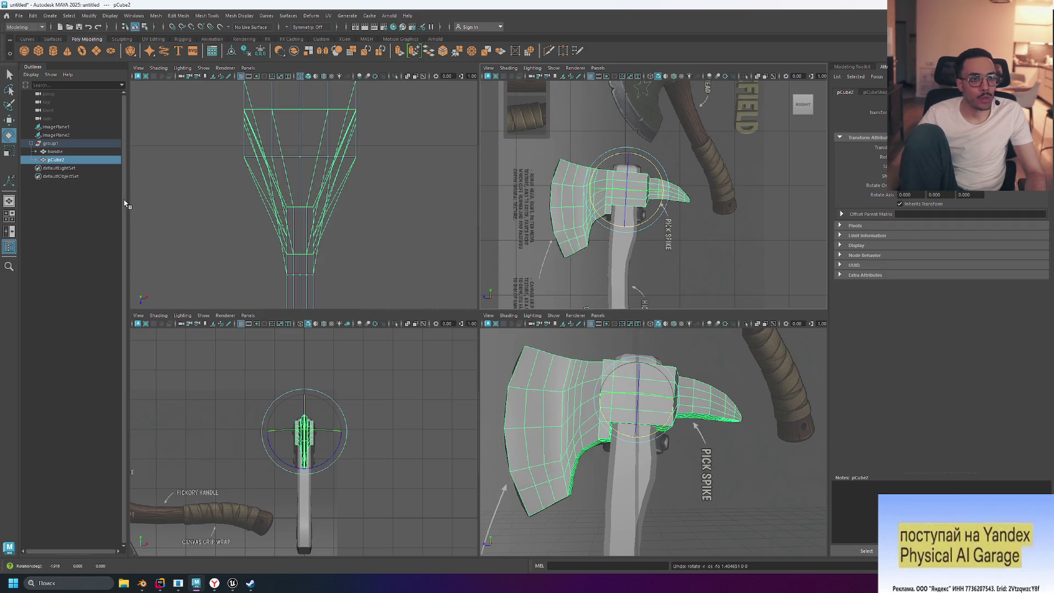
click(51, 142)
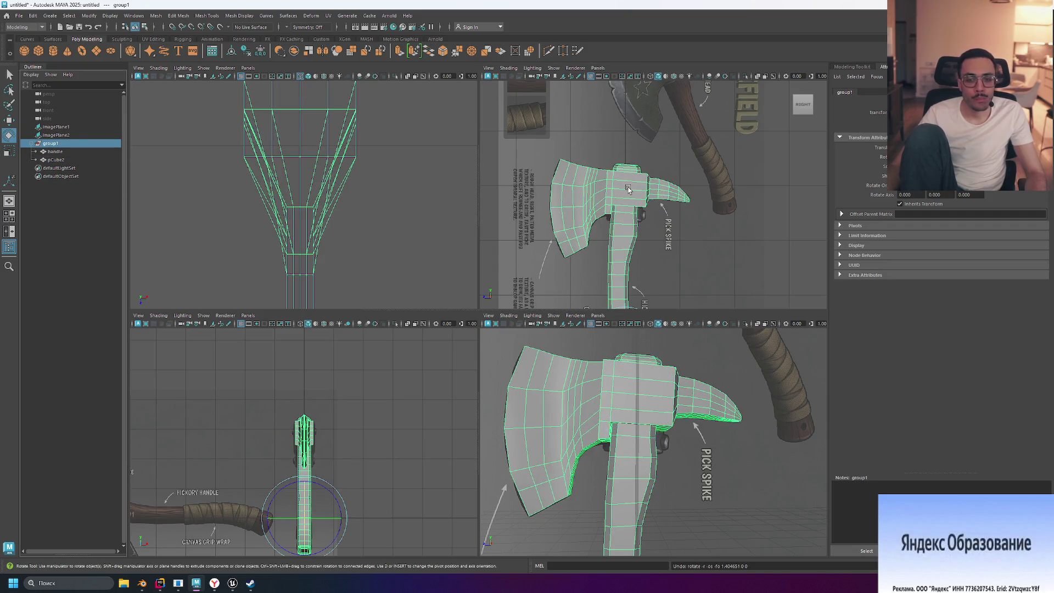
key(ctrl+t)
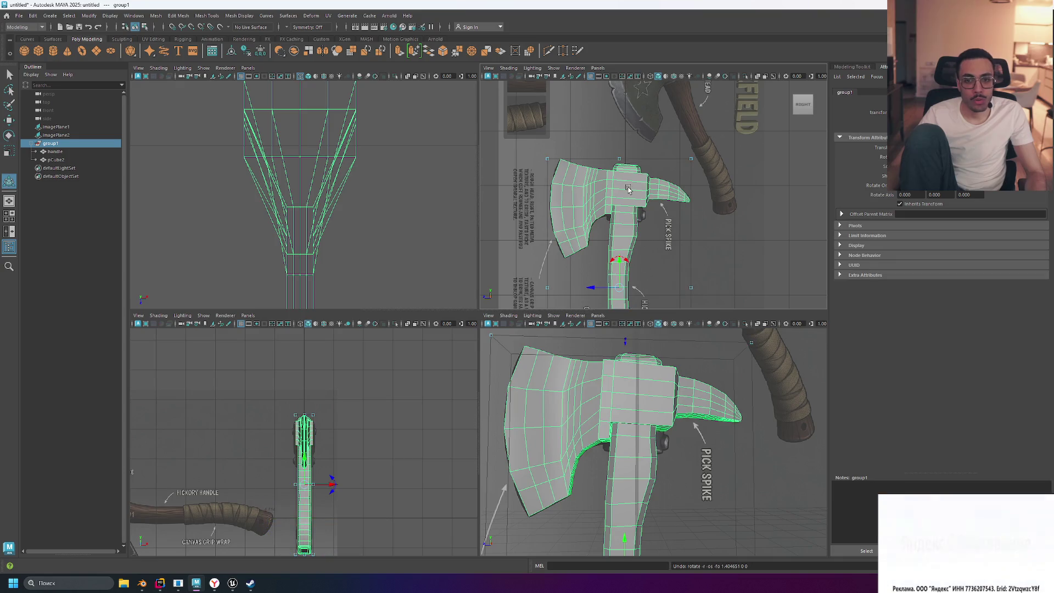
key(ctrl+e)
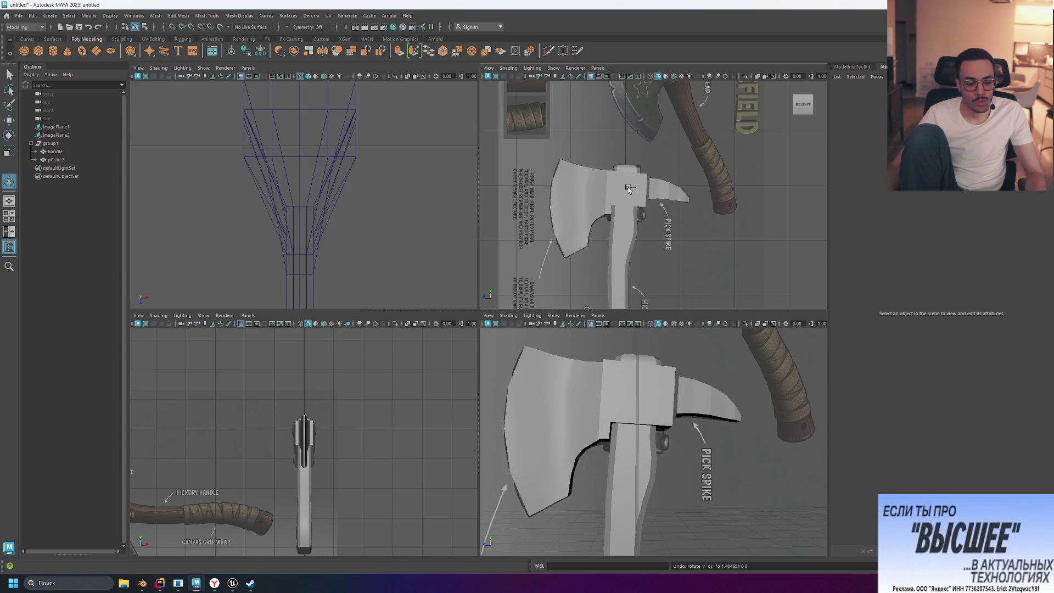
- Rotate group1 slightly in the front view, then drag its pivot from the handle base up to the head
click(627, 189)
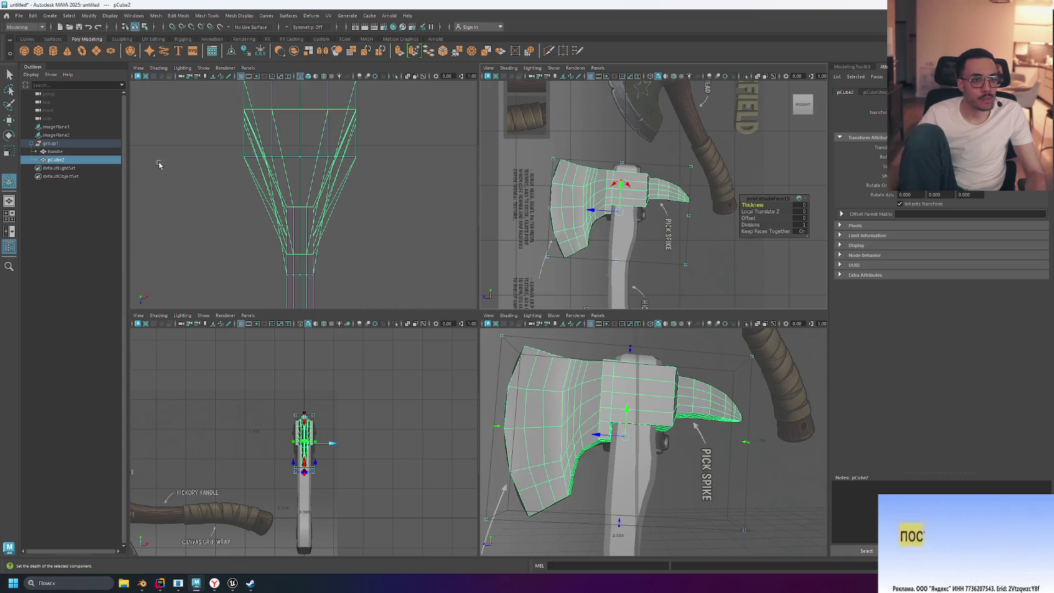
click(59, 136)
click(62, 143)
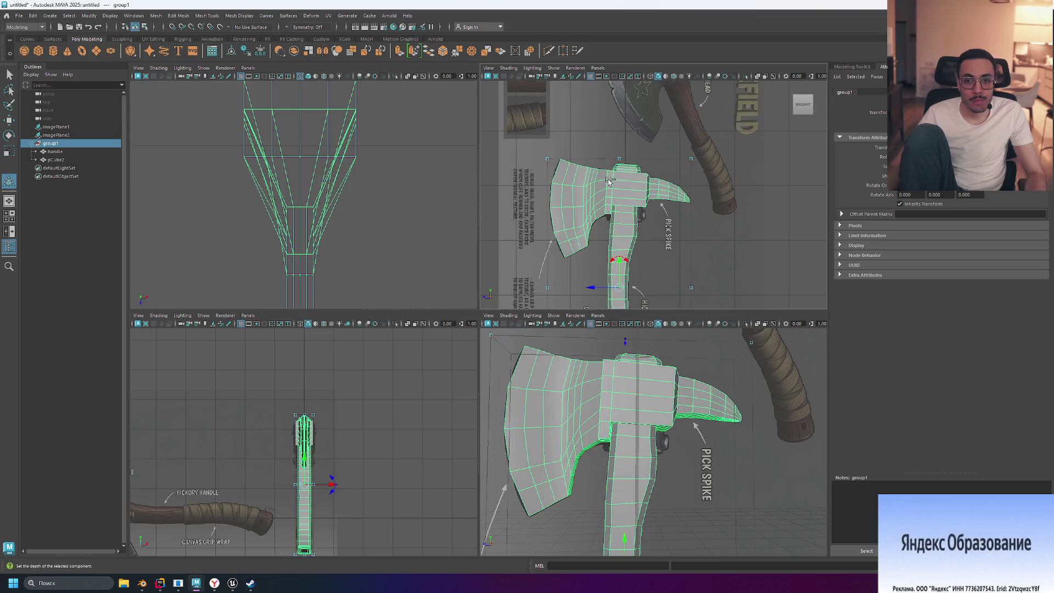
key(r)
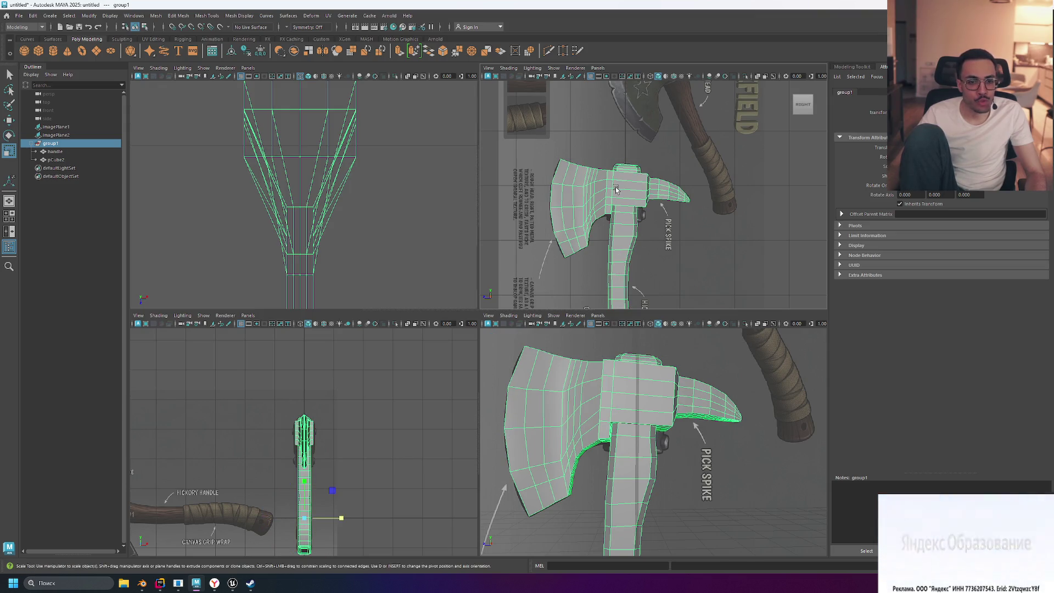
key(e)
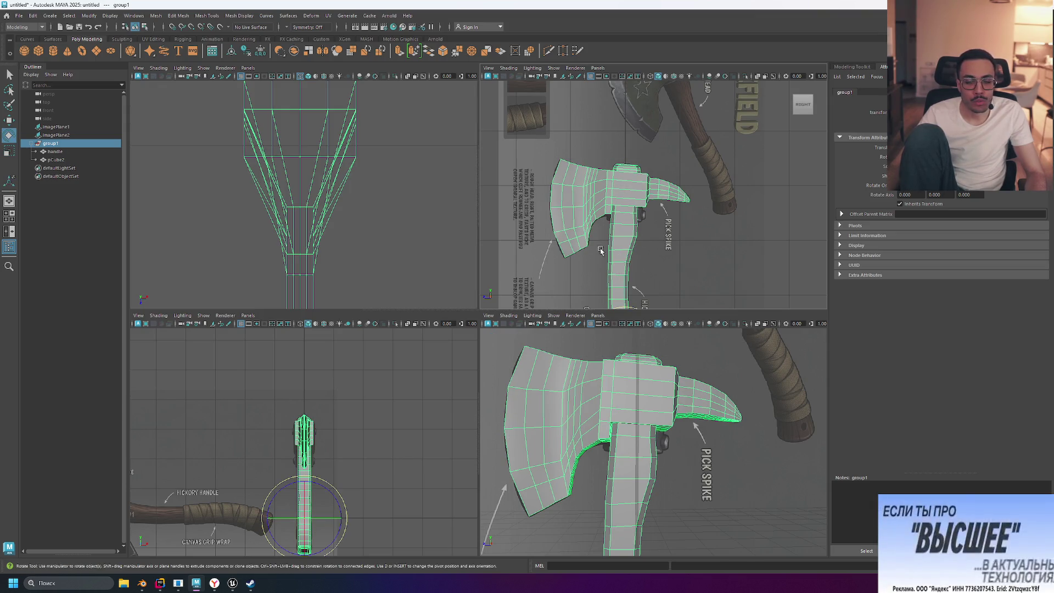
scroll(620, 258, down, 3)
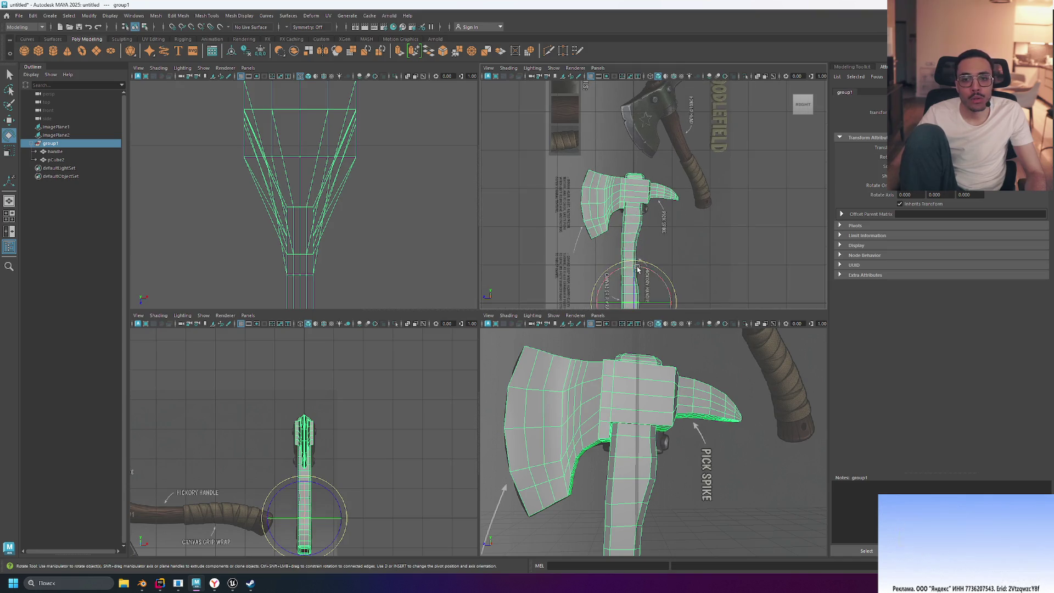
drag(640, 267, 639, 268)
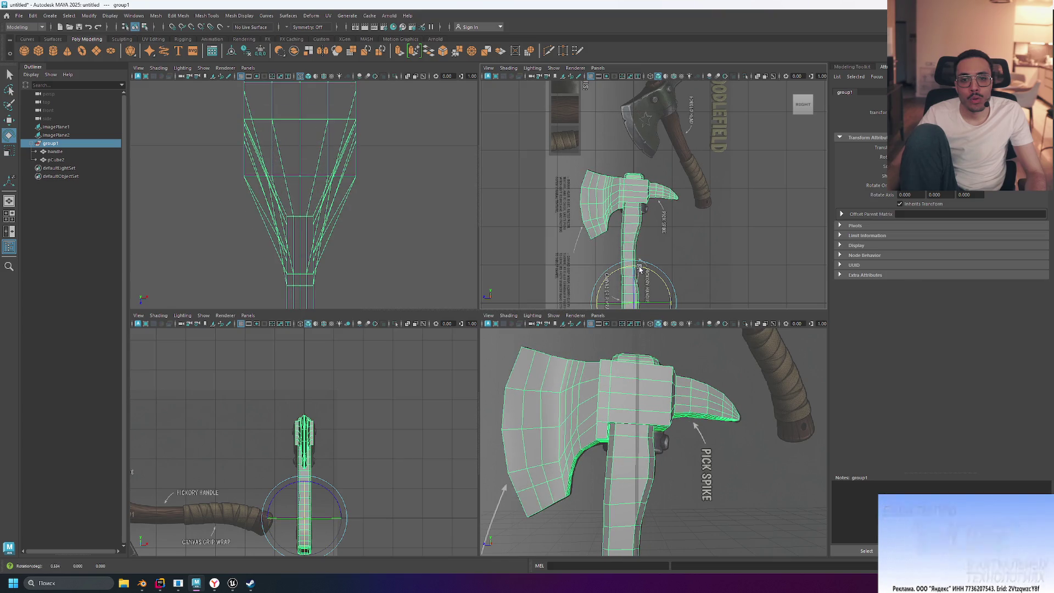
drag(639, 268, 640, 270)
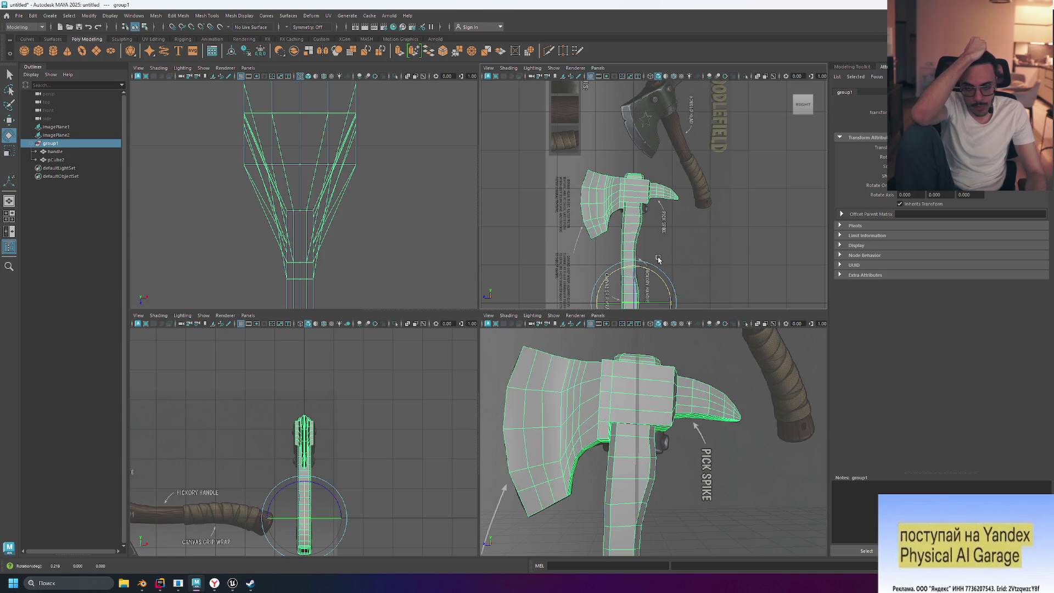
key(d)
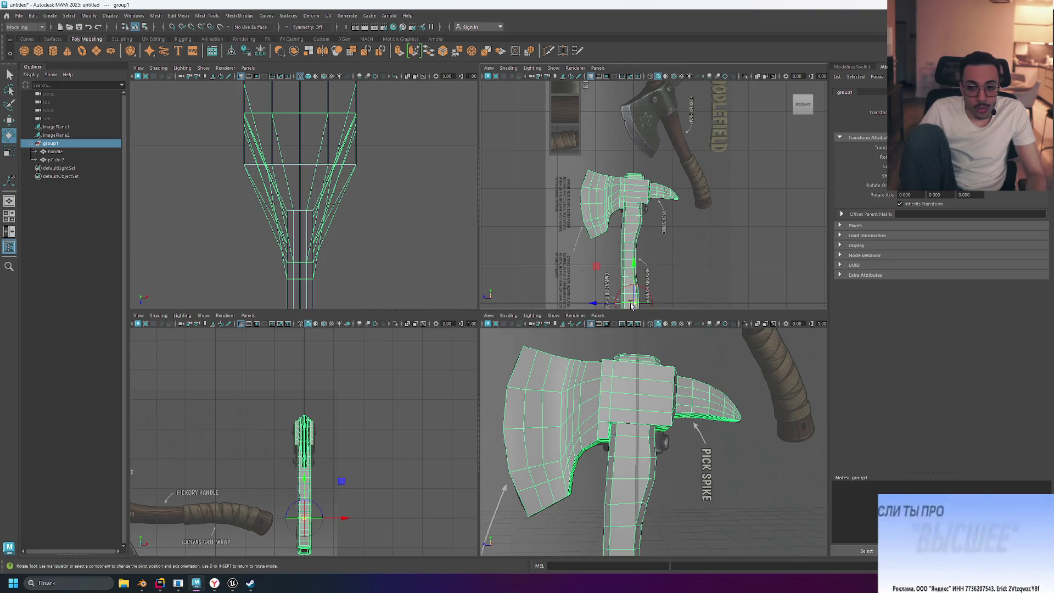
drag(631, 305, 623, 235)
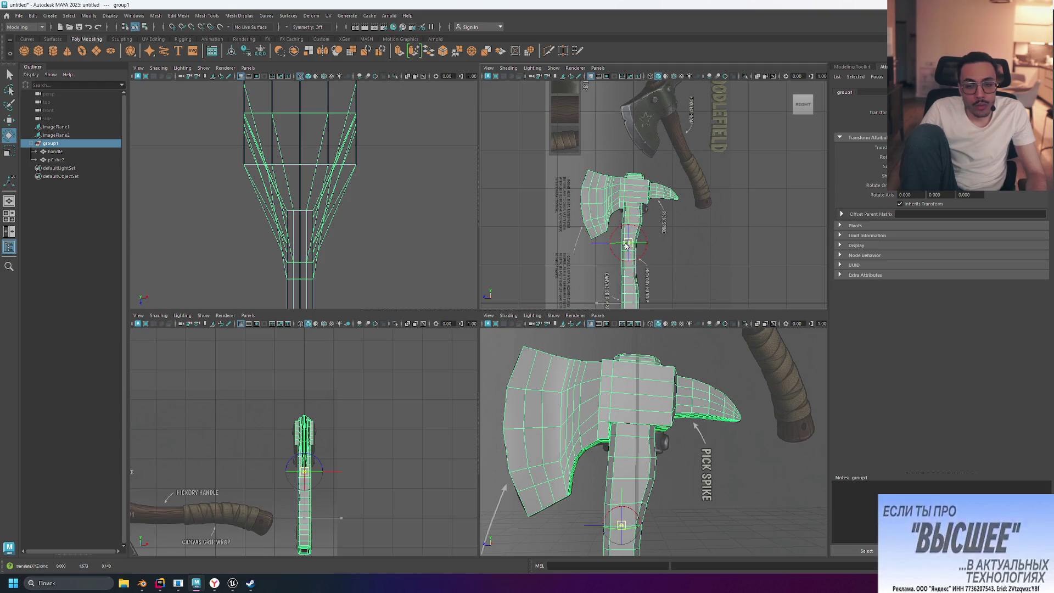
- Try rotating group1 around the raised pivot, undo those changes, then select pCube2
key(d)
drag(617, 217, 615, 212)
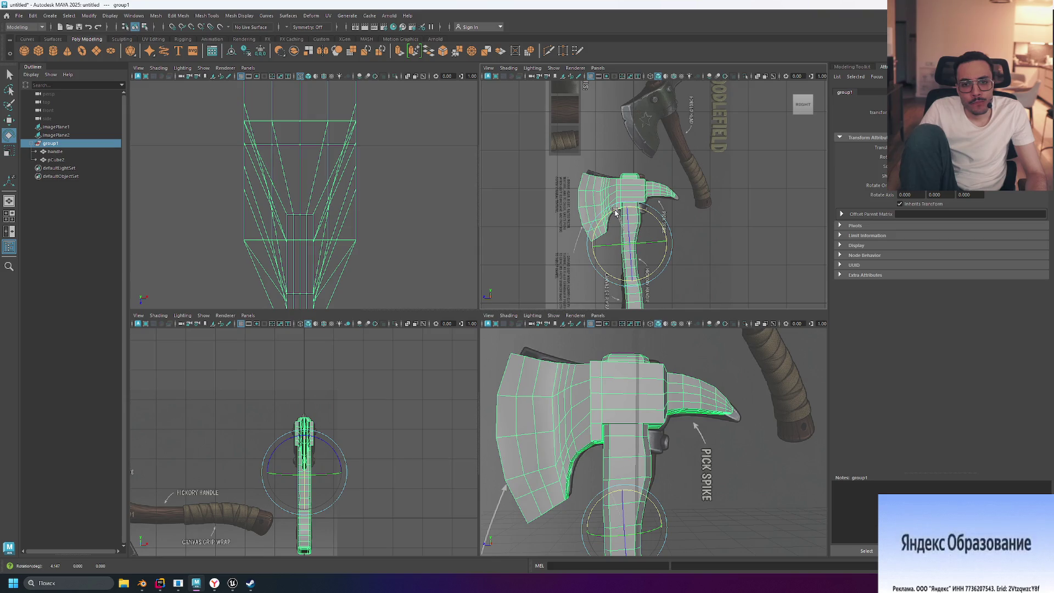
drag(616, 213, 621, 211)
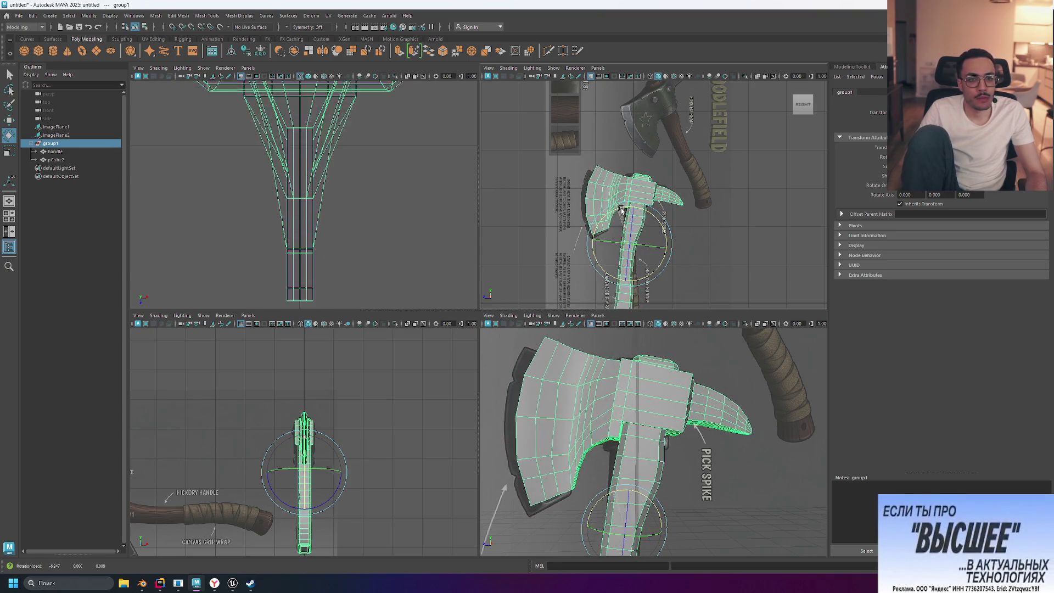
drag(621, 210, 619, 211)
key(ctrl+z)
key(ctrl+z)
key(ctrl+z)
key(ctrl+z)
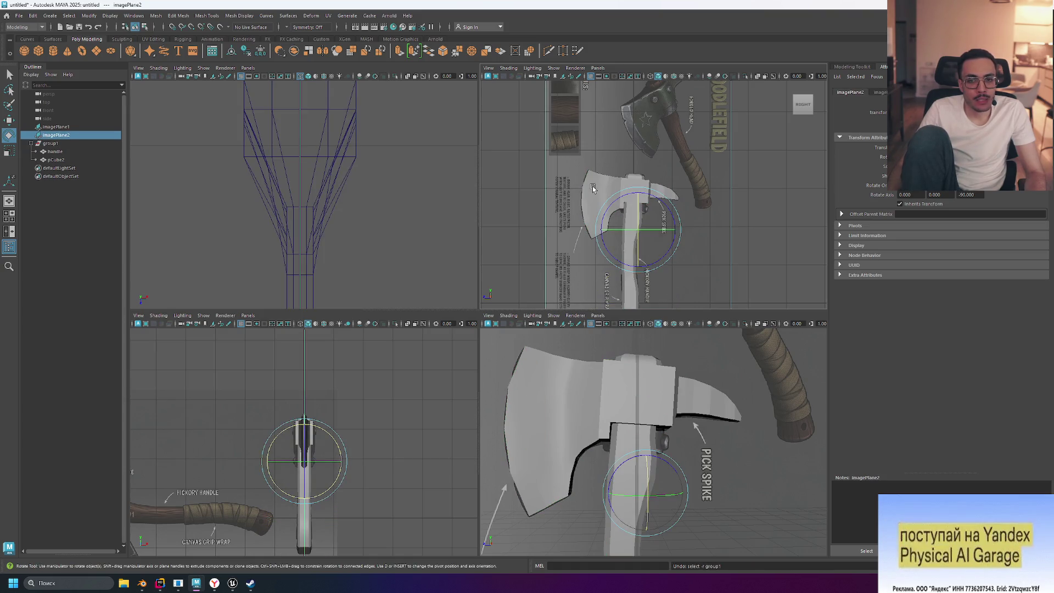
scroll(592, 189, up, 3)
click(571, 182)
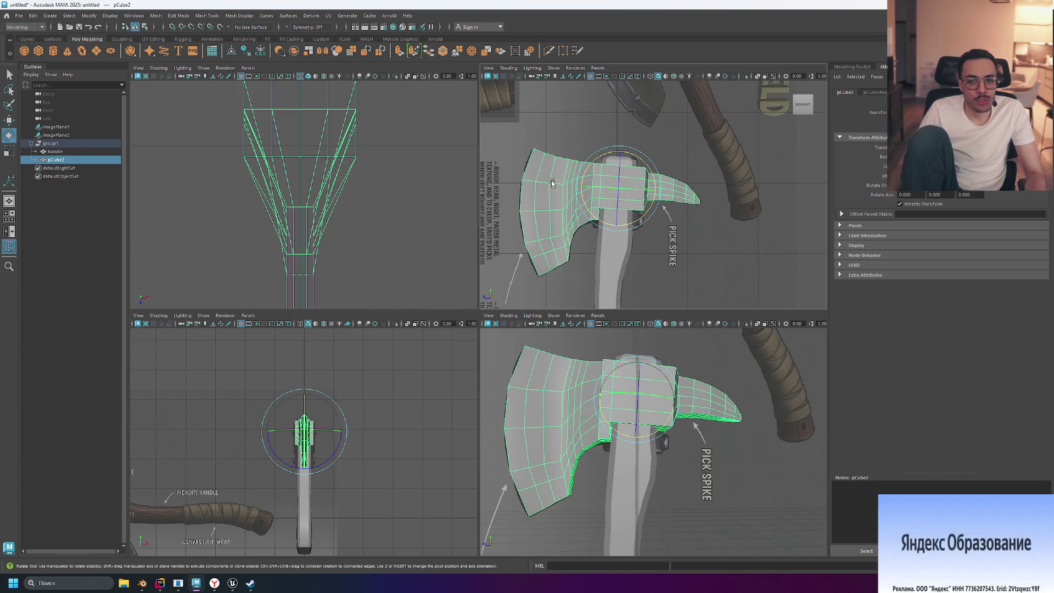
- Switch pCube2 to edge mode and click through blade edges to find the cutting-edge loop
right_click(551, 182)
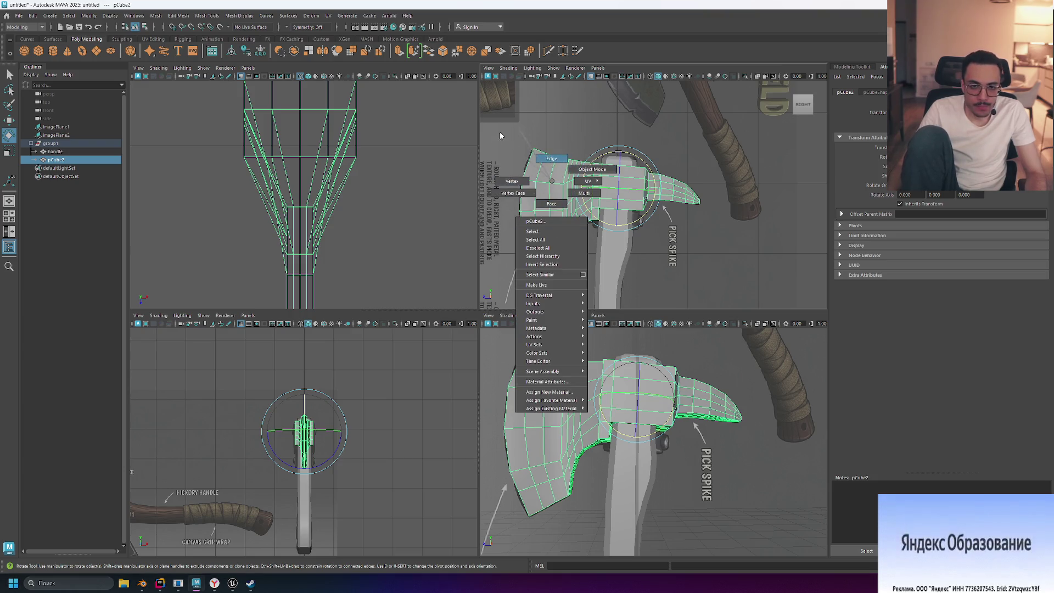
click(553, 159)
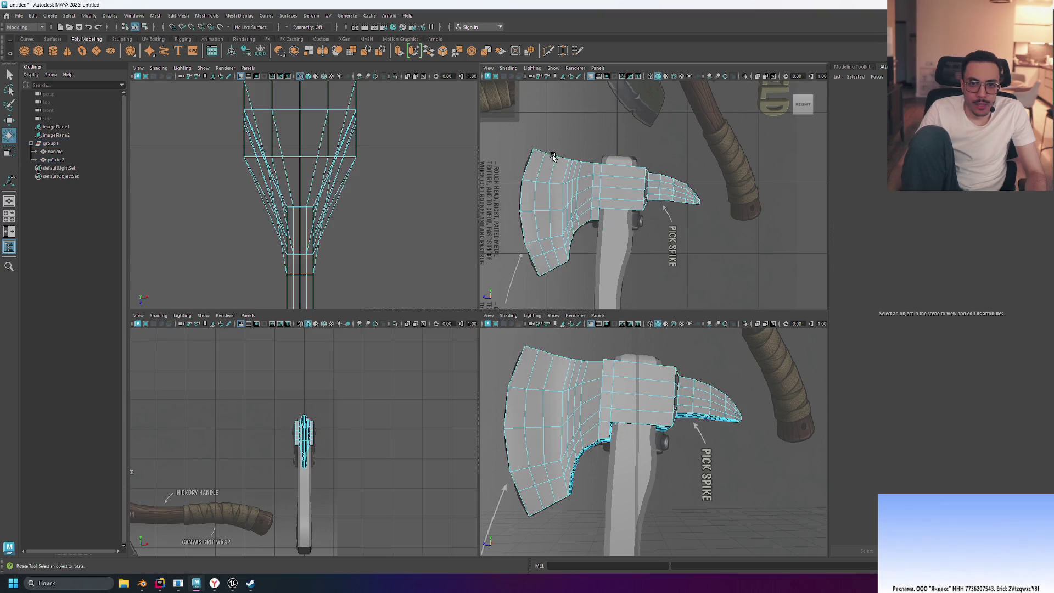
click(548, 264)
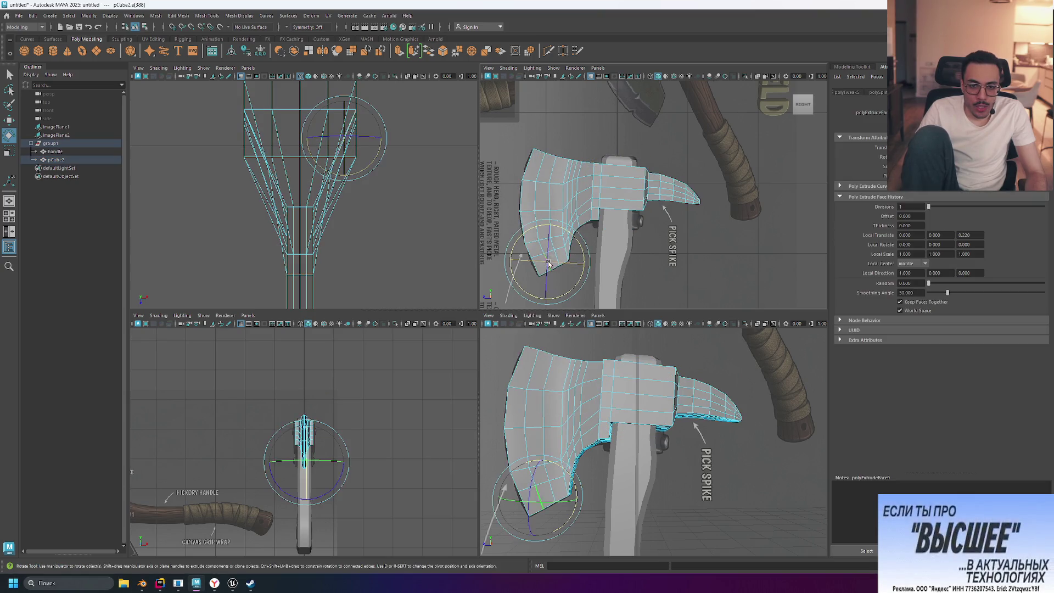
click(591, 204)
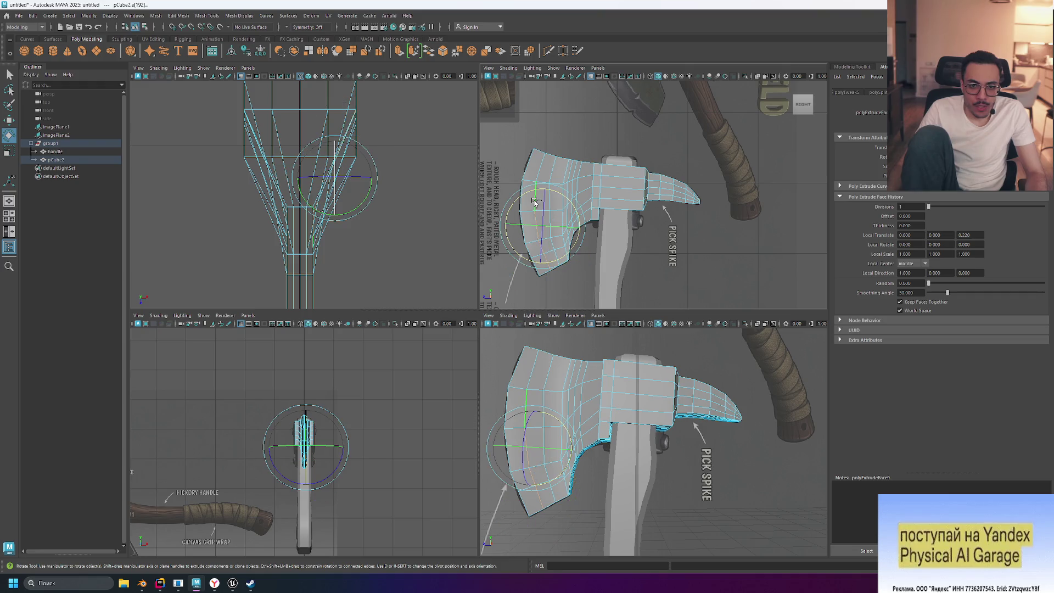
click(538, 170)
click(538, 234)
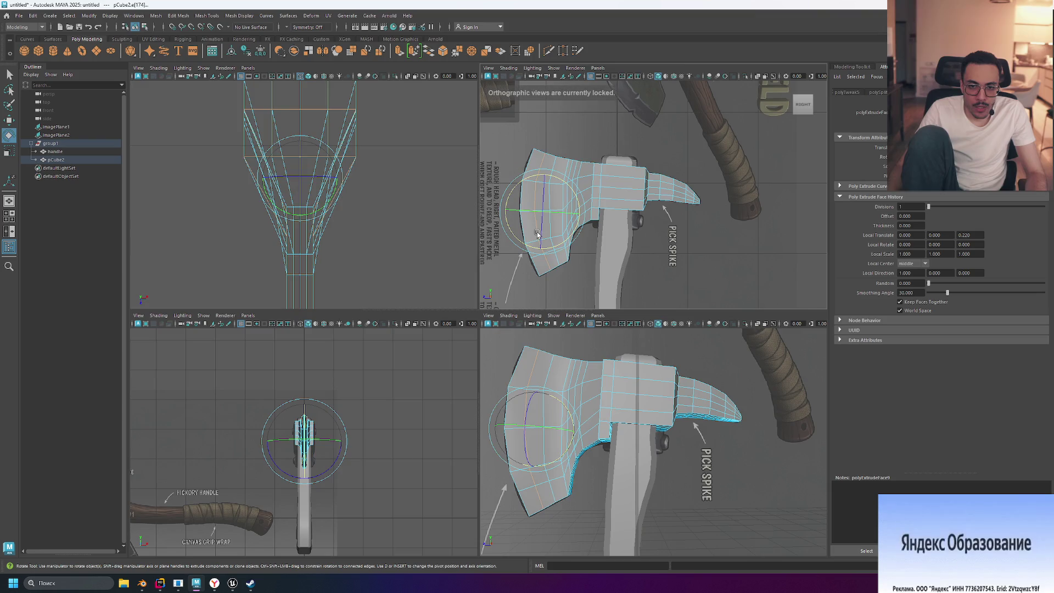
- Resize the upper views and orbit the perspective view to look down on the axe head
mouse_move(480, 159)
mouse_down()
mouse_move(498, 164)
mouse_move(479, 165)
mouse_up()
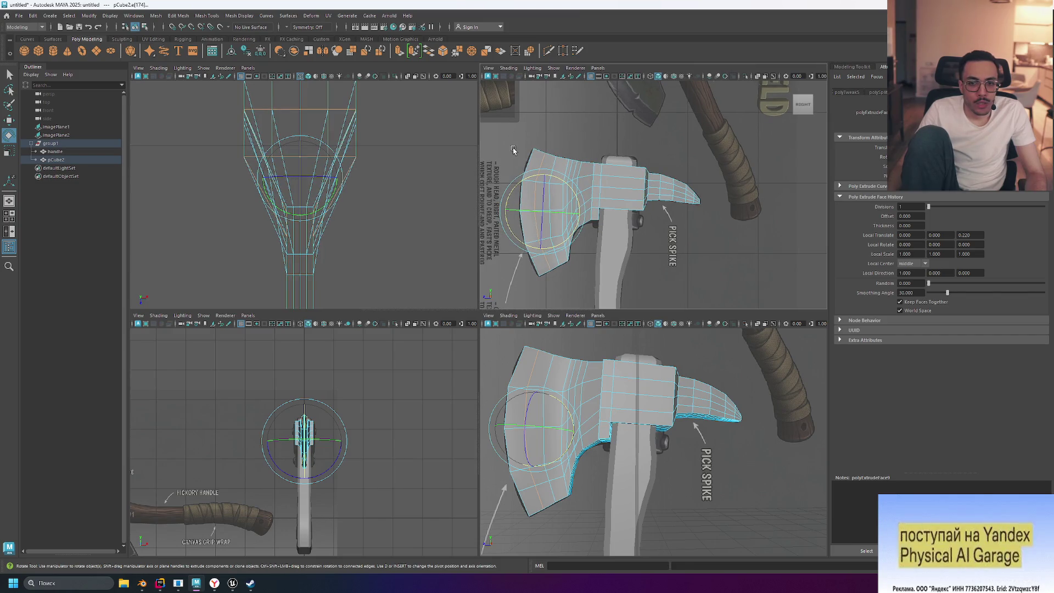
mouse_move(503, 364)
alt+mouse_down()
mouse_move(603, 387)
mouse_move(588, 398)
alt+mouse_up()
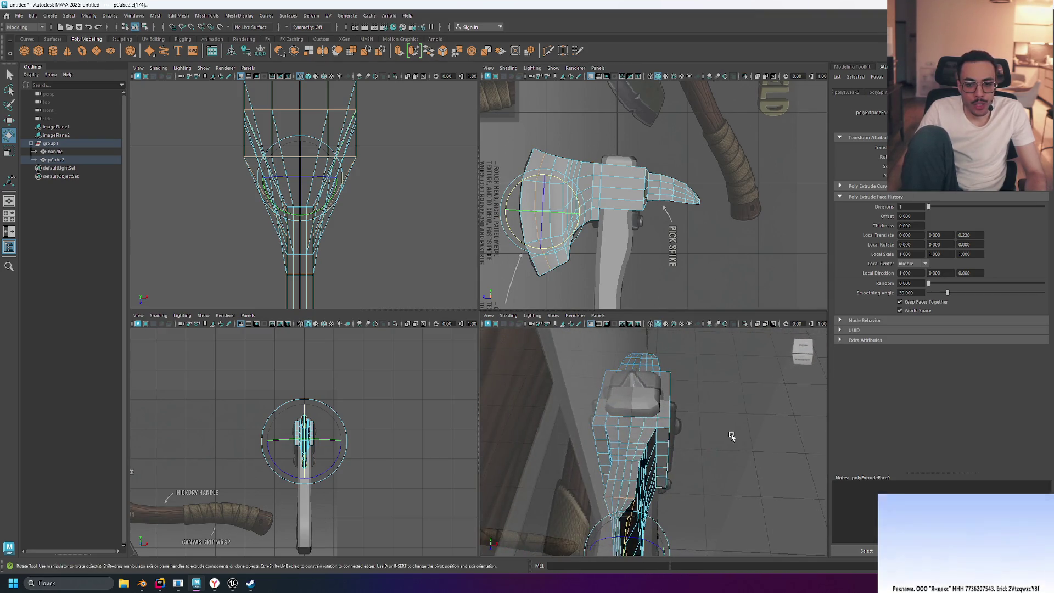
alt+drag(729, 435, 714, 426)
- Scale the selected blade faces along X to about 0.47 so the blade narrows in the shaded top view
key(r)
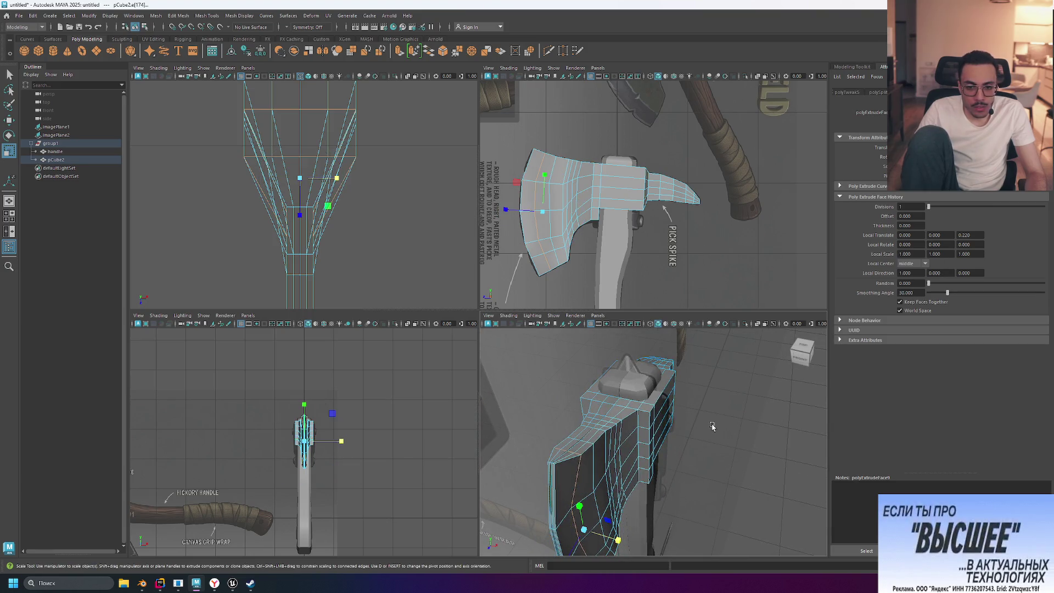
drag(617, 540, 595, 531)
key(f)
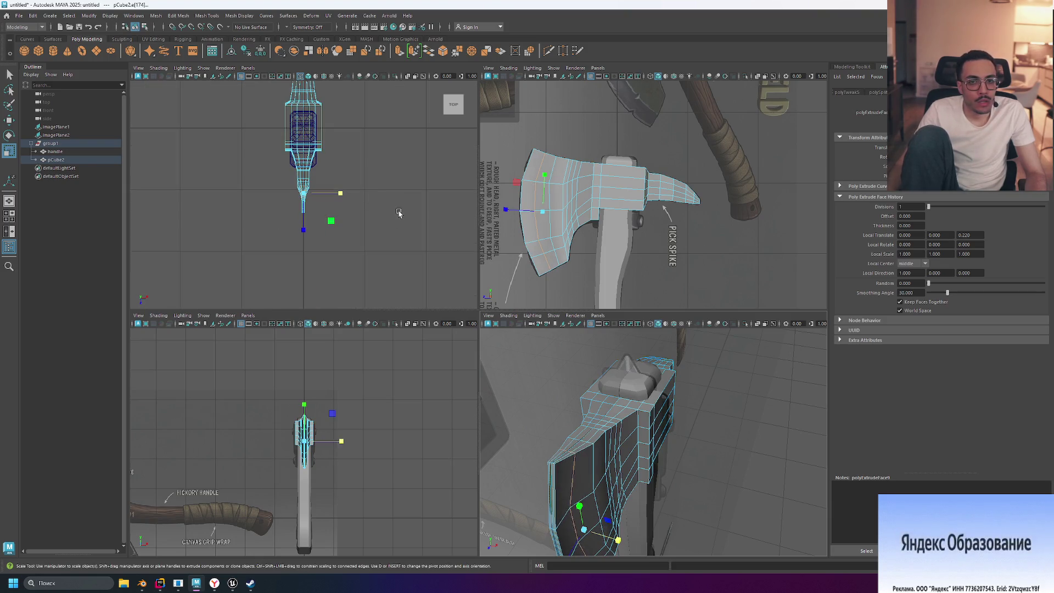
key(5)
scroll(379, 187, up, 3)
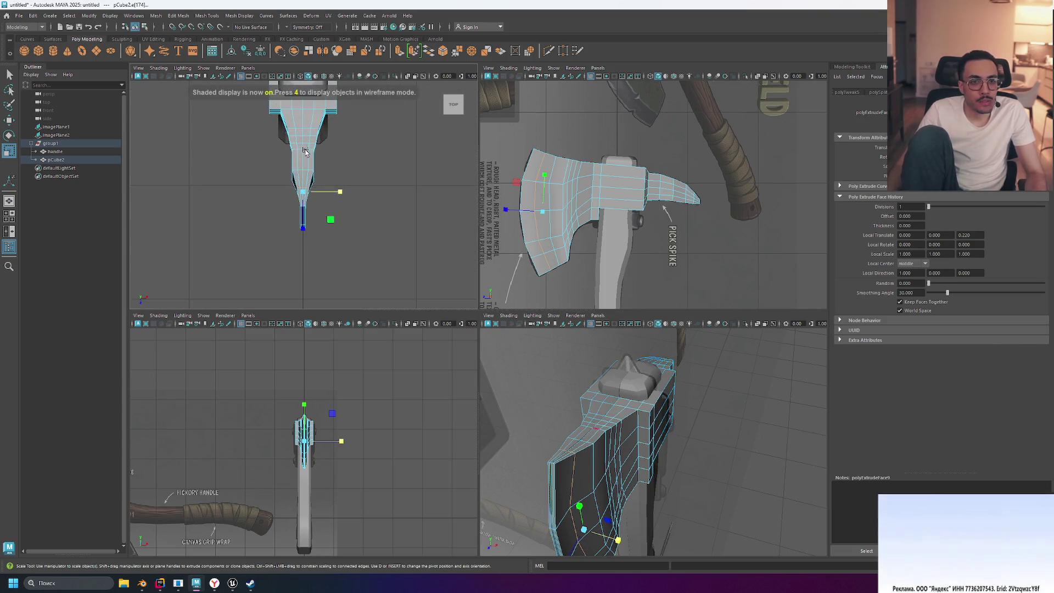
drag(340, 188, 321, 188)
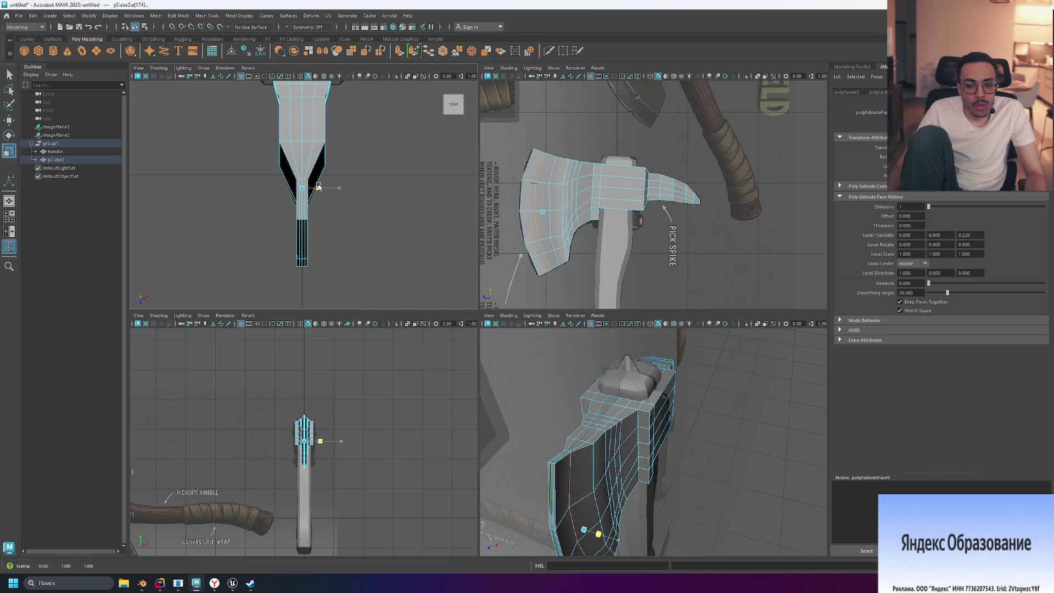
drag(319, 187, 317, 188)
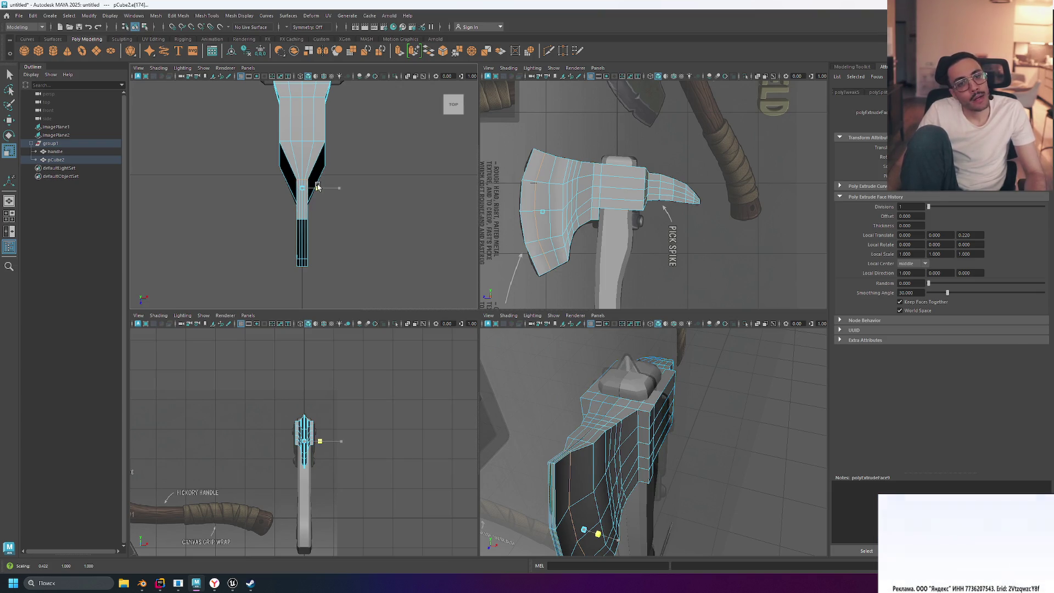
drag(318, 187, 337, 187)
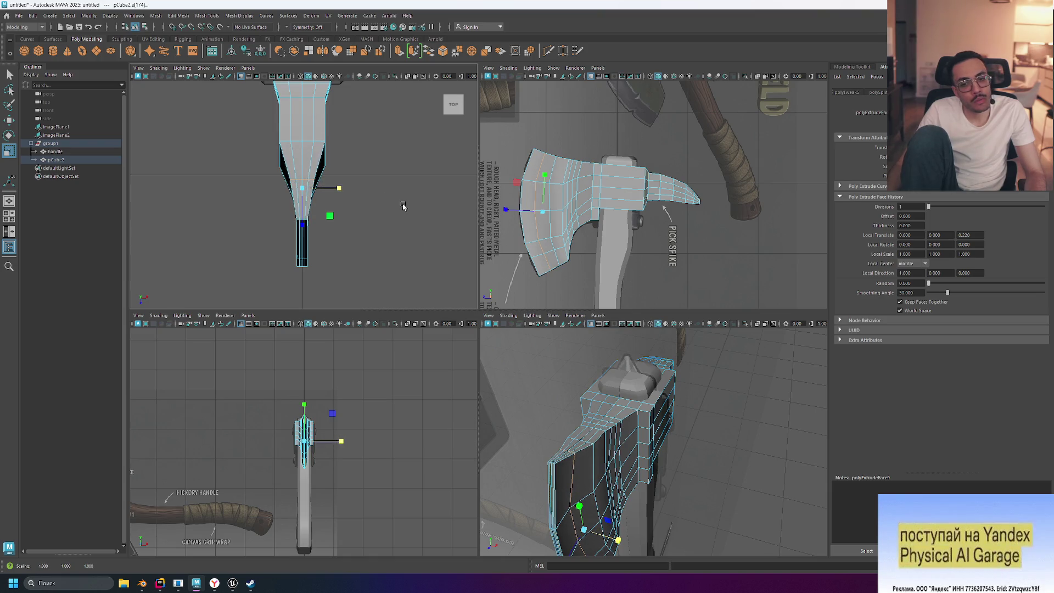
- Inspect the blade from high and low perspective angles, then undo back to the earlier edge selection
alt+drag(609, 433, 633, 455)
mouse_move(639, 516)
alt+mouse_down()
mouse_move(696, 493)
mouse_move(658, 454)
mouse_move(682, 435)
mouse_move(650, 426)
mouse_move(721, 494)
mouse_move(702, 477)
alt+mouse_up()
key(ctrl+z)
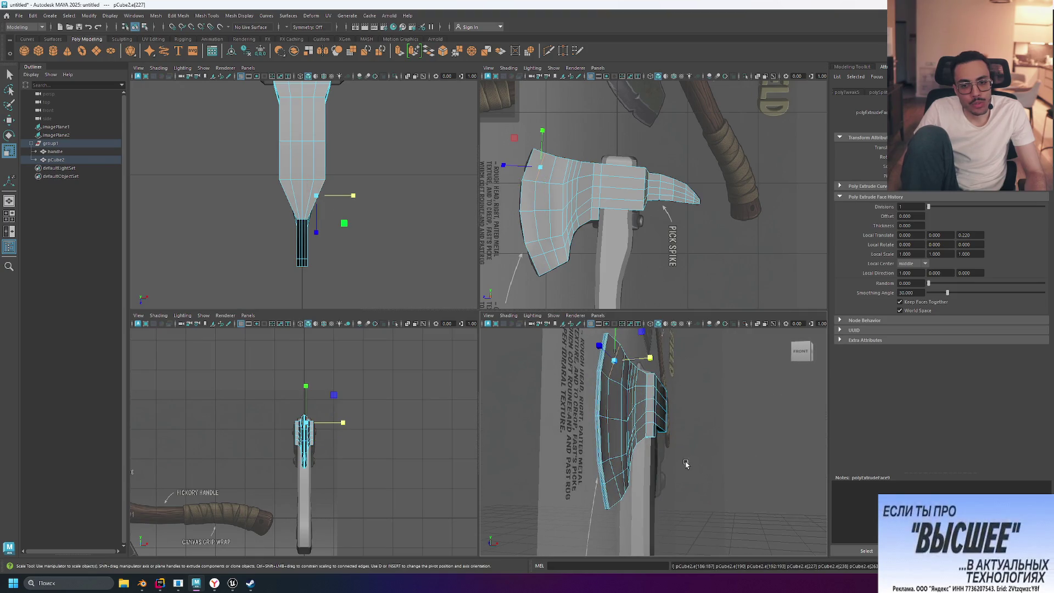
mouse_move(707, 427)
alt+mouse_down()
mouse_move(674, 449)
mouse_move(727, 405)
mouse_move(754, 408)
alt+mouse_up()
key(ctrl+z)
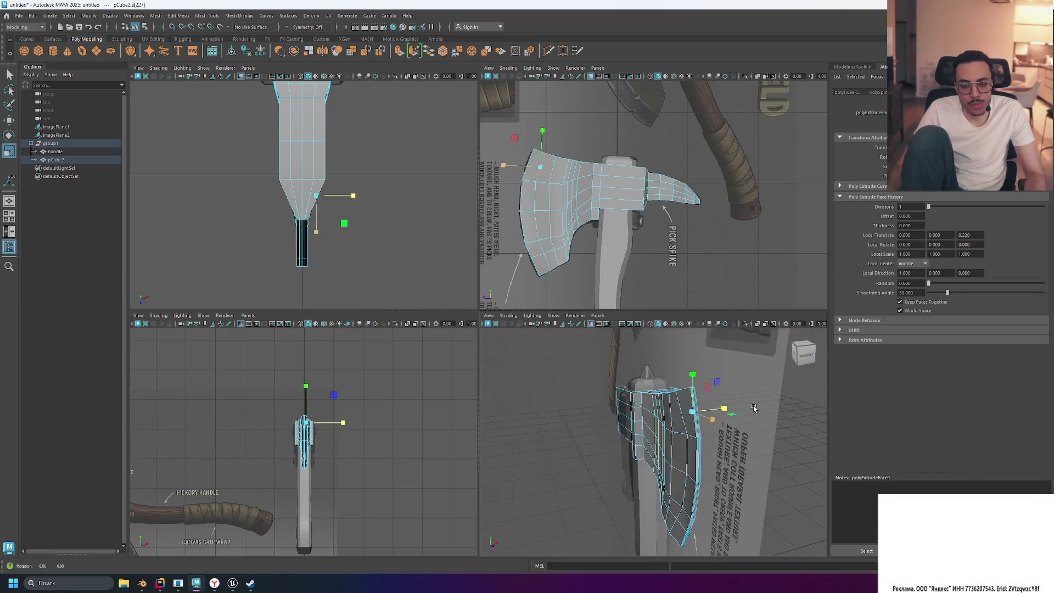
key(ctrl+z)
key(ctrl+z)
key(ctrl+z)
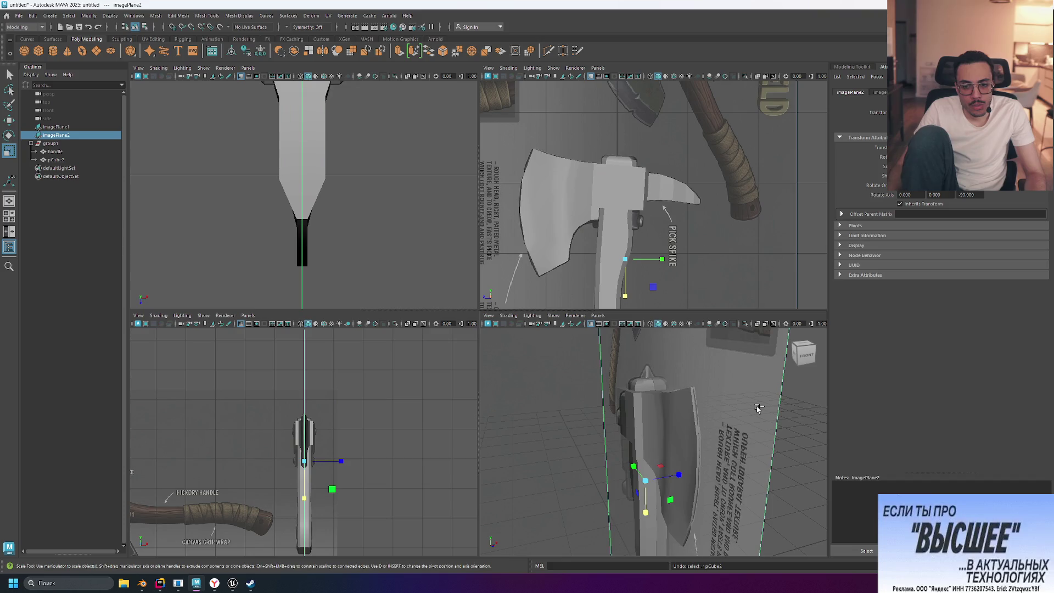
click(660, 418)
mouse_move(770, 440)
alt+mouse_down()
mouse_move(787, 417)
mouse_move(723, 406)
alt+mouse_up()
mouse_move(790, 406)
alt+mouse_down()
mouse_move(779, 414)
mouse_move(796, 422)
mouse_move(785, 427)
alt+mouse_up()
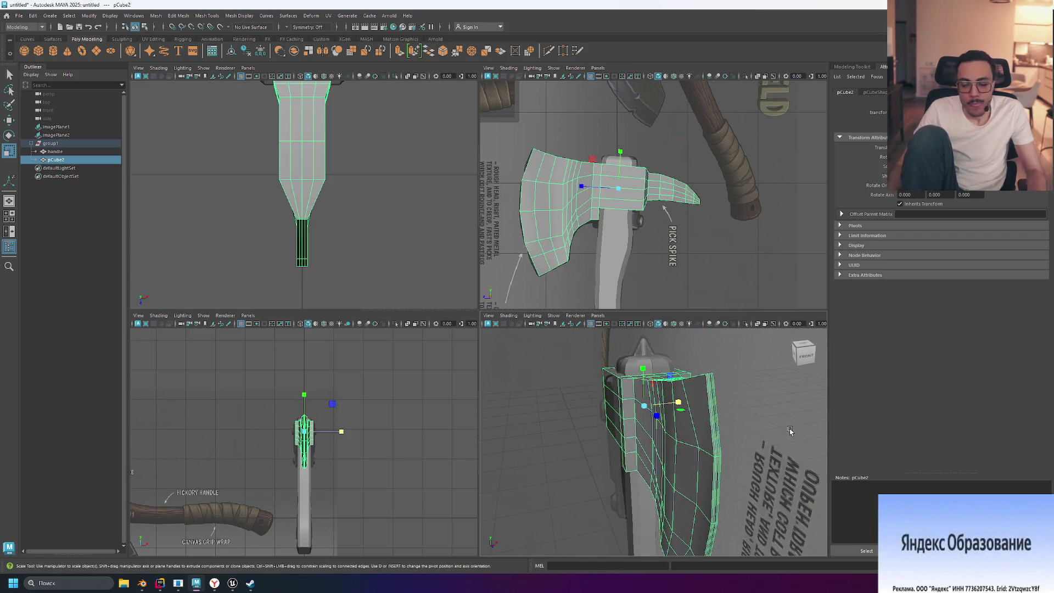
click(763, 406)
click(699, 450)
mouse_move(743, 452)
alt+mouse_down()
mouse_move(722, 437)
mouse_move(726, 450)
mouse_move(724, 428)
alt+mouse_up()
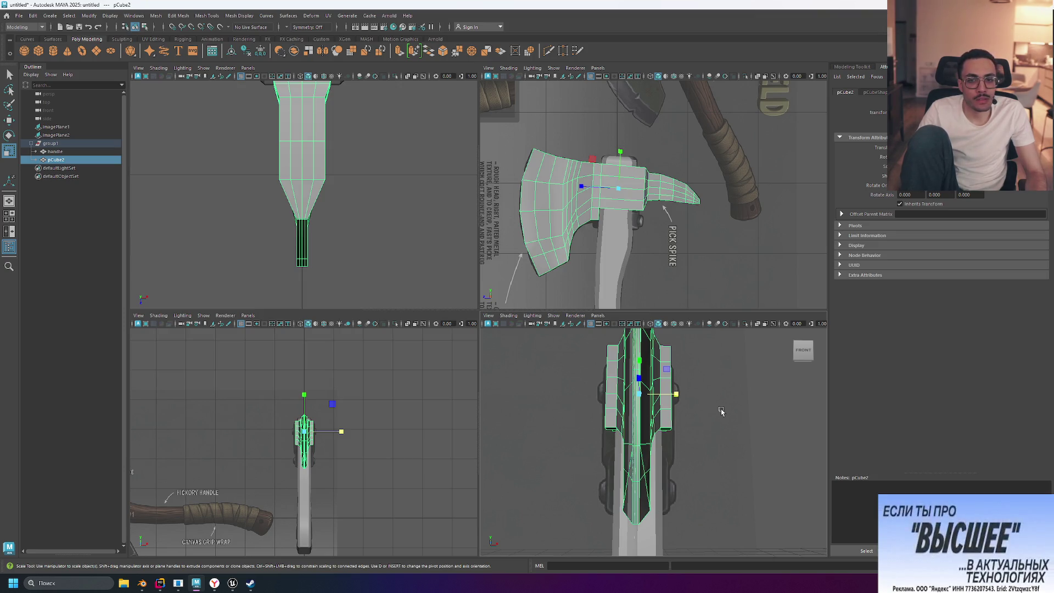
alt+drag(721, 411, 708, 448)
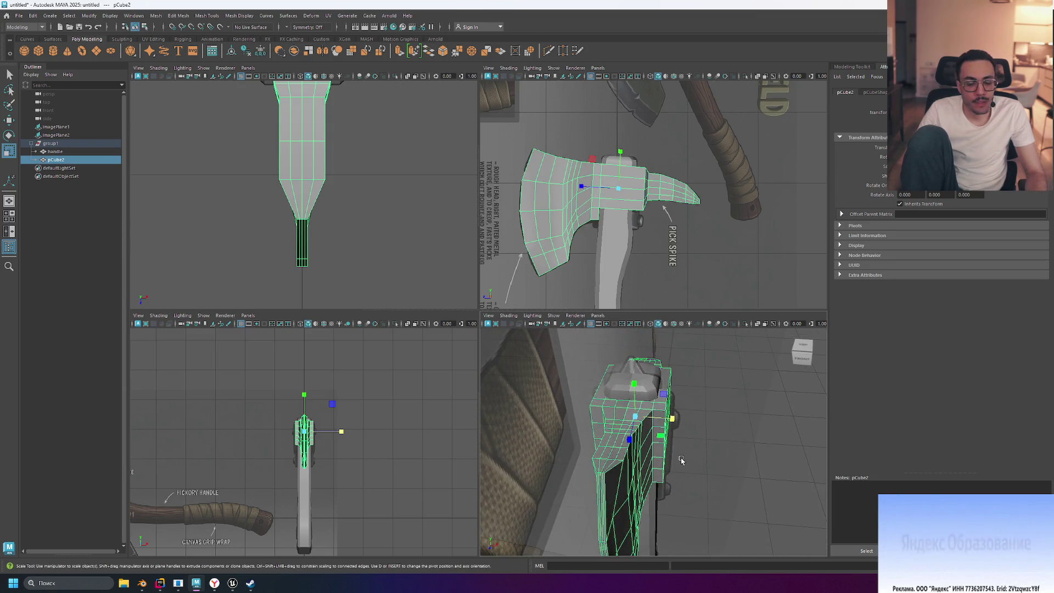
- Switch to Edge mode, select the blade edge loop and scale it along X to about 0.357 in the top view
click(286, 180)
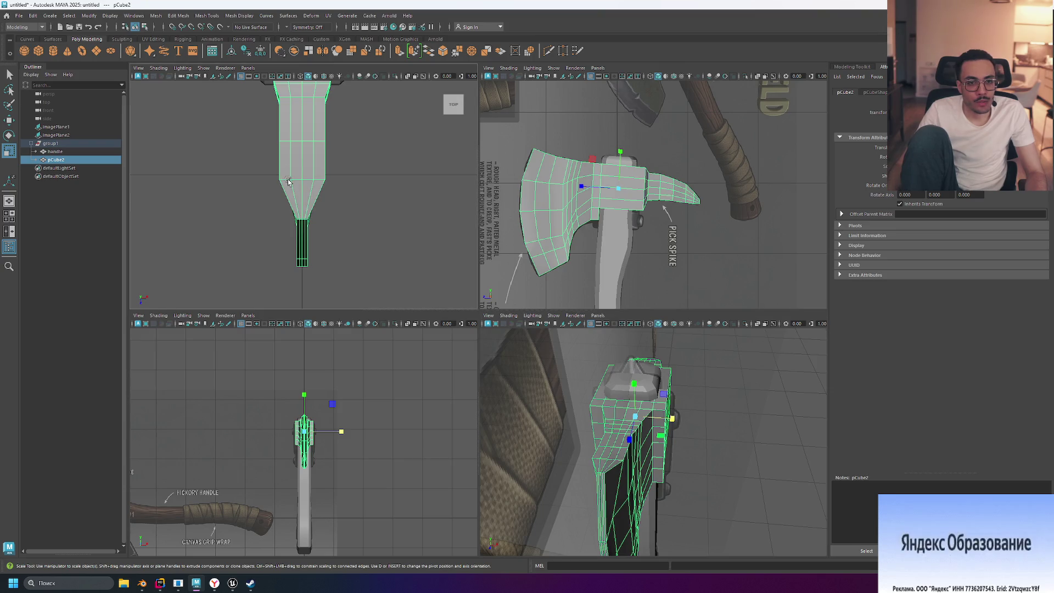
right_drag(295, 182, 289, 160)
click(286, 165)
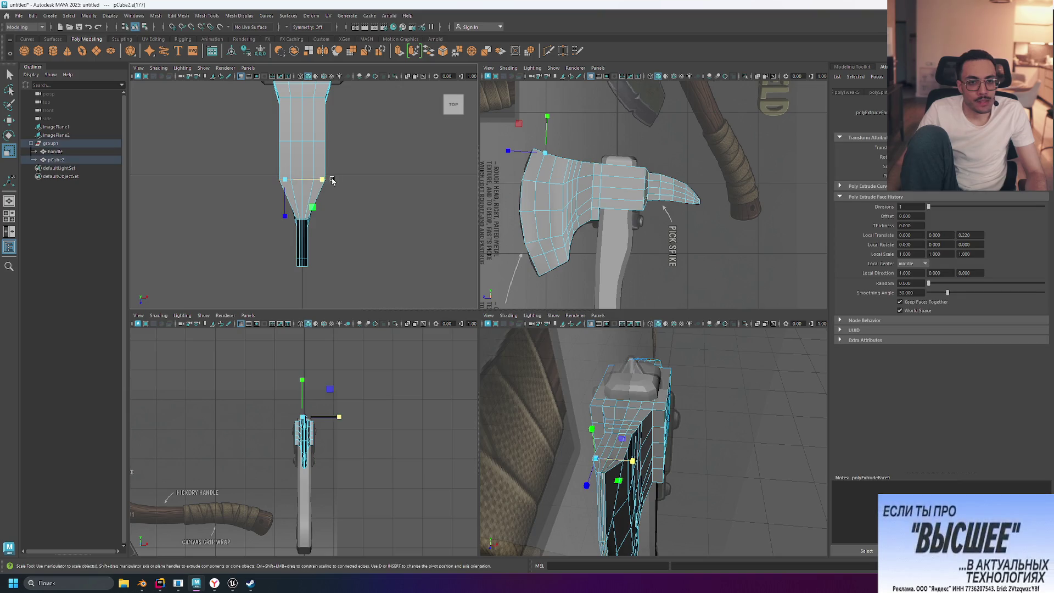
scroll(307, 169, up, 3)
scroll(307, 169, up, 1)
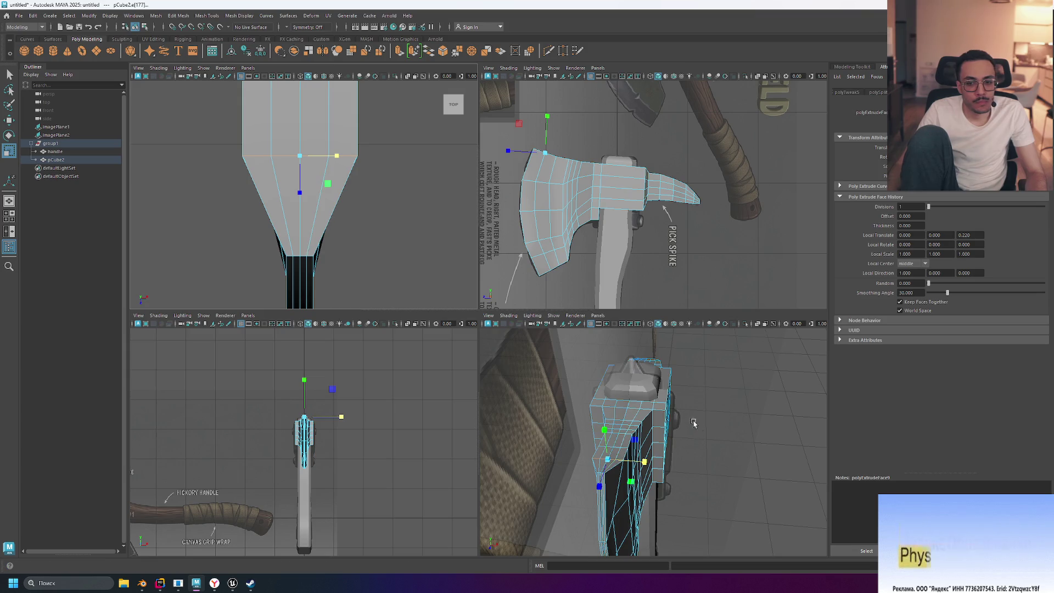
drag(645, 463, 624, 460)
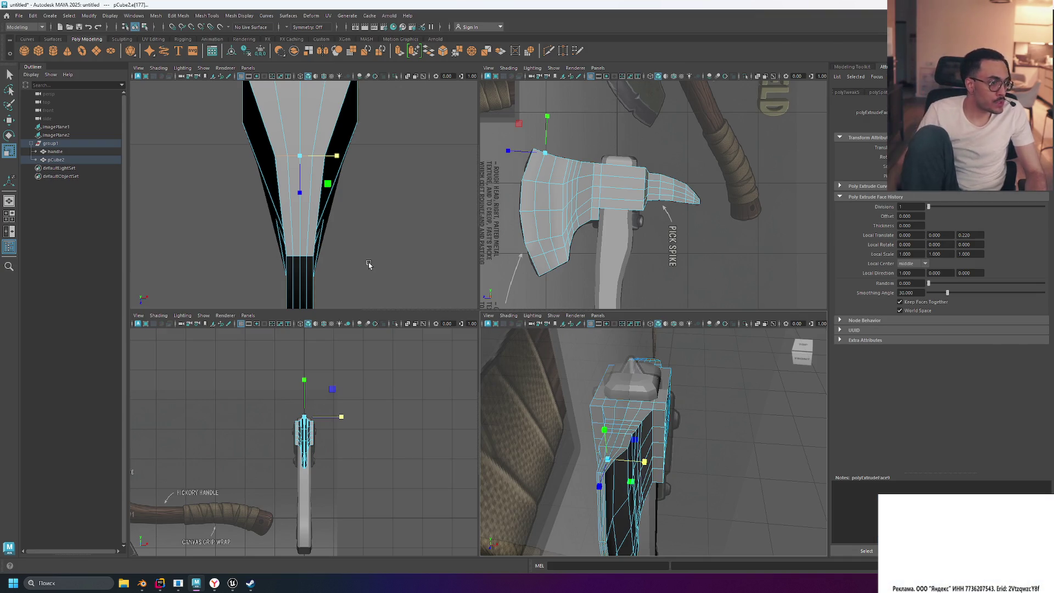
scroll(340, 255, down, 5)
scroll(357, 252, up, 3)
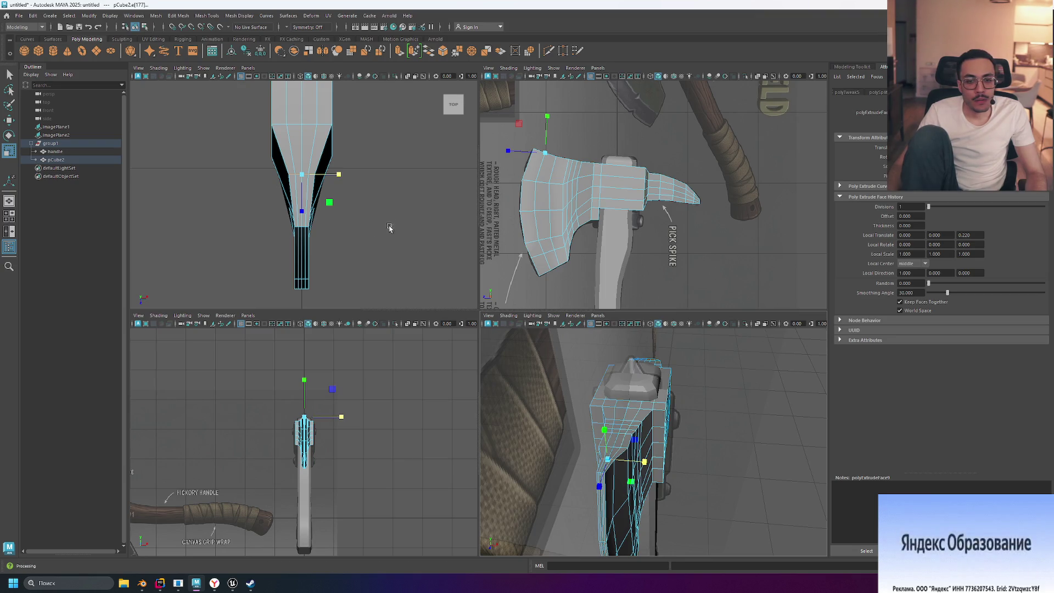
drag(337, 175, 322, 174)
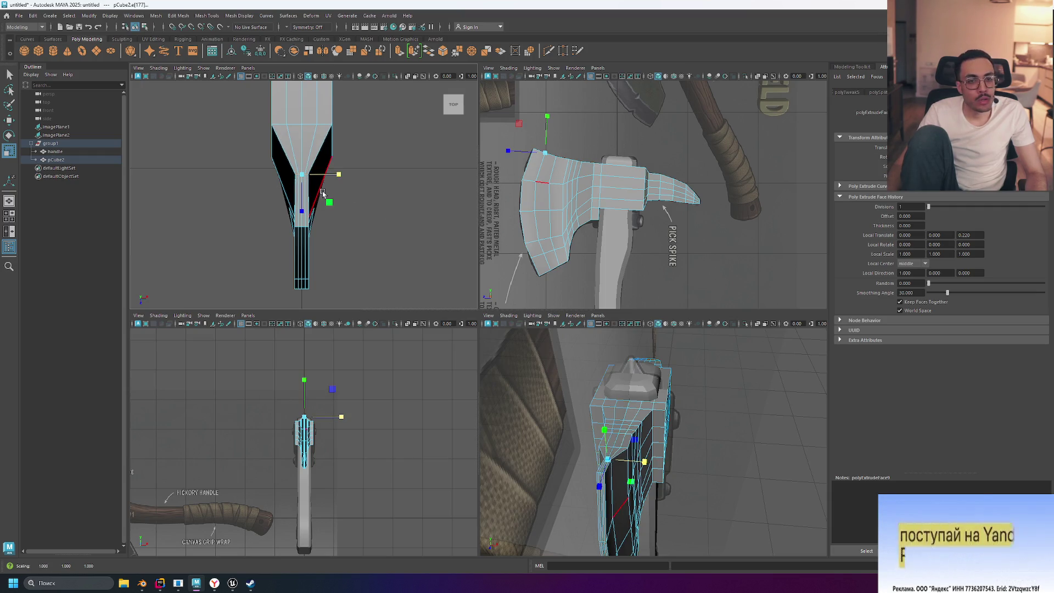
- Try rescaling the blade's top vertices in a maximized front view, then undo that scale
key(f)
scroll(324, 467, up, 2)
scroll(332, 458, down, 5)
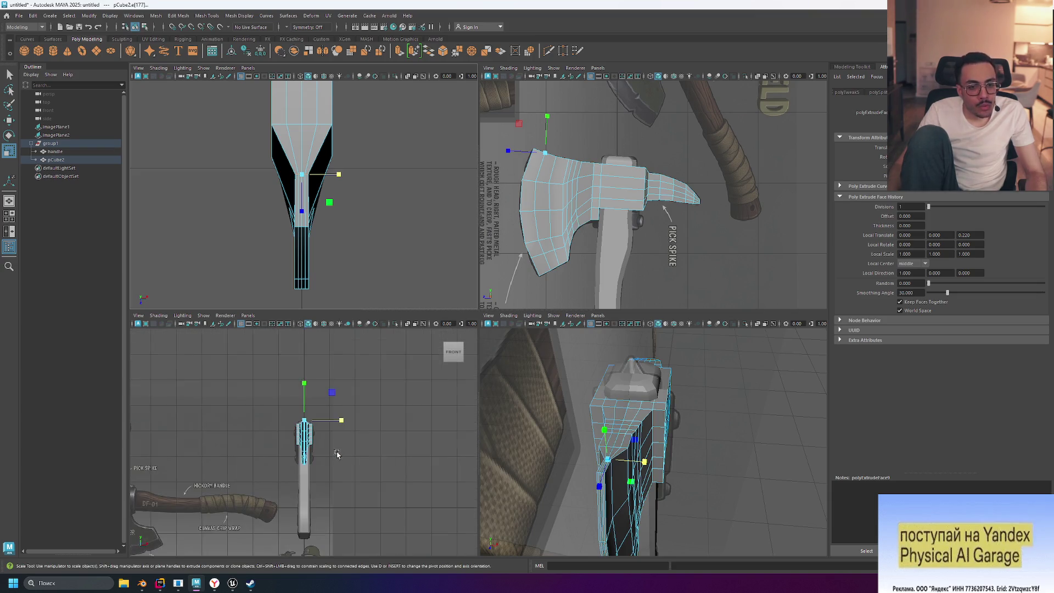
scroll(334, 450, up, 4)
key(space)
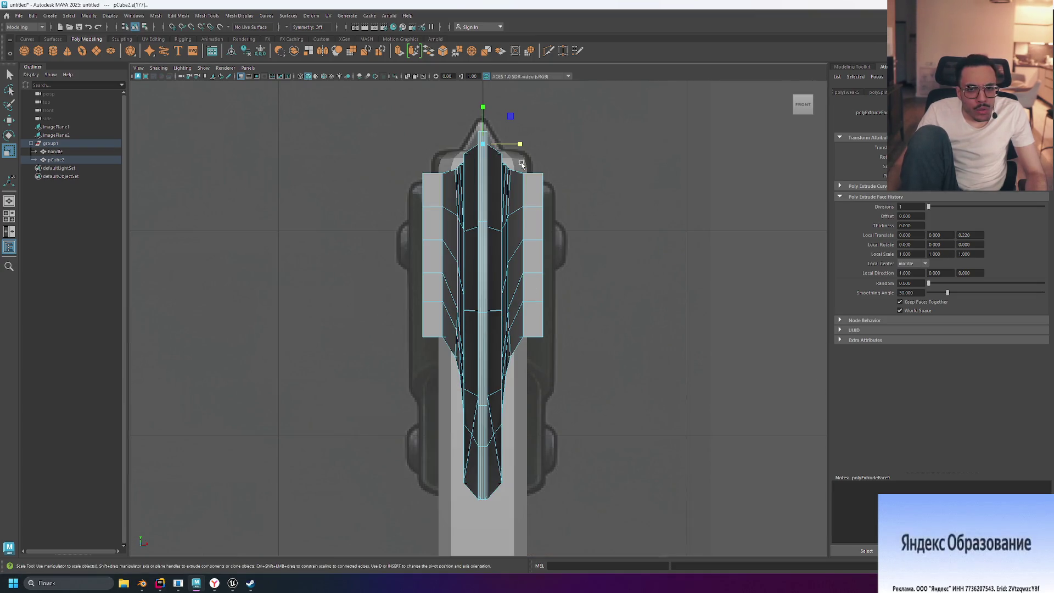
drag(520, 145, 575, 148)
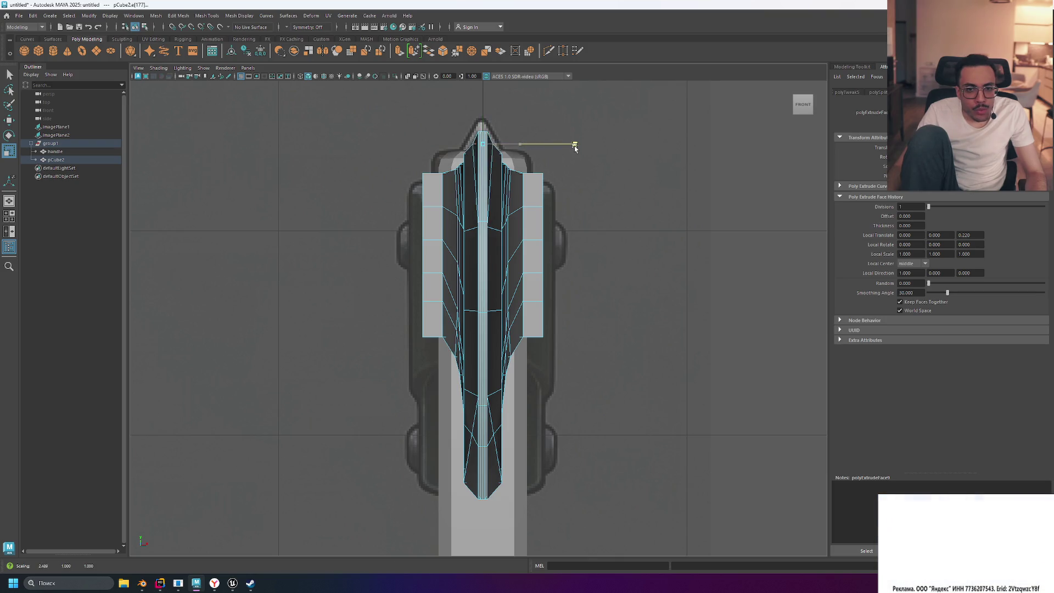
drag(639, 156, 526, 143)
mouse_move(616, 154)
mouse_down()
mouse_move(738, 143)
mouse_move(541, 147)
mouse_up()
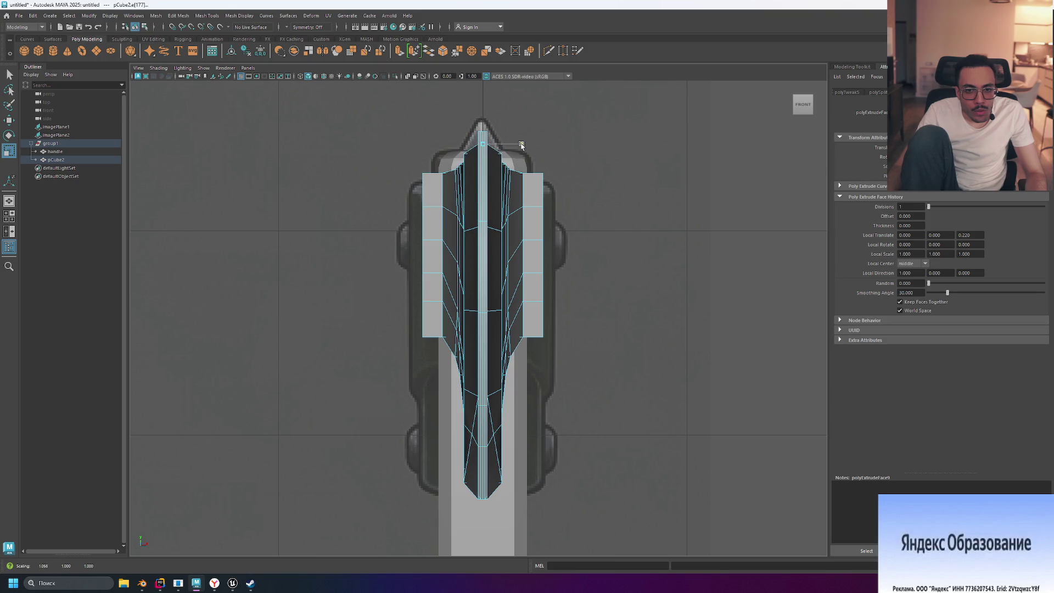
key(ctrl+z)
key(ctrl+z)
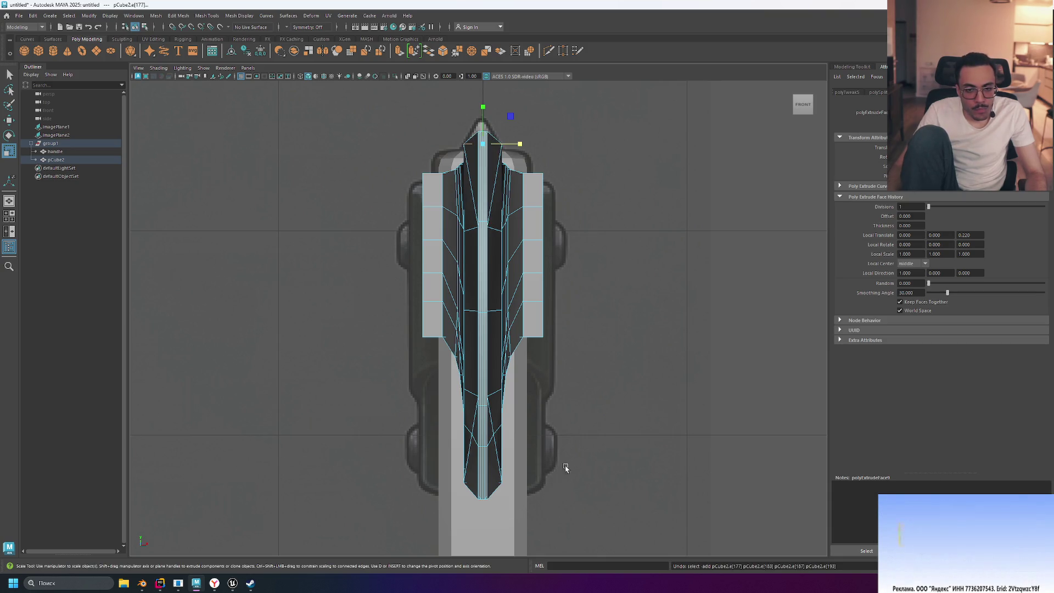
- Orbit to check the axe head, then narrow the selected faces along X to about 0.733 in the front view
key(space)
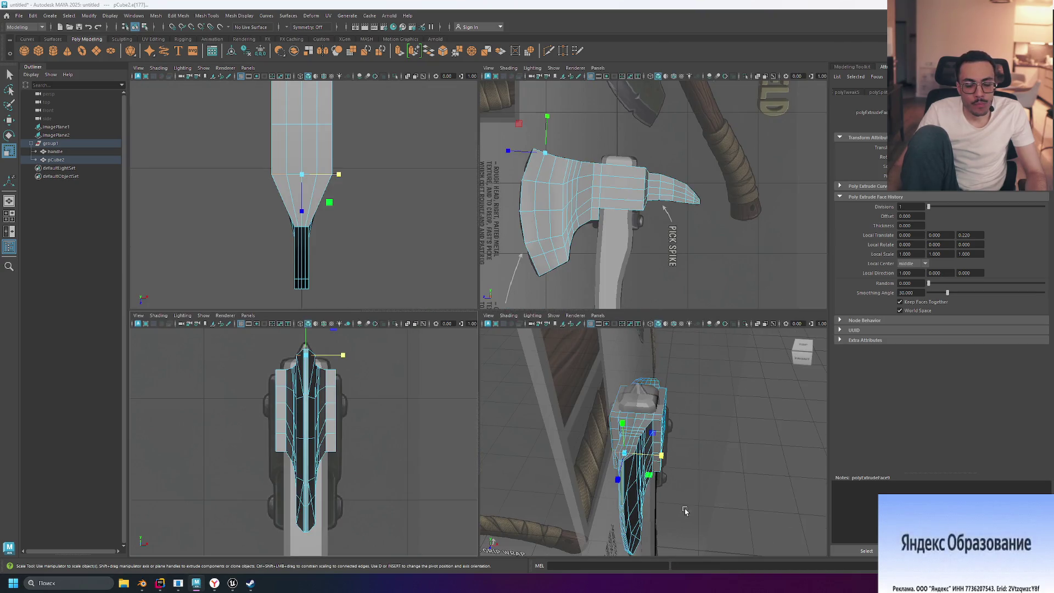
key(space)
mouse_move(684, 510)
alt+mouse_down()
mouse_move(703, 441)
mouse_move(699, 301)
mouse_move(713, 302)
mouse_move(699, 305)
alt+mouse_up()
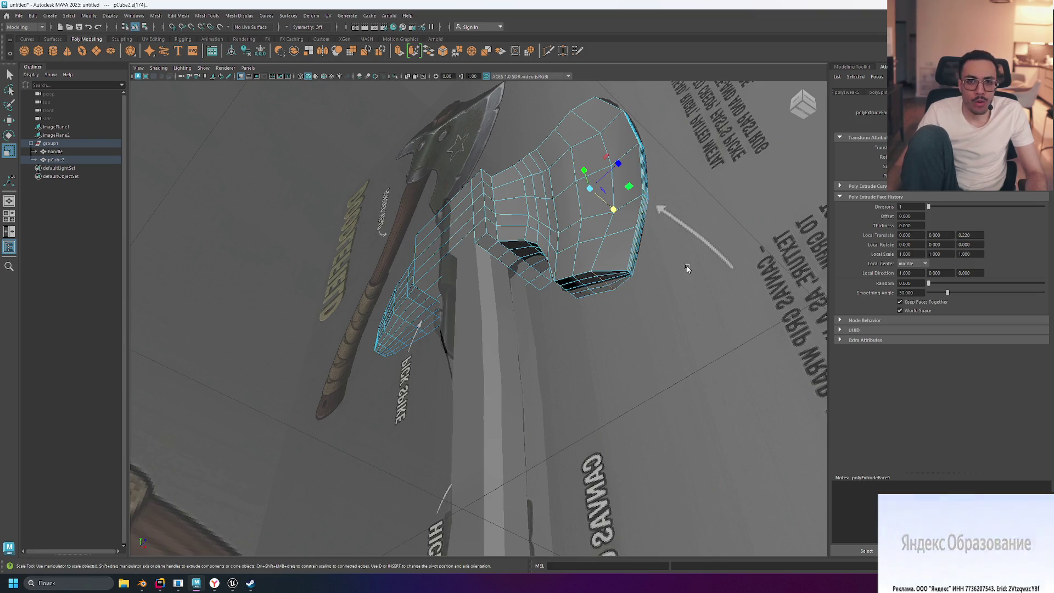
key(space)
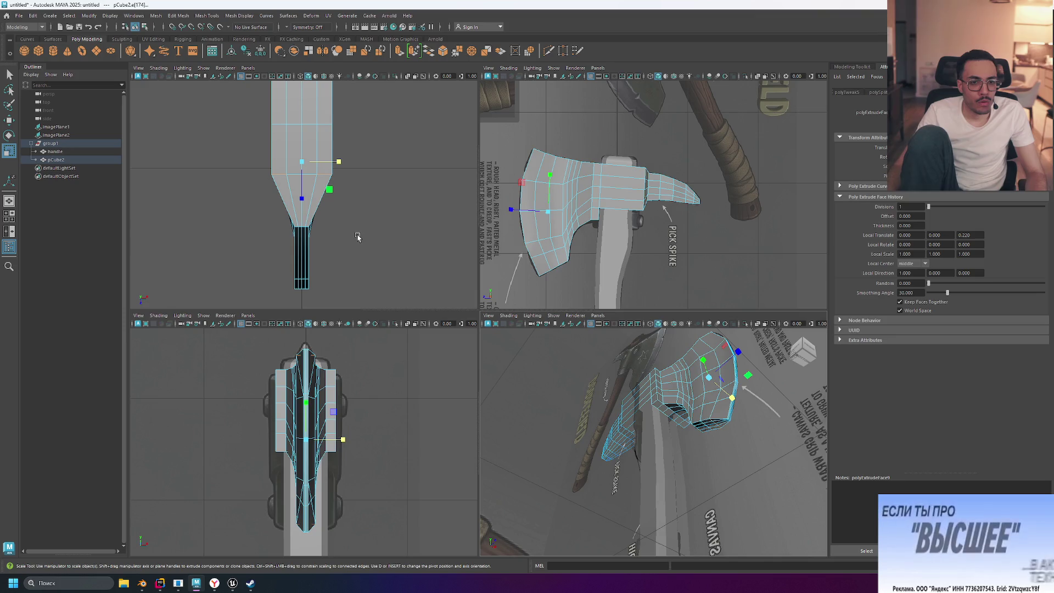
key(space)
key(space)
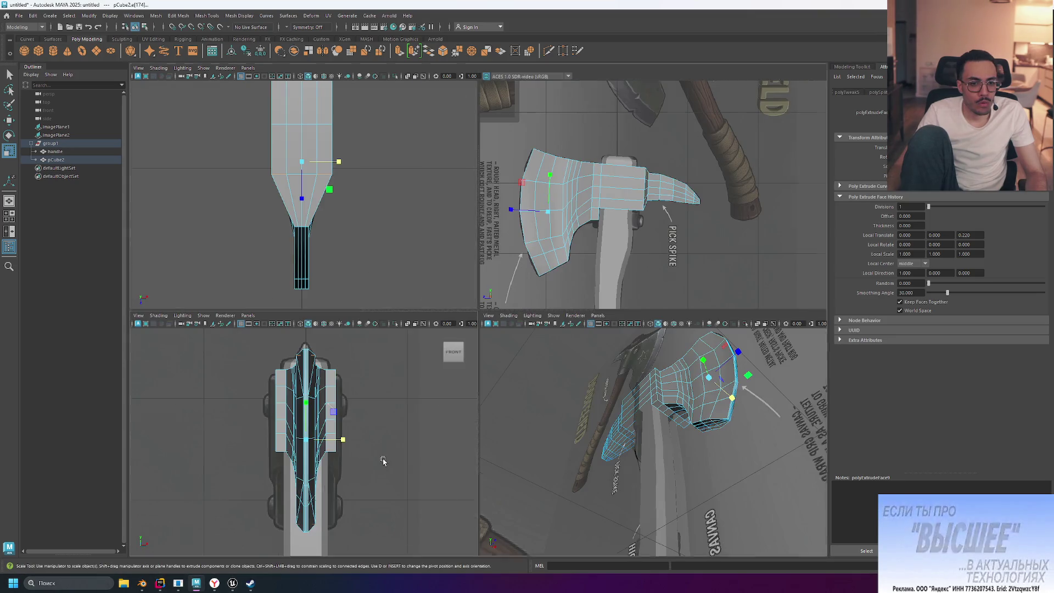
key(space)
drag(519, 317, 490, 320)
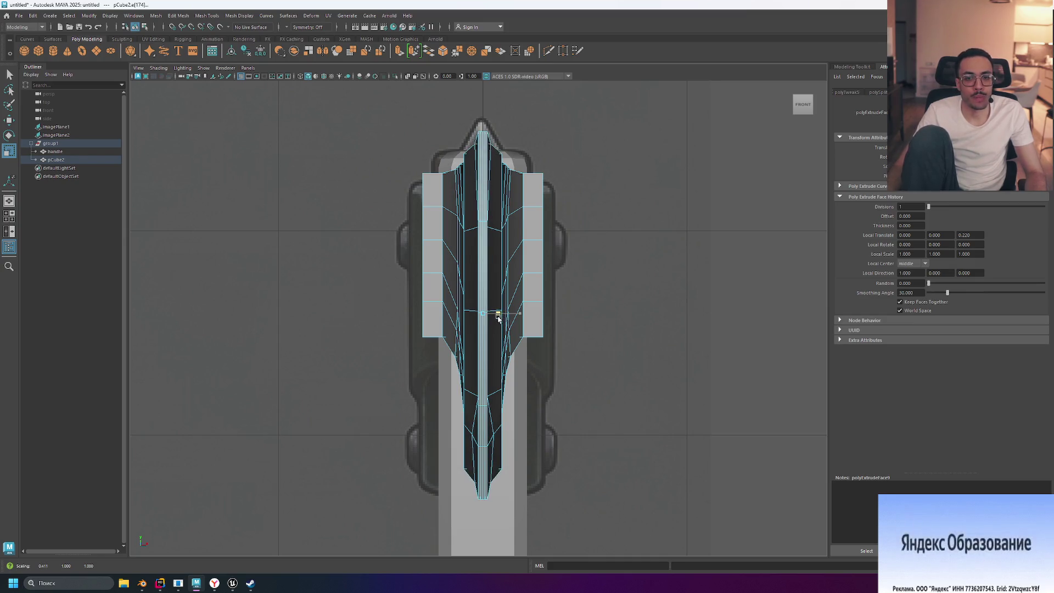
- Undo the tip scale and narrow the mid-blade vertices along X, checking the result in the top view
key(ctrl+z)
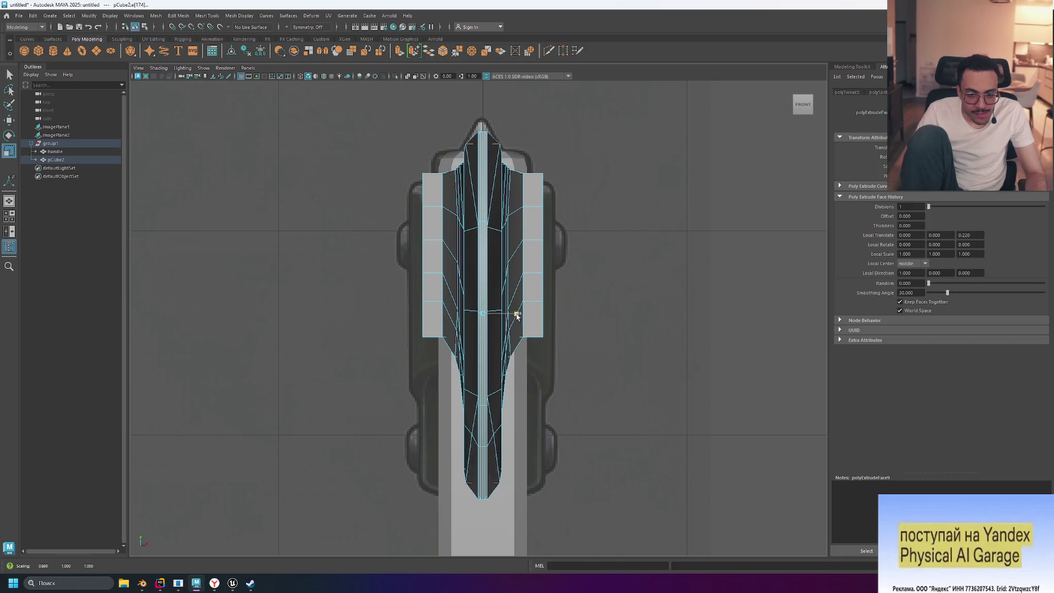
drag(498, 320, 492, 320)
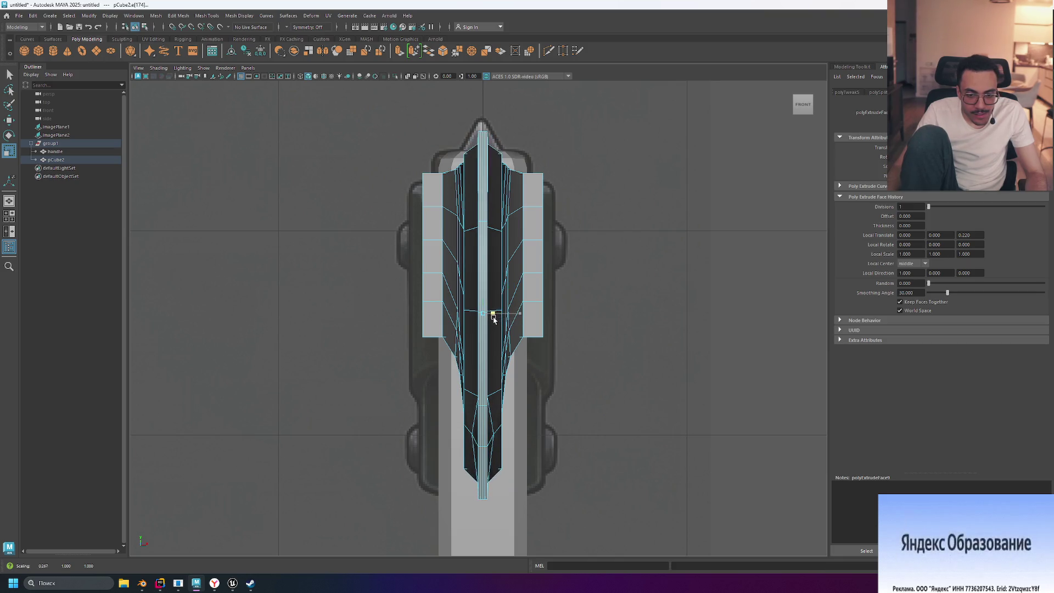
drag(492, 321, 493, 321)
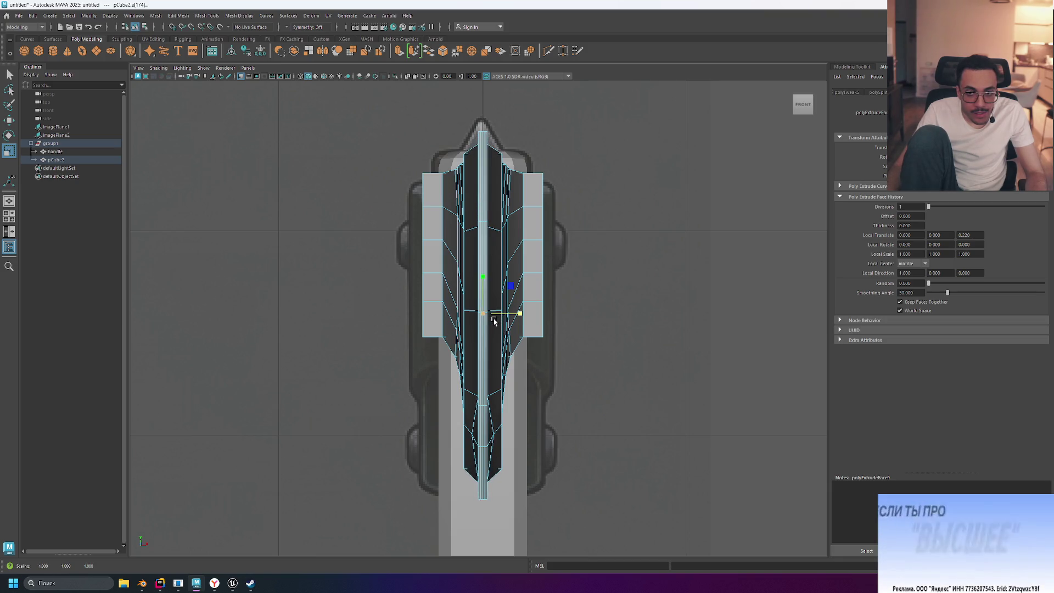
key(space)
key(space)
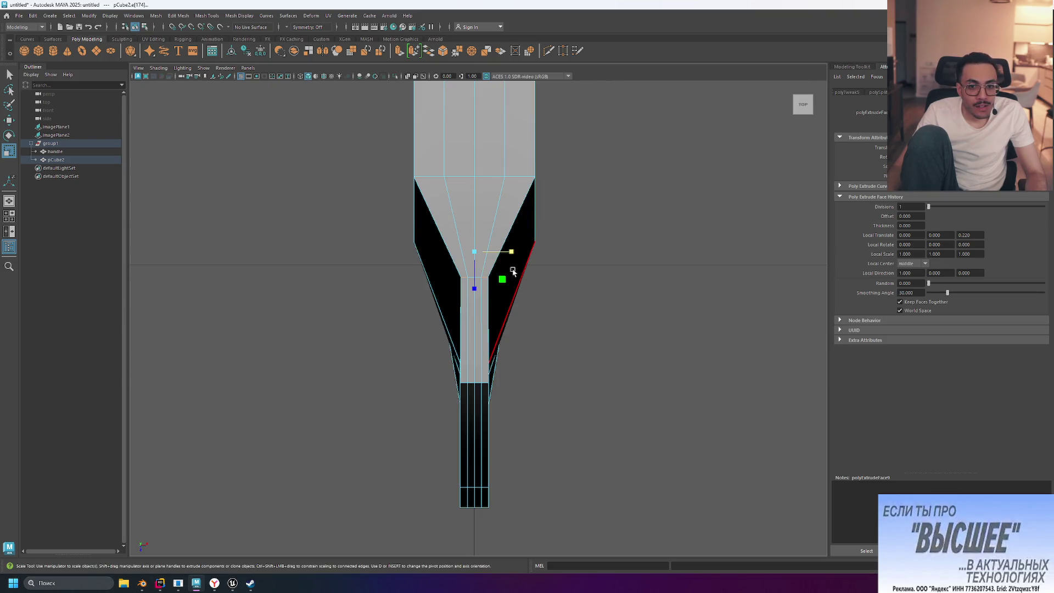
drag(511, 252, 516, 253)
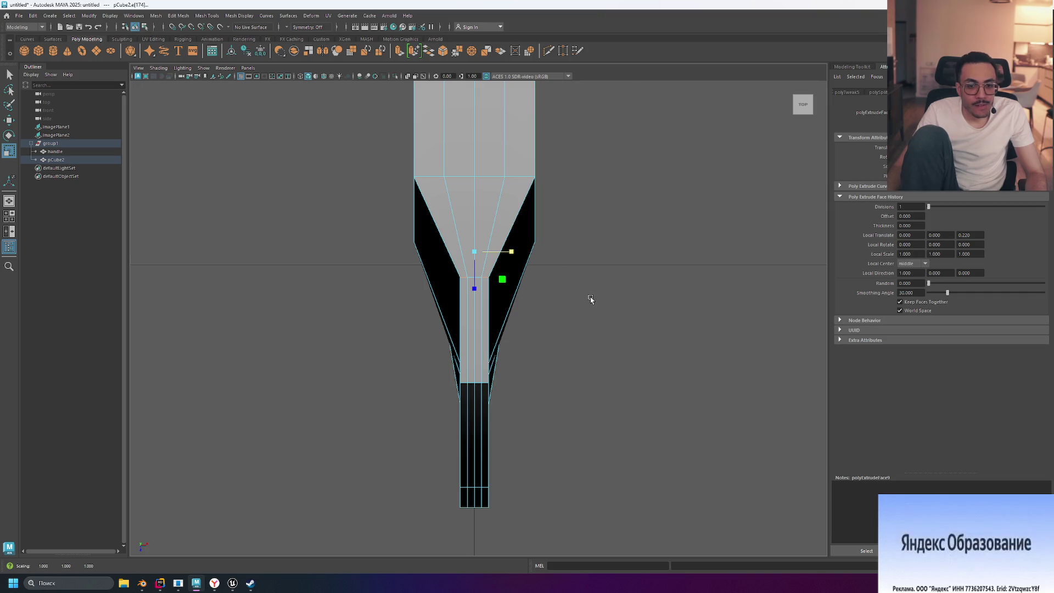
key(space)
key(space)
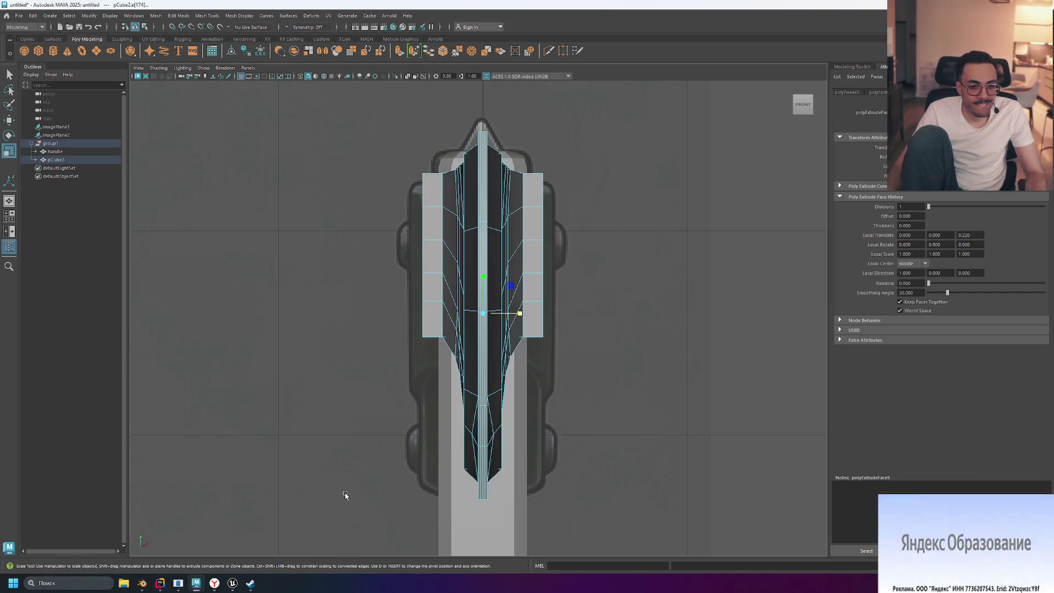
- Try narrowing the blade's lower tip edge, undo it, and maximize the perspective view
click(475, 438)
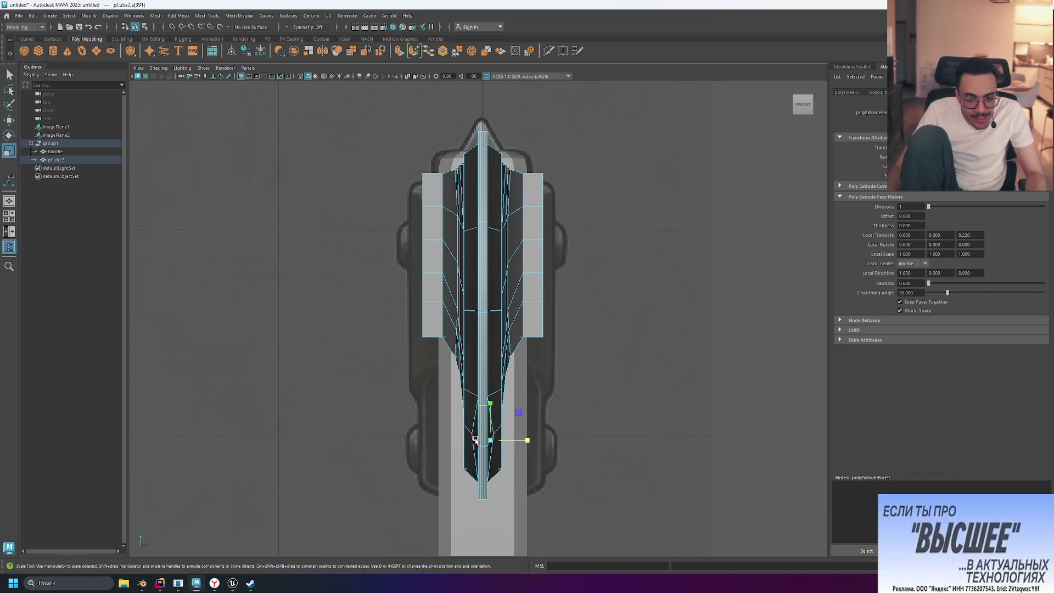
drag(520, 442, 494, 440)
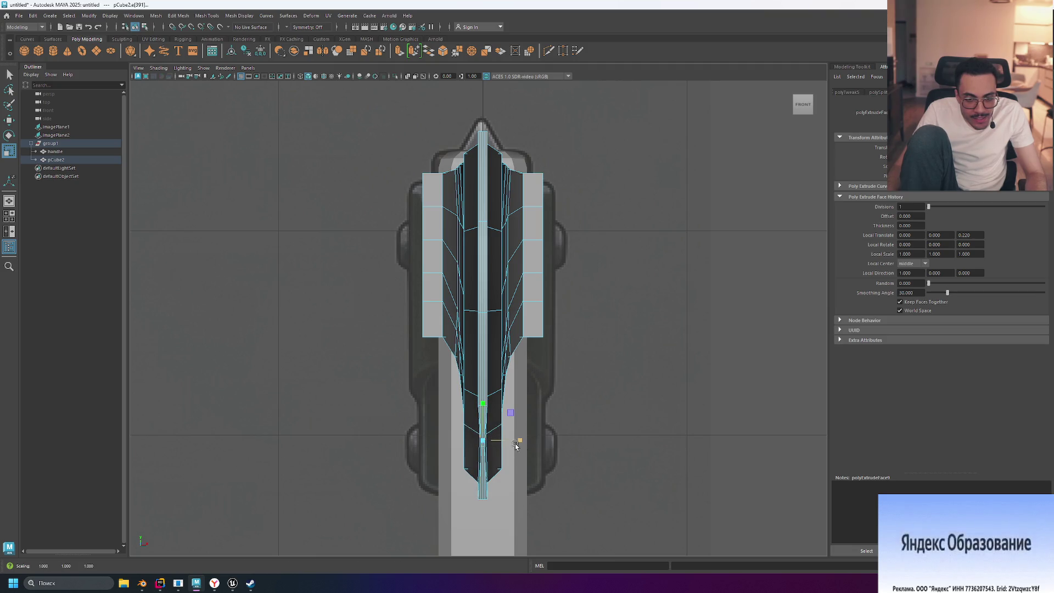
key(ctrl+z)
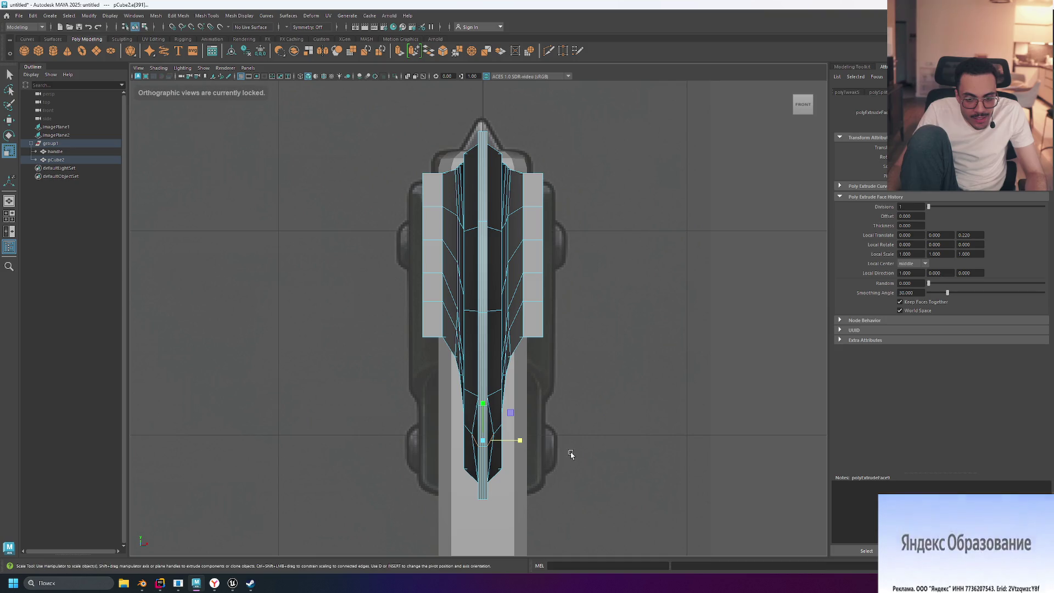
key(space)
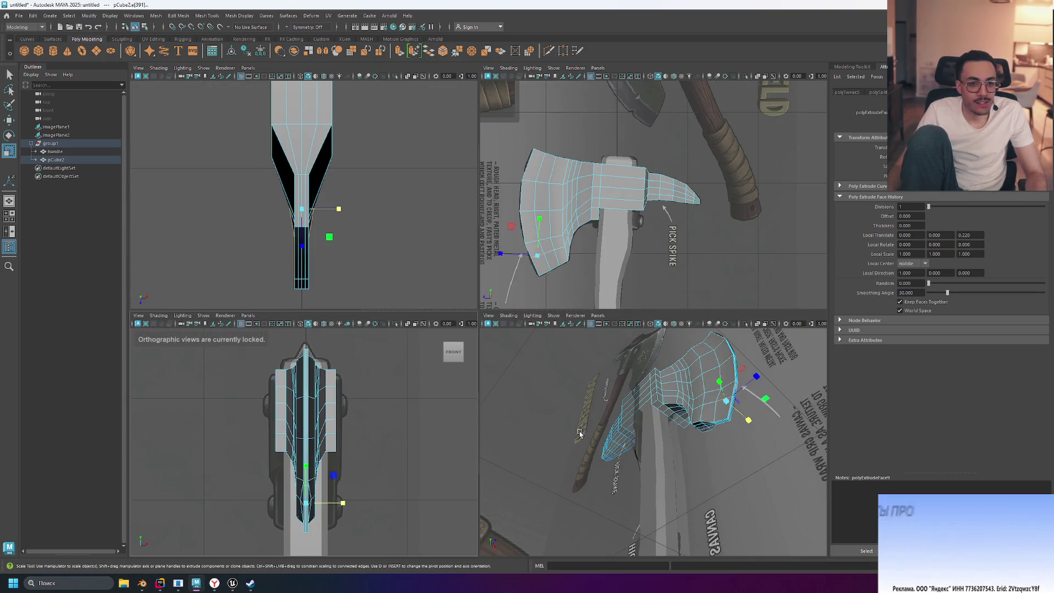
key(space)
- Pinch the lower tip edge inward on X, then narrow the tip vertices along X in Vertex mode
mouse_move(752, 344)
alt+mouse_down()
mouse_move(708, 339)
mouse_move(600, 395)
mouse_move(519, 402)
alt+mouse_up()
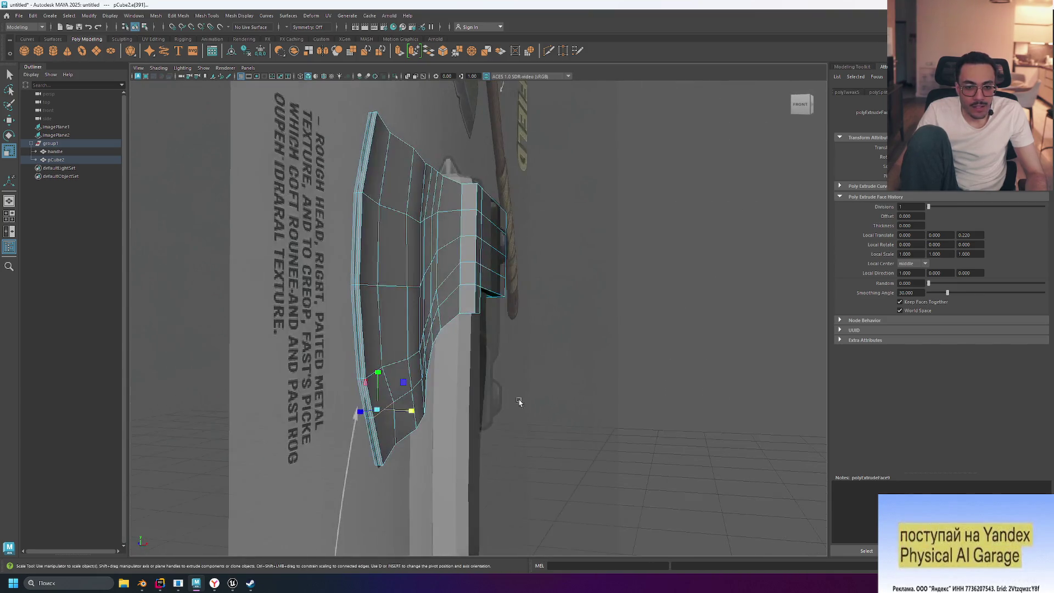
drag(409, 416, 396, 413)
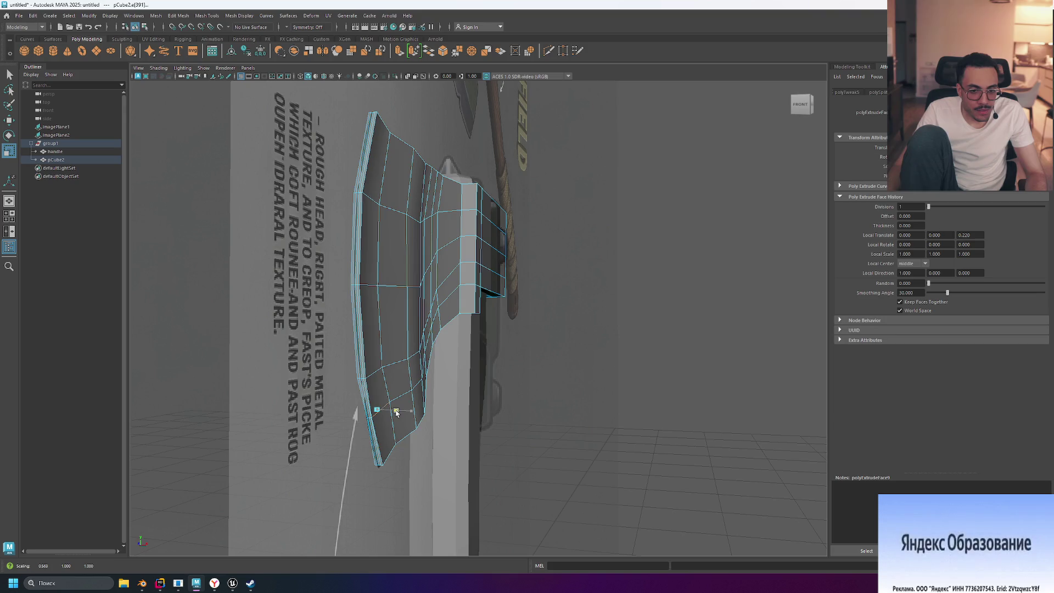
mouse_move(487, 420)
alt+mouse_down()
mouse_move(432, 433)
mouse_move(582, 420)
alt+mouse_up()
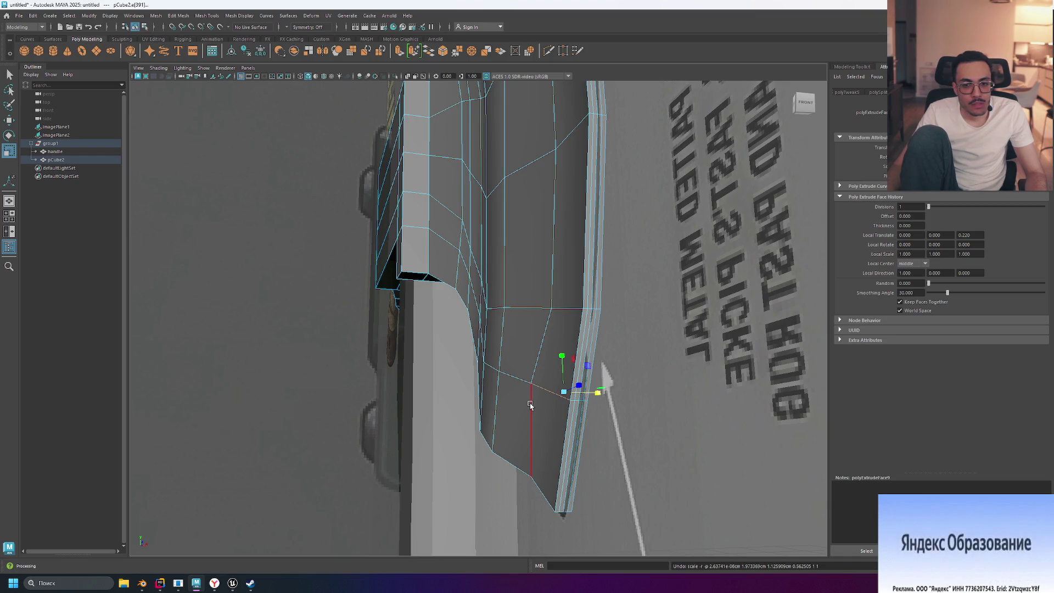
right_drag(545, 402, 521, 352)
alt+drag(688, 403, 331, 388)
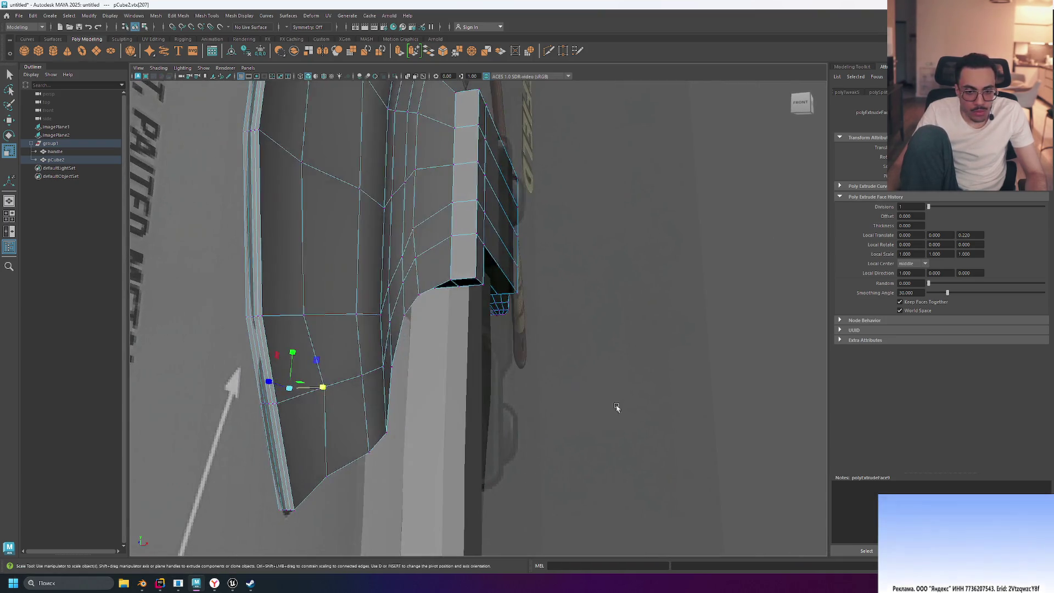
mouse_move(408, 402)
alt+mouse_down()
mouse_move(417, 394)
mouse_move(404, 394)
mouse_move(549, 409)
mouse_move(560, 429)
mouse_move(591, 427)
mouse_move(543, 400)
mouse_move(543, 376)
mouse_move(550, 407)
mouse_move(529, 383)
mouse_move(457, 371)
mouse_move(492, 386)
mouse_move(478, 379)
alt+mouse_up()
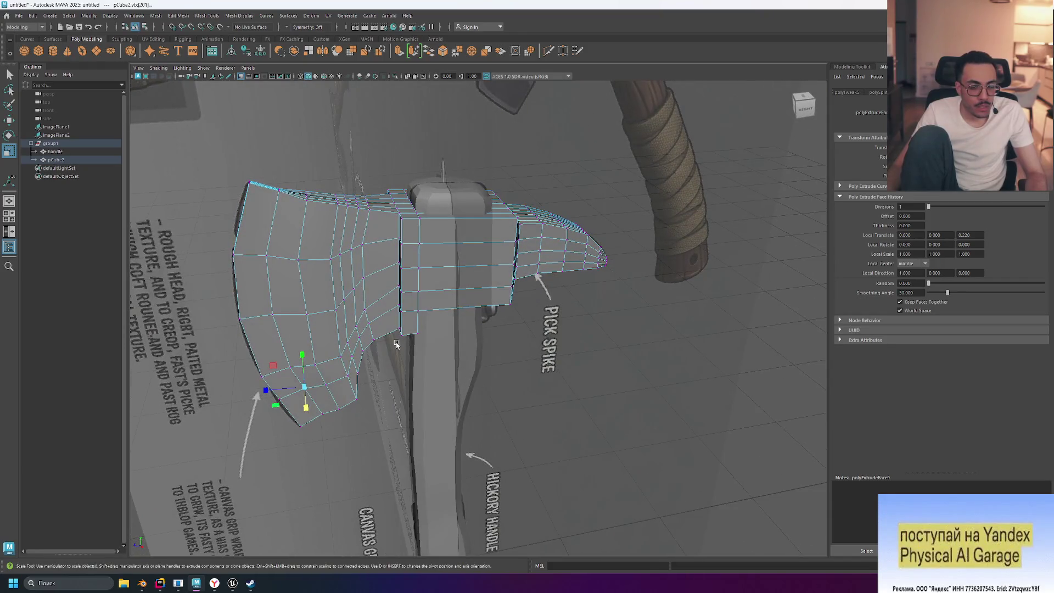
- Switch to Edge mode and tumble around the axe head to inspect it from above and both sides
right_click(332, 297)
click(331, 272)
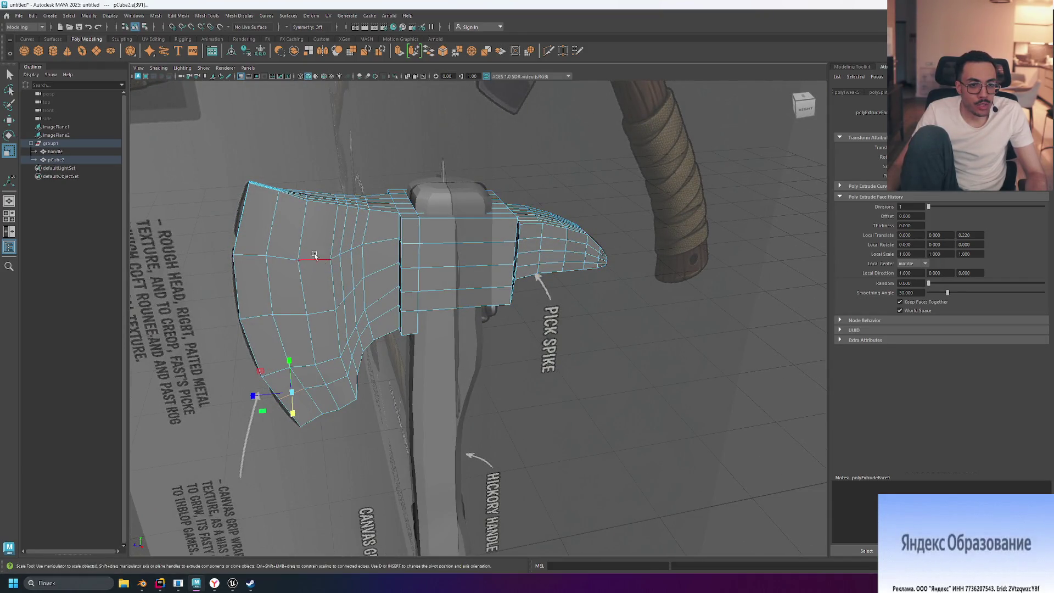
alt+drag(329, 294, 331, 293)
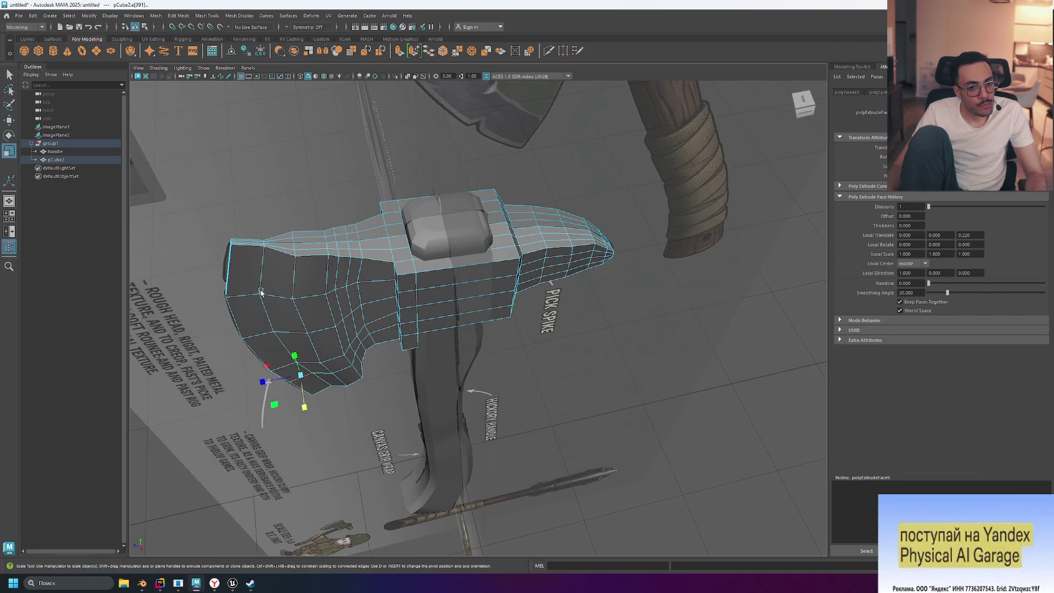
mouse_move(377, 370)
alt+mouse_down()
mouse_move(525, 321)
mouse_move(401, 363)
mouse_move(429, 366)
mouse_move(386, 463)
mouse_move(435, 471)
mouse_move(422, 467)
alt+mouse_up()
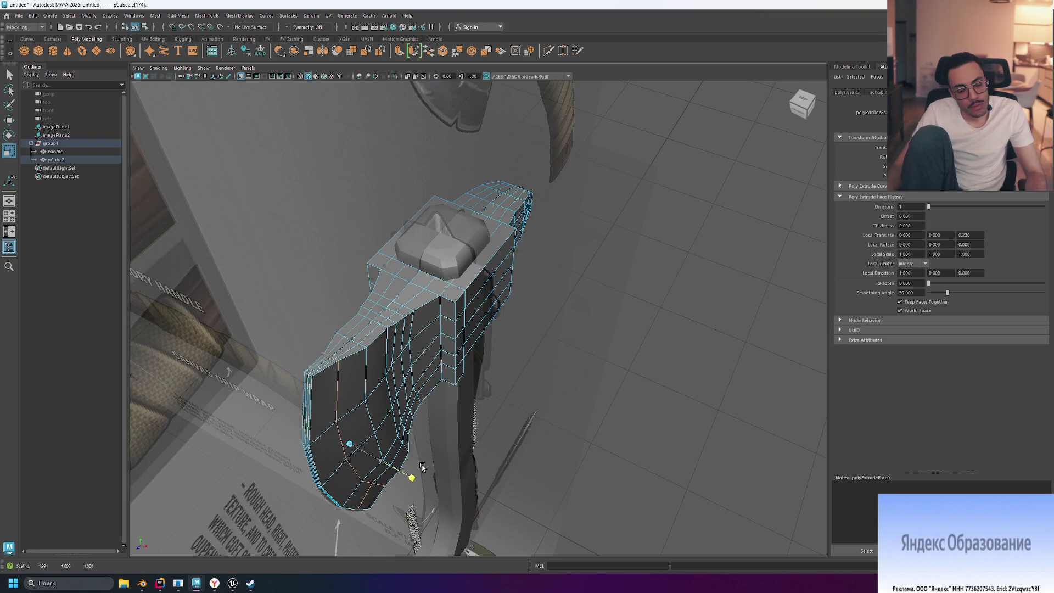
mouse_move(529, 432)
alt+mouse_down()
mouse_move(526, 381)
mouse_move(494, 440)
mouse_move(524, 443)
alt+mouse_up()
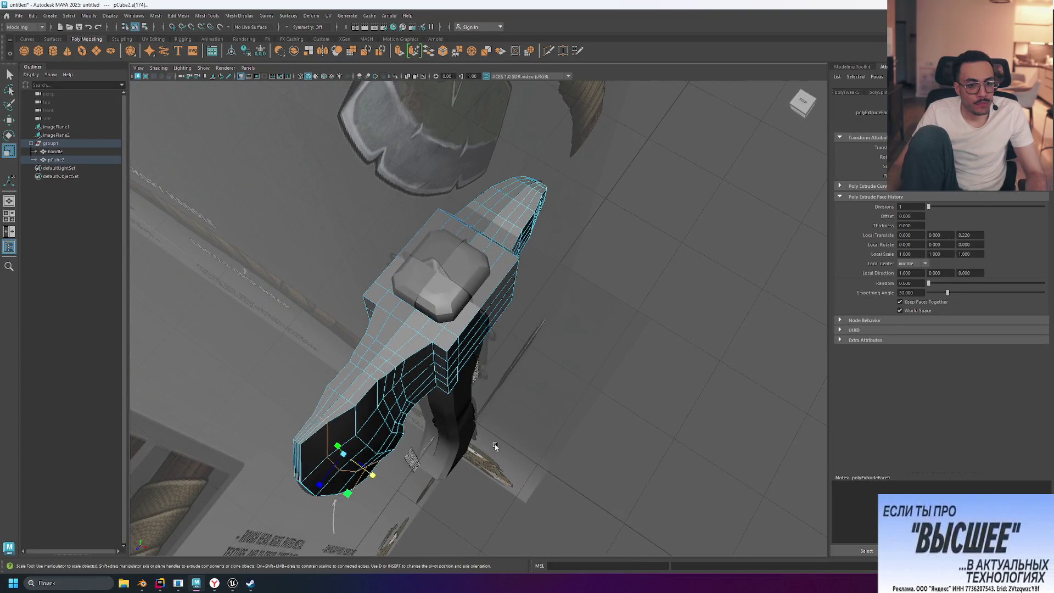
- Select a blade edge loop, scale it very slightly wider, and return to the four-view layout
click(357, 420)
mouse_move(434, 430)
alt+mouse_down()
mouse_move(510, 418)
mouse_move(470, 487)
alt+mouse_up()
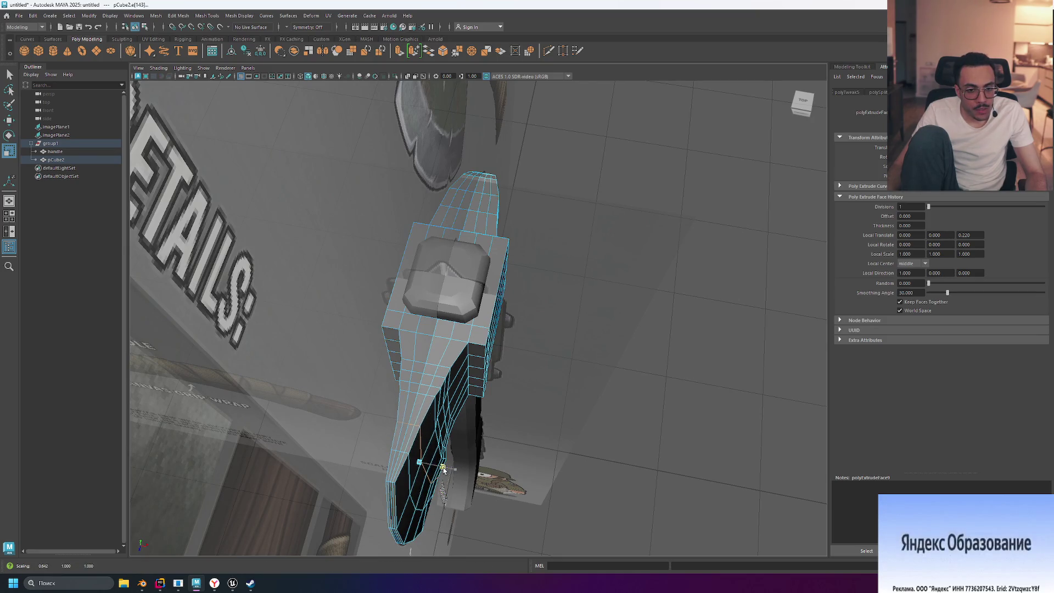
mouse_move(443, 469)
alt+mouse_down()
mouse_move(529, 423)
mouse_move(483, 411)
mouse_move(459, 426)
mouse_move(566, 439)
mouse_move(527, 423)
alt+mouse_up()
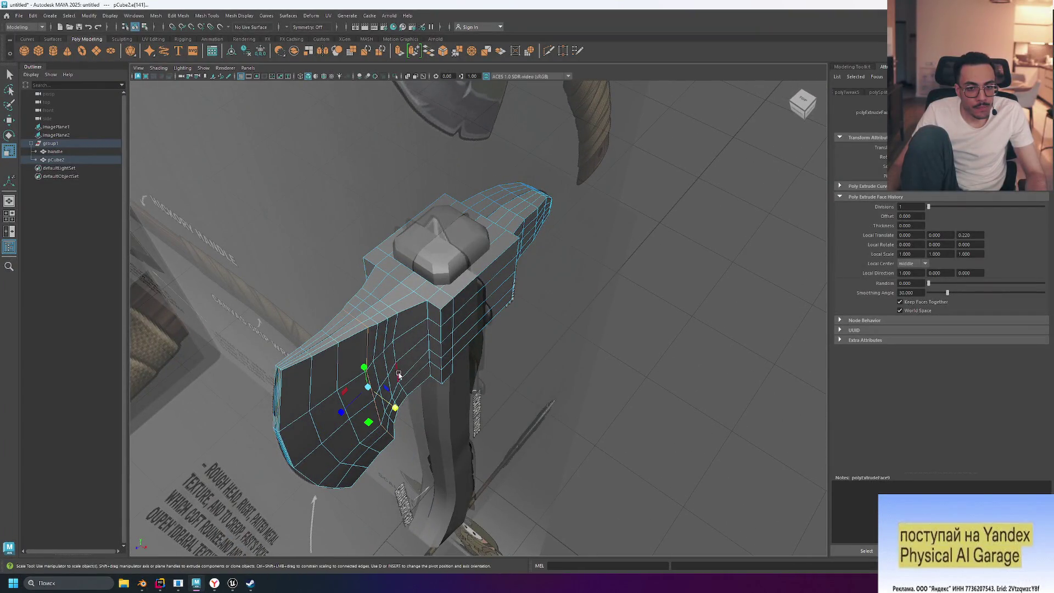
drag(393, 408, 394, 409)
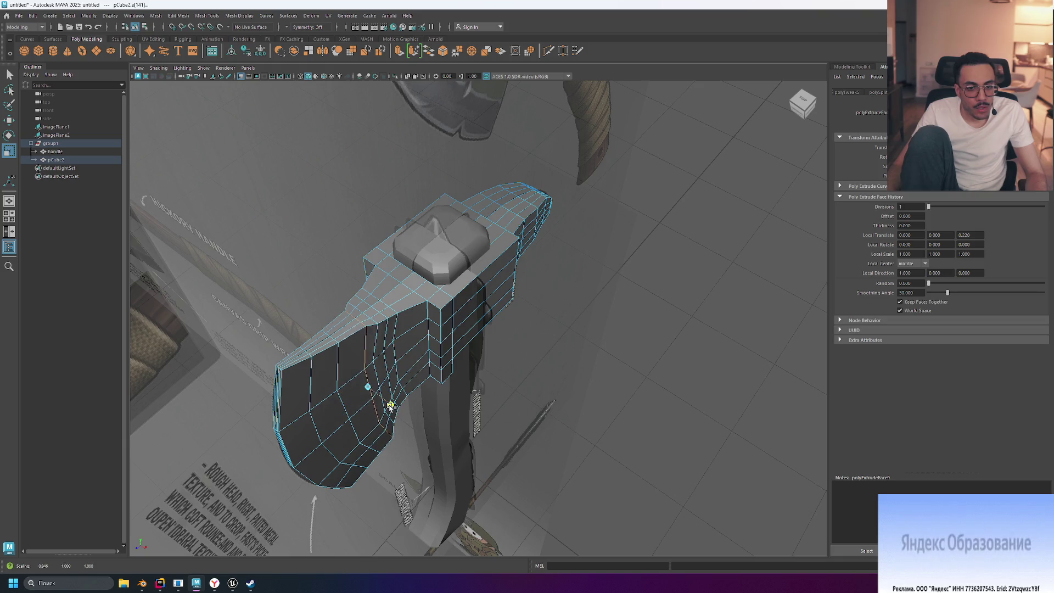
key(space)
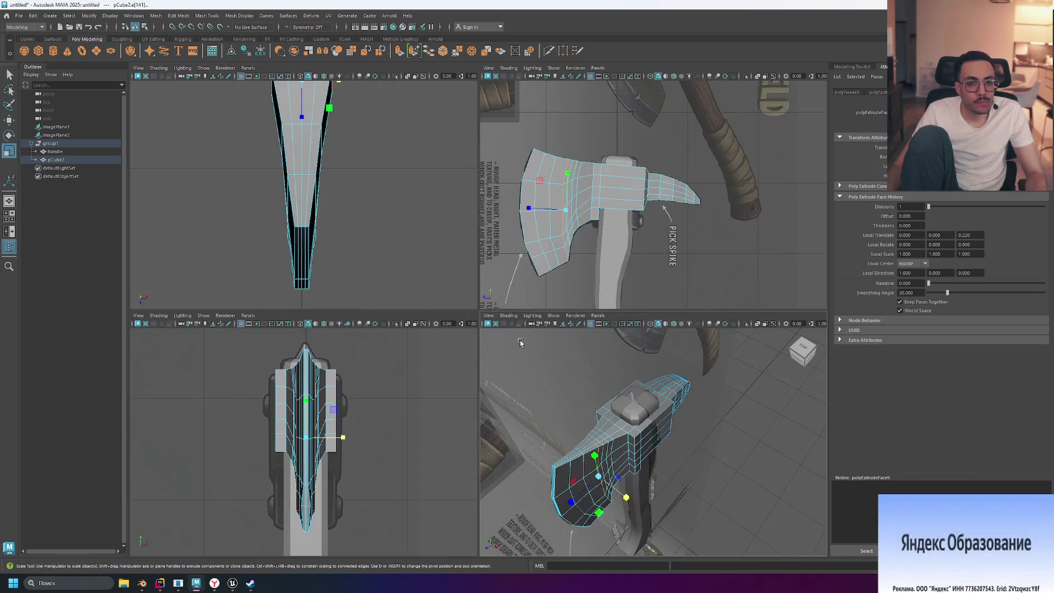
- Maximize and zoom the top view, then narrow the selected blade edge loop along X in two passes
key(space)
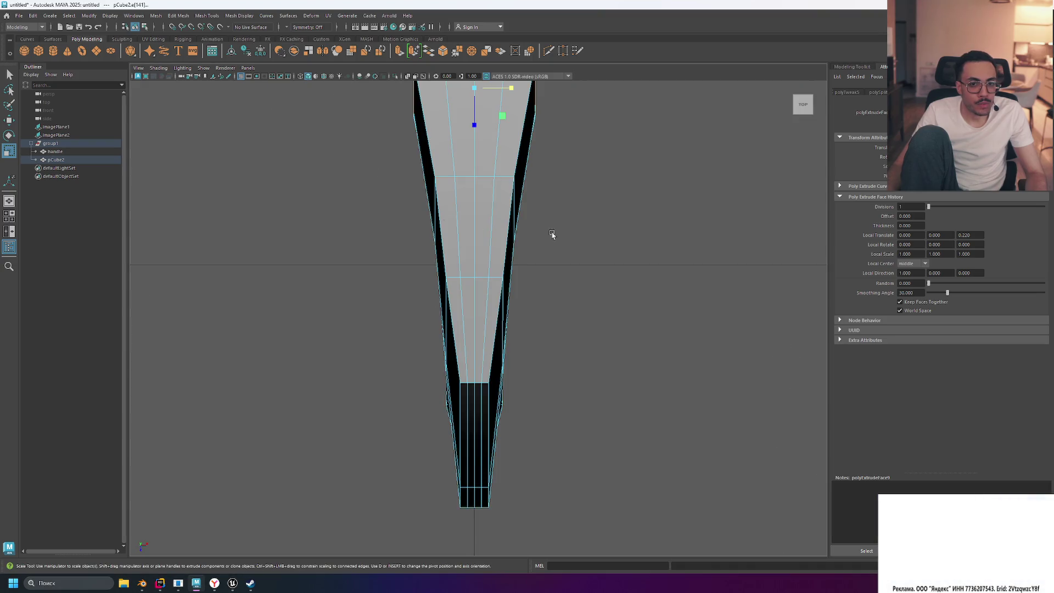
scroll(583, 219, down, 5)
scroll(517, 214, up, 2)
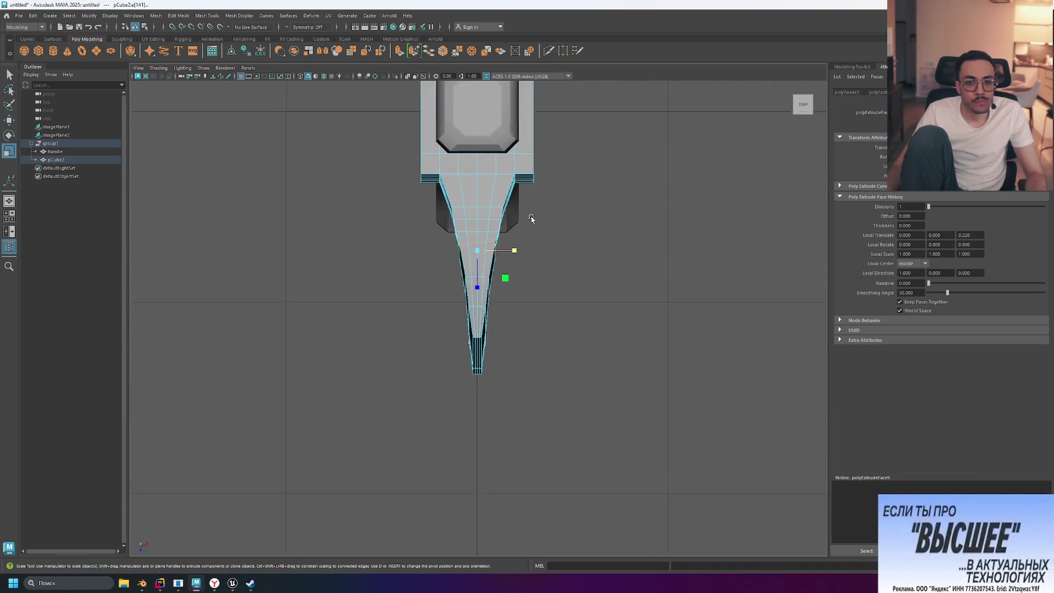
scroll(531, 219, up, 2)
alt+drag(541, 229, 577, 235)
drag(512, 188, 510, 188)
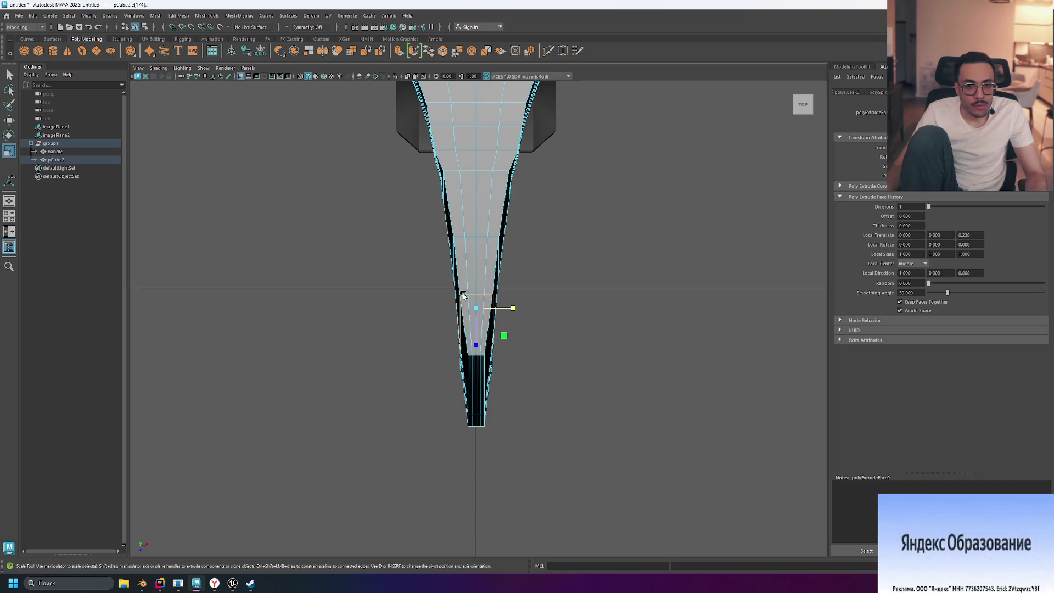
drag(515, 310, 506, 307)
- Select the edge loops further up the blade and narrow each inward along X
double_click(509, 247)
drag(510, 247, 507, 249)
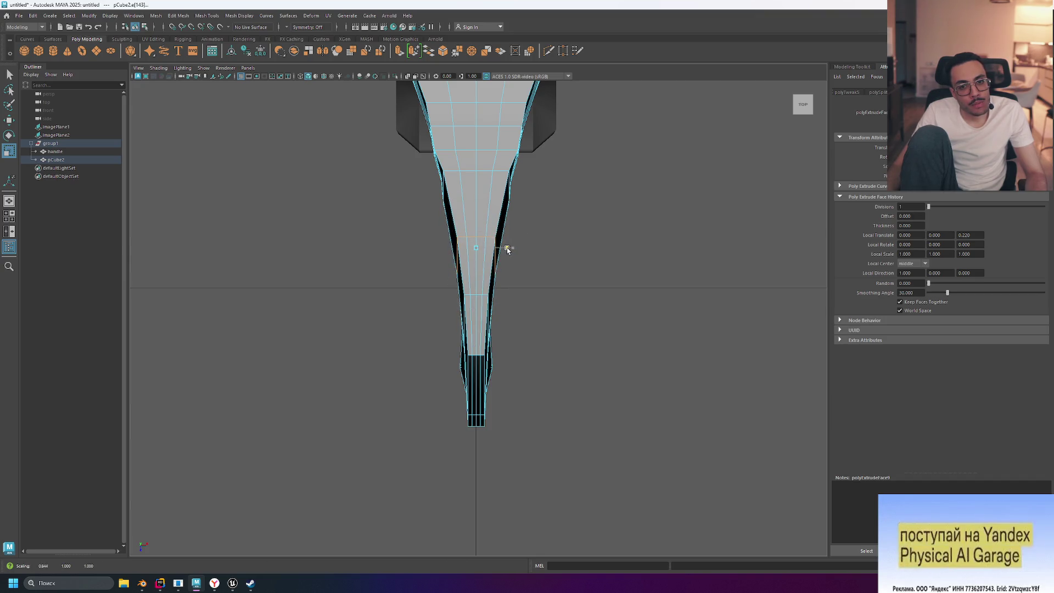
double_click(506, 174)
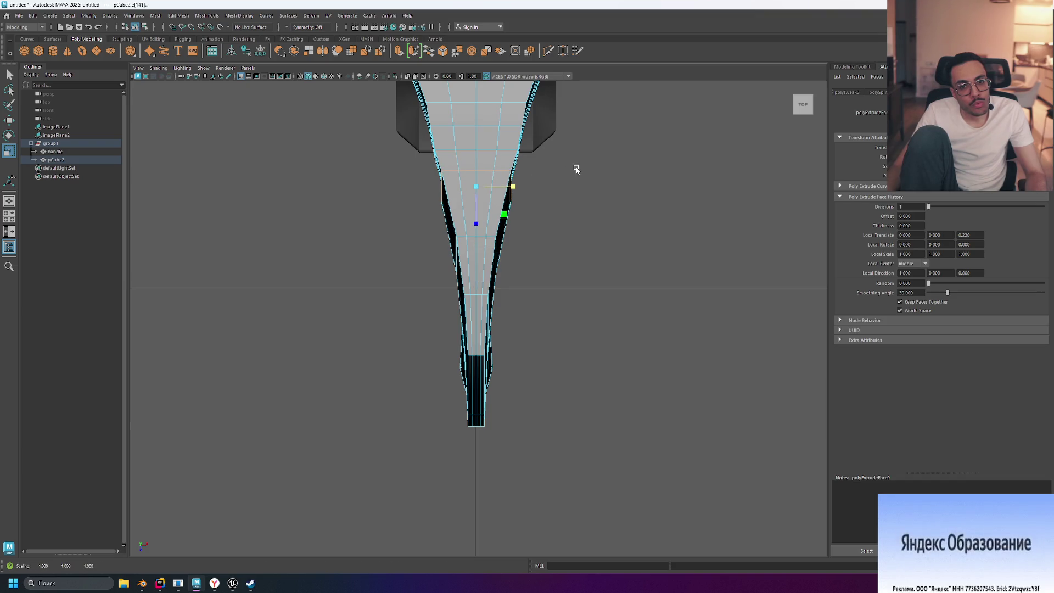
double_click(517, 164)
mouse_move(513, 160)
mouse_down()
mouse_move(522, 160)
mouse_move(511, 167)
mouse_up()
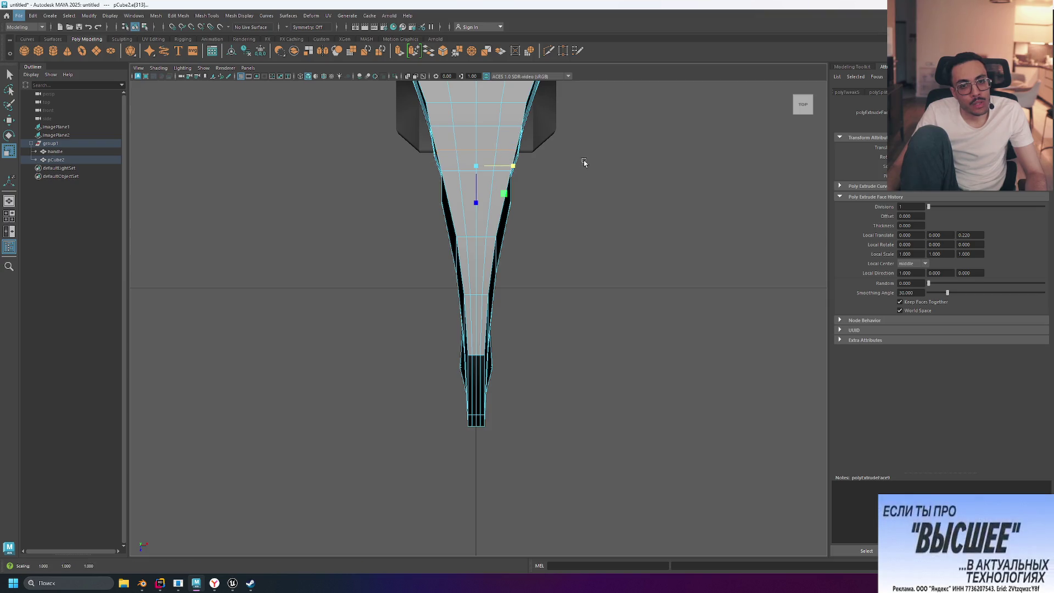
alt+middle_drag(582, 161, 562, 255)
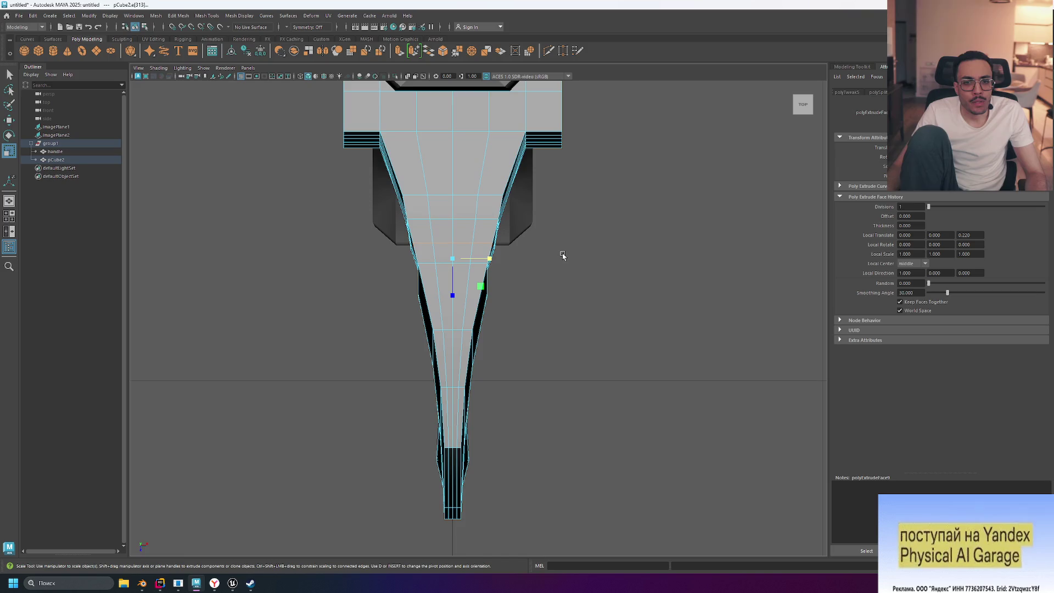